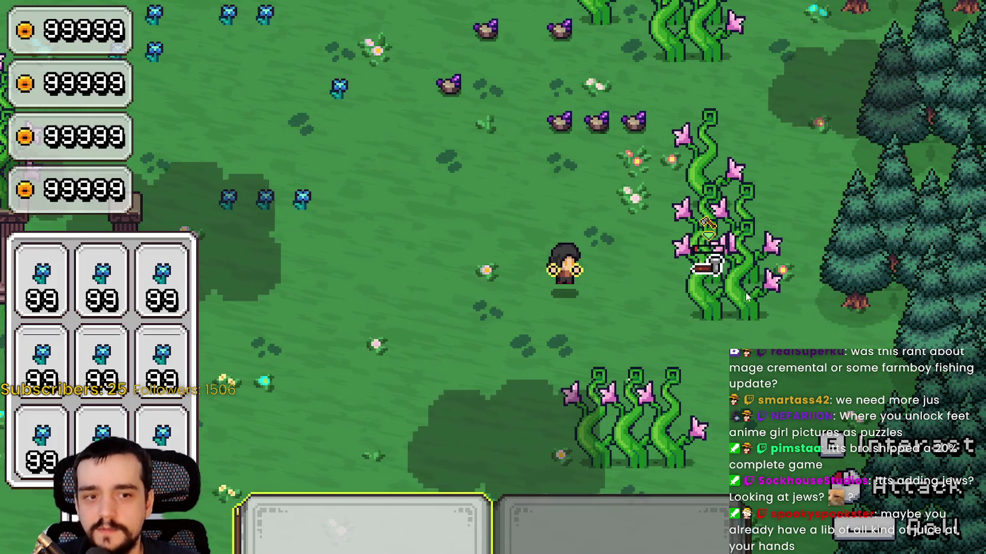
Step: Walk the farmer to the vine plants and strike them
{"action": "key", "text": "d"}
{"action": "key", "text": "s"}
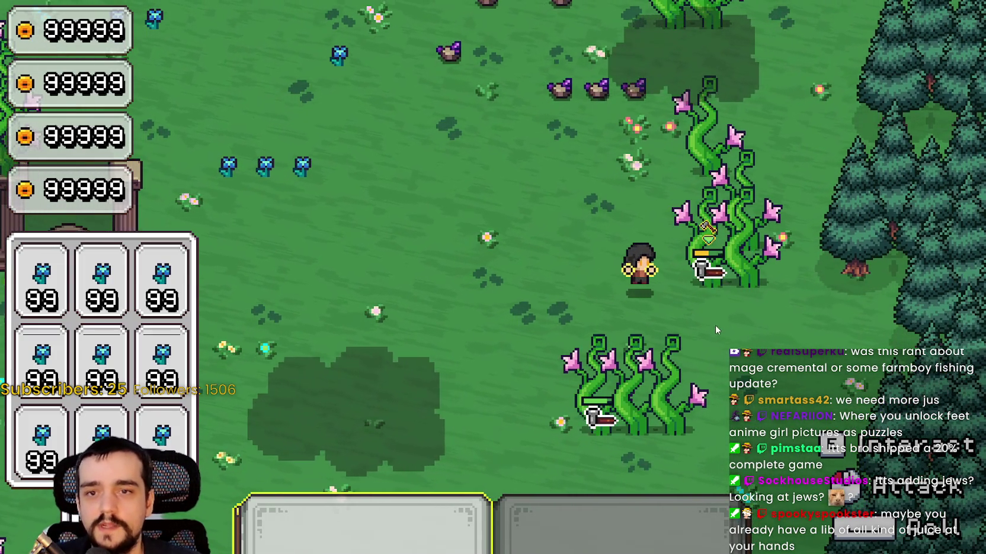
{"action": "left_click", "coordinate": [701, 344]}
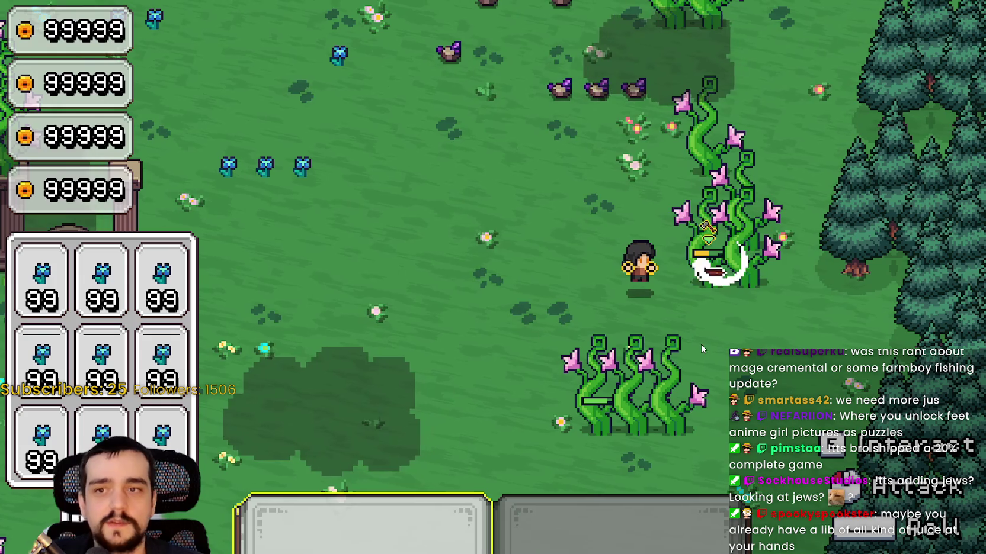
{"action": "left_click", "coordinate": [699, 332]}
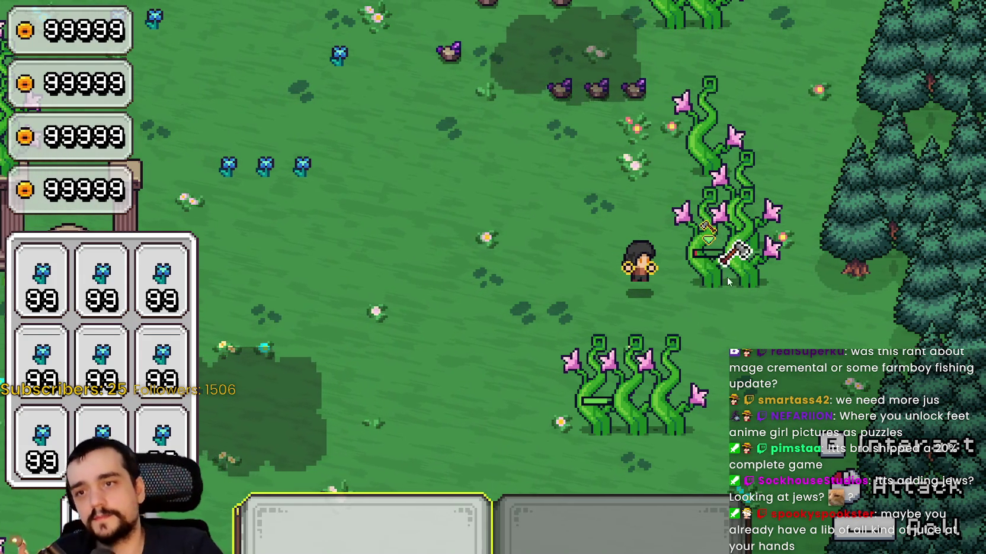
{"action": "left_click", "coordinate": [741, 326]}
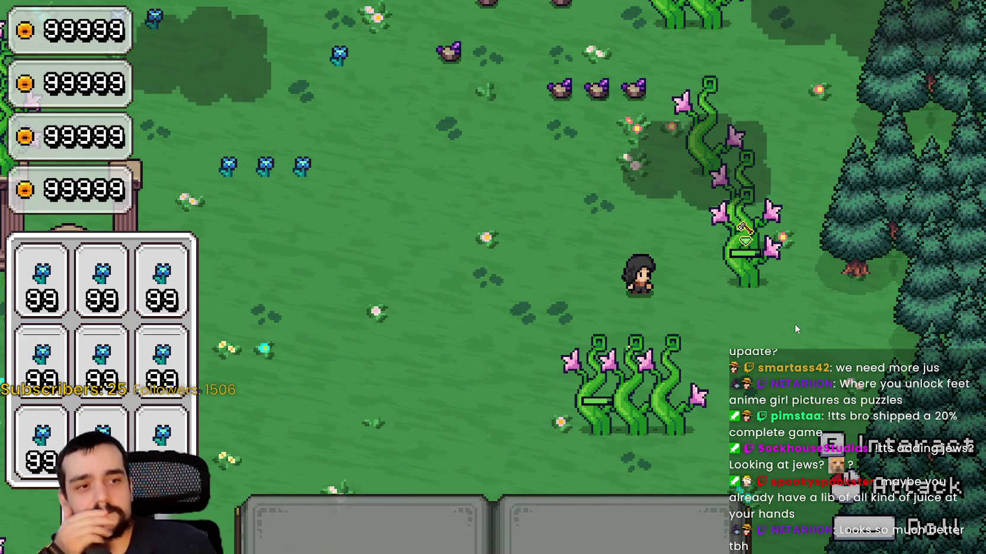
Step: Equip the axe and chop the first vine plant down
{"action": "key", "text": "1"}
{"action": "key", "text": "w"}
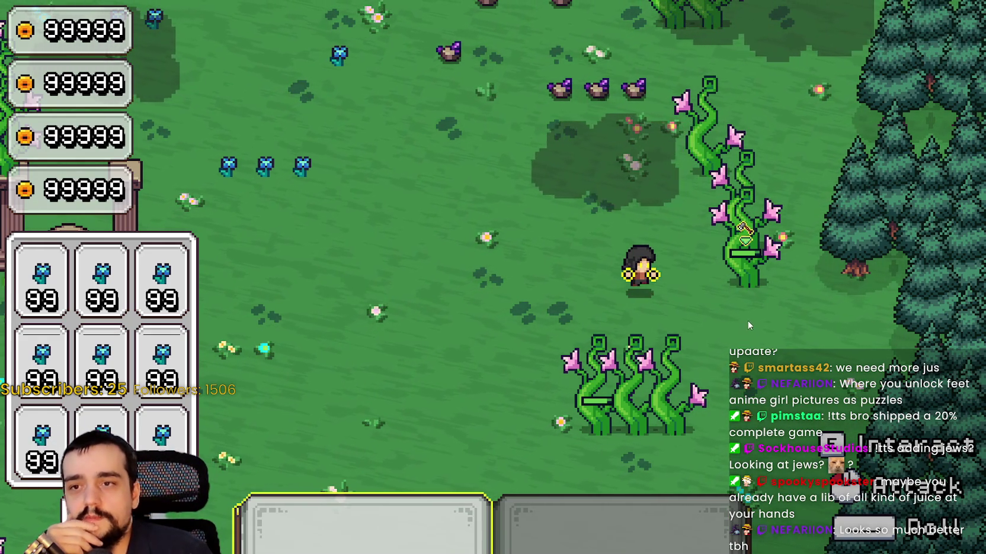
{"action": "left_click", "coordinate": [752, 311]}
{"action": "left_click", "coordinate": [753, 308]}
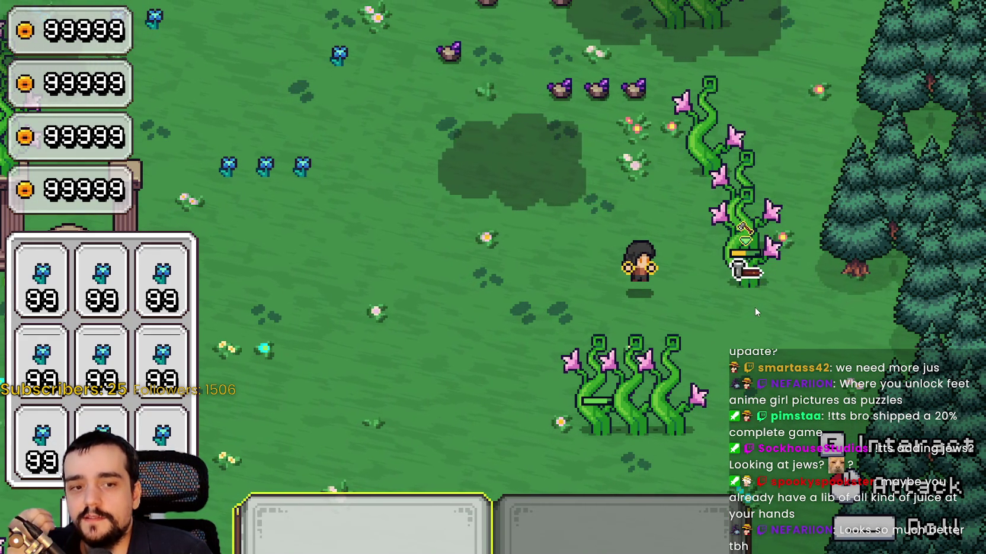
{"action": "left_click", "coordinate": [754, 307]}
{"action": "left_click", "coordinate": [755, 308]}
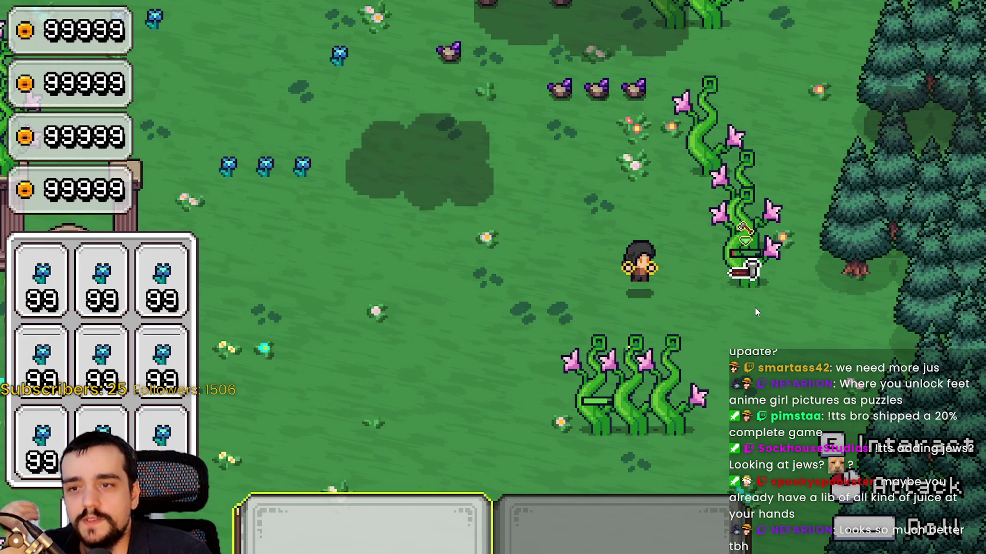
{"action": "left_click", "coordinate": [754, 308]}
Step: Chop the next vine plant down to a stump
{"action": "left_click", "coordinate": [757, 304]}
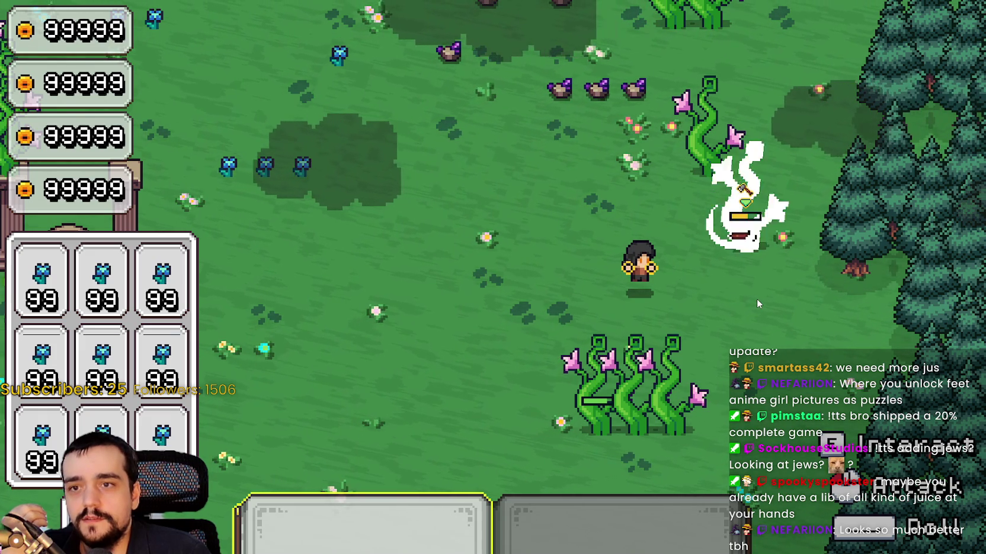
{"action": "left_click", "coordinate": [757, 304]}
{"action": "left_click", "coordinate": [756, 299]}
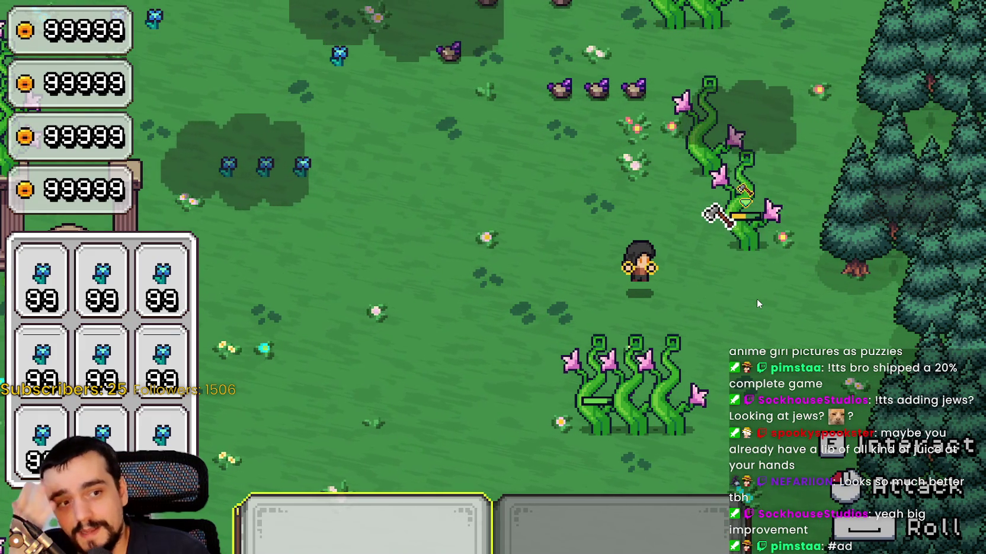
{"action": "left_click", "coordinate": [764, 294]}
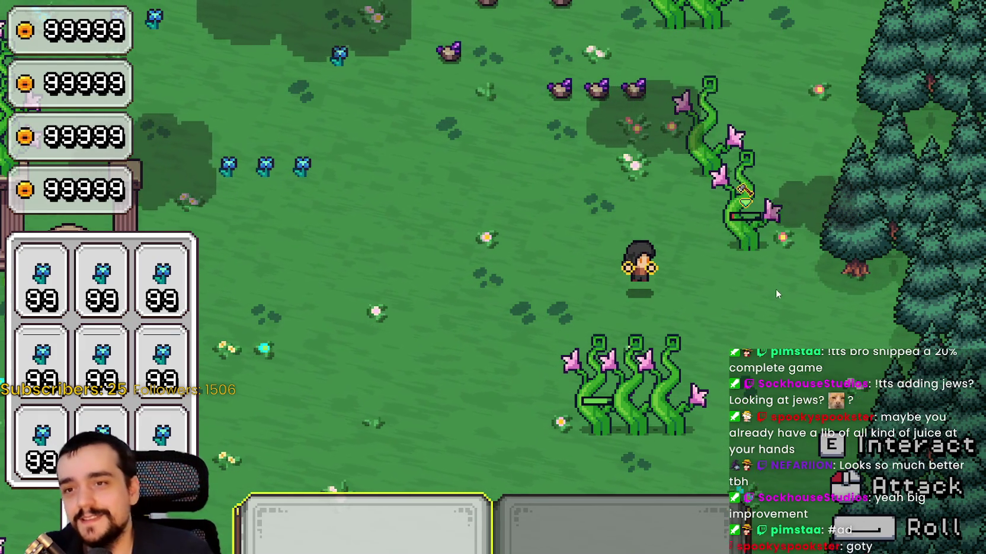
{"action": "left_click", "coordinate": [775, 287]}
Step: Walk the farmer down-left, stop the game with F8, and return to the script
{"action": "key", "text": "s"}
{"action": "key", "text": "a"}
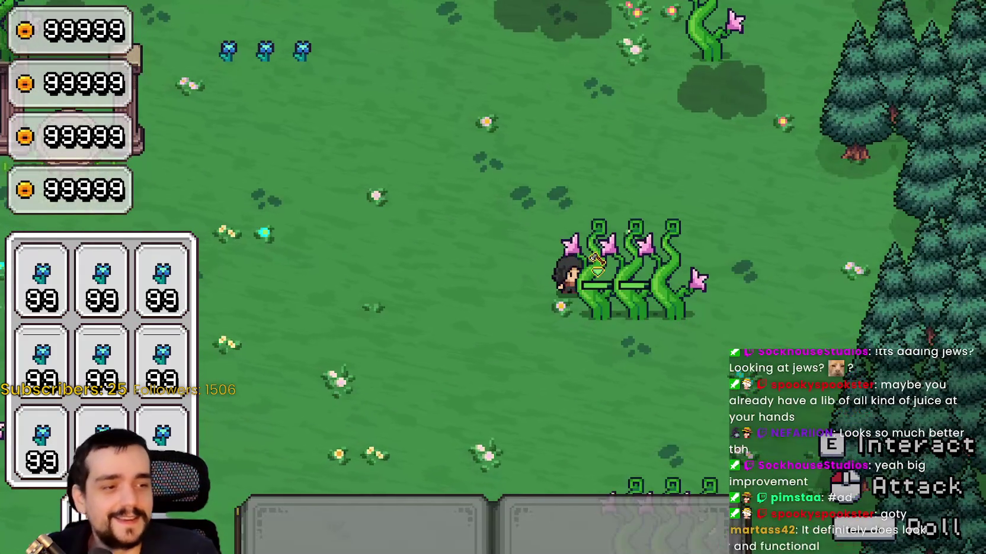
{"action": "key", "text": "F8"}
{"action": "left_click", "coordinate": [793, 204]}
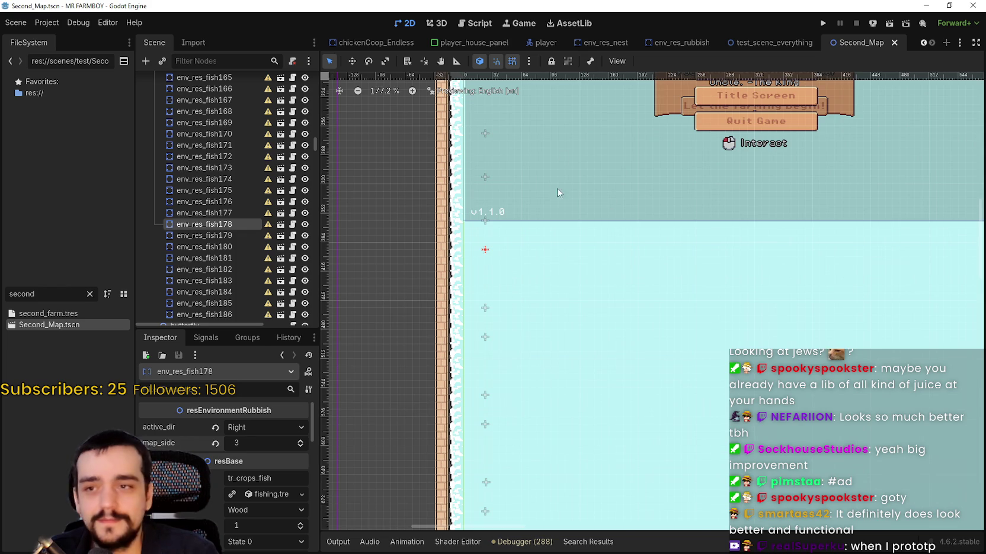
{"action": "left_click_drag", "start_coordinate": [566, 191], "coordinate": [595, 244]}
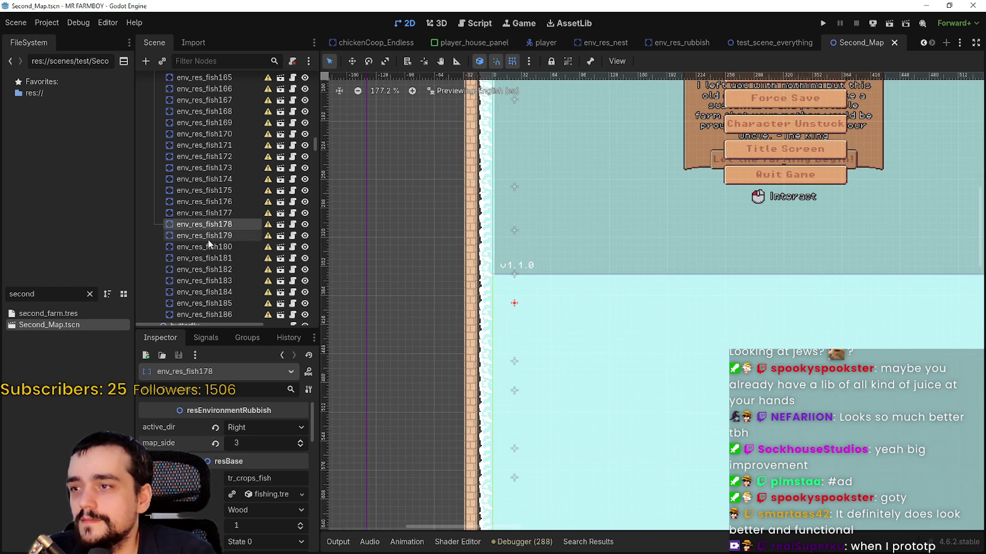
{"action": "left_click", "coordinate": [519, 234]}
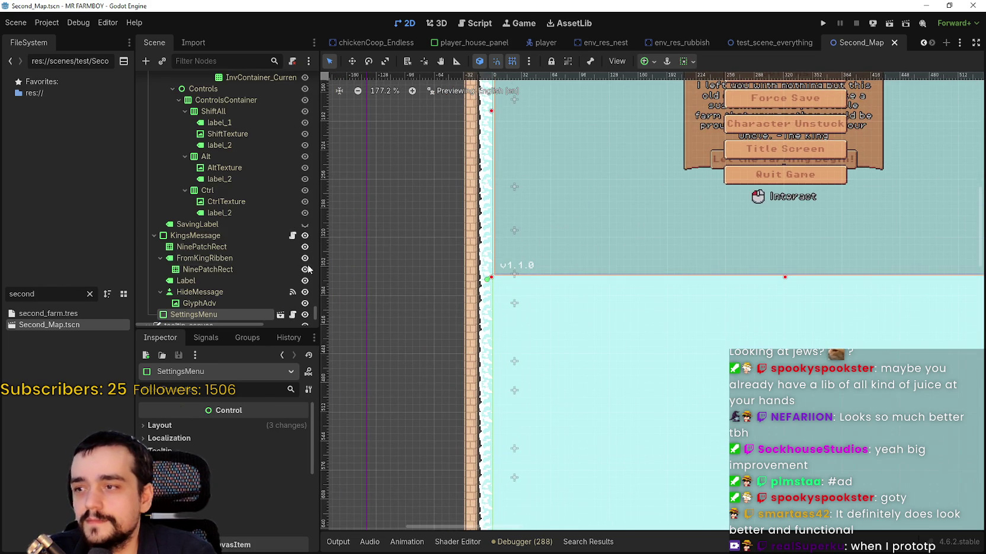
{"action": "left_click", "coordinate": [516, 303]}
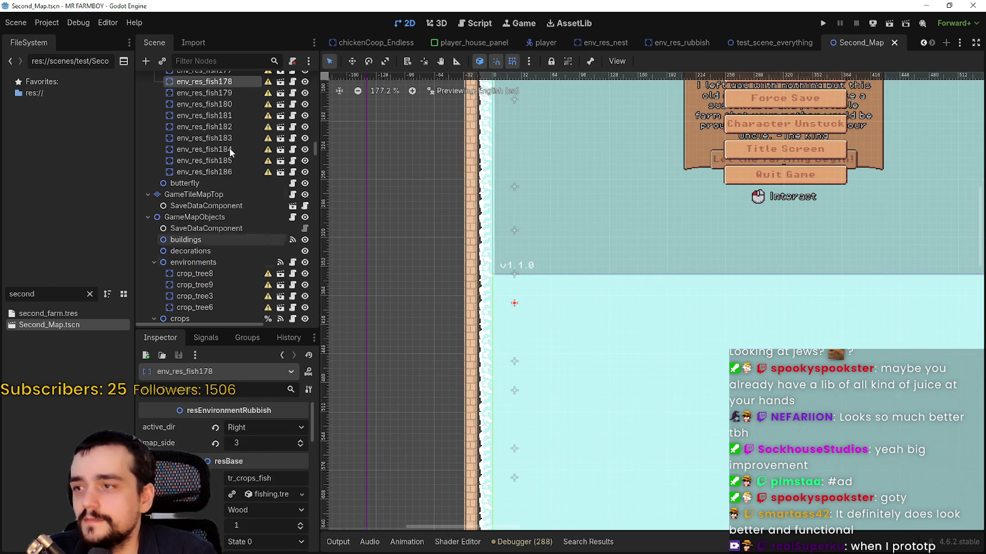
{"action": "left_click", "coordinate": [209, 94]}
{"action": "scroll", "coordinate": [537, 298], "scroll_direction": "down", "scroll_amount": 2}
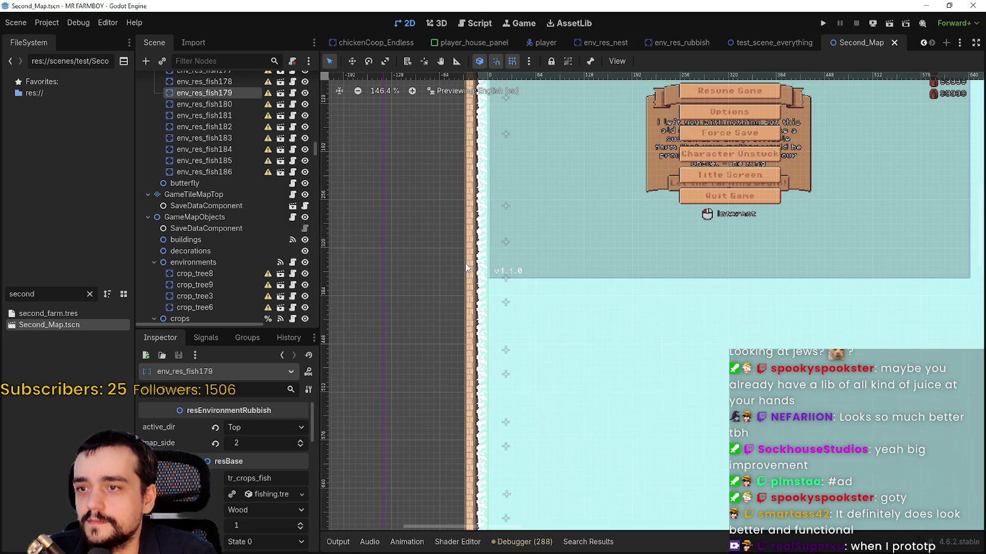
{"action": "left_click", "coordinate": [230, 105]}
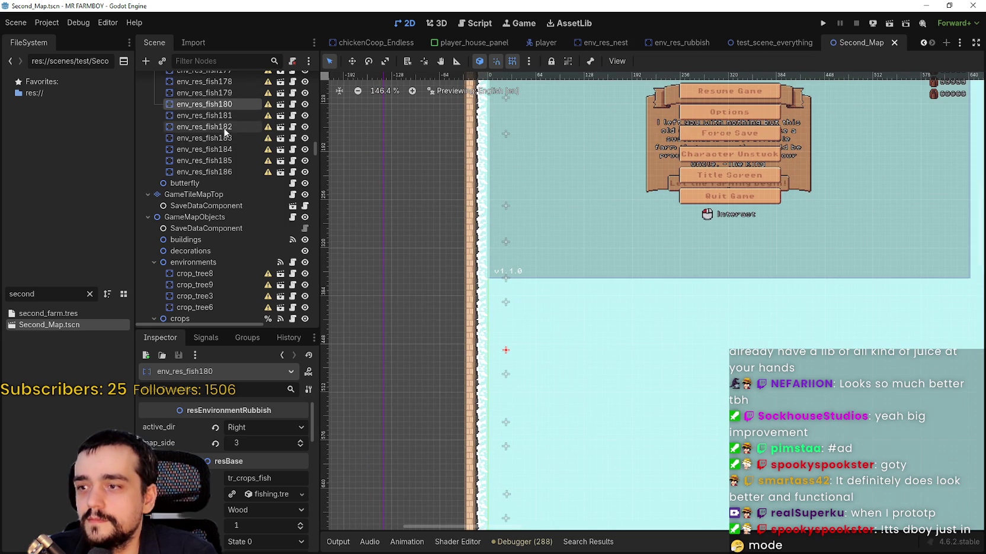
{"action": "left_click", "coordinate": [224, 127]}
{"action": "left_click", "coordinate": [221, 138]}
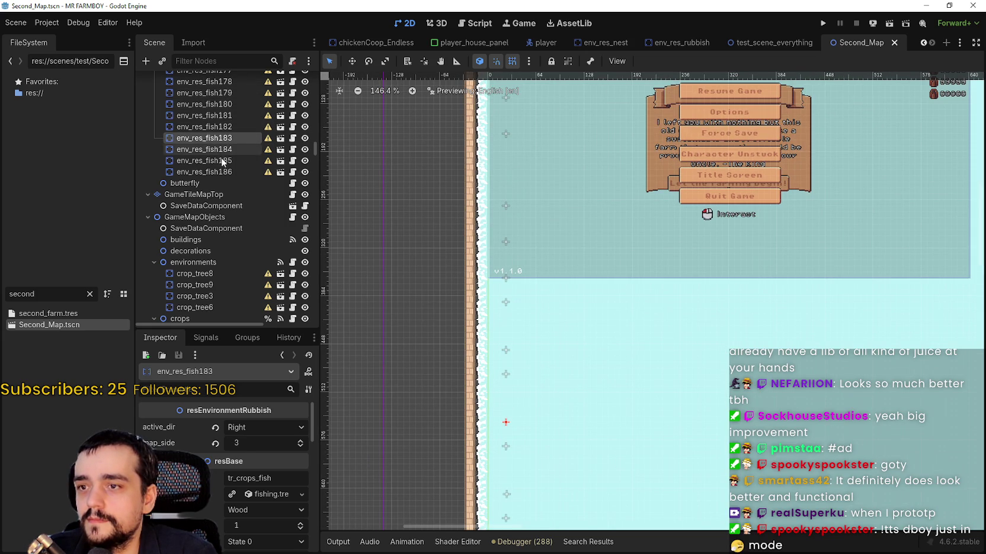
{"action": "left_click", "coordinate": [222, 151]}
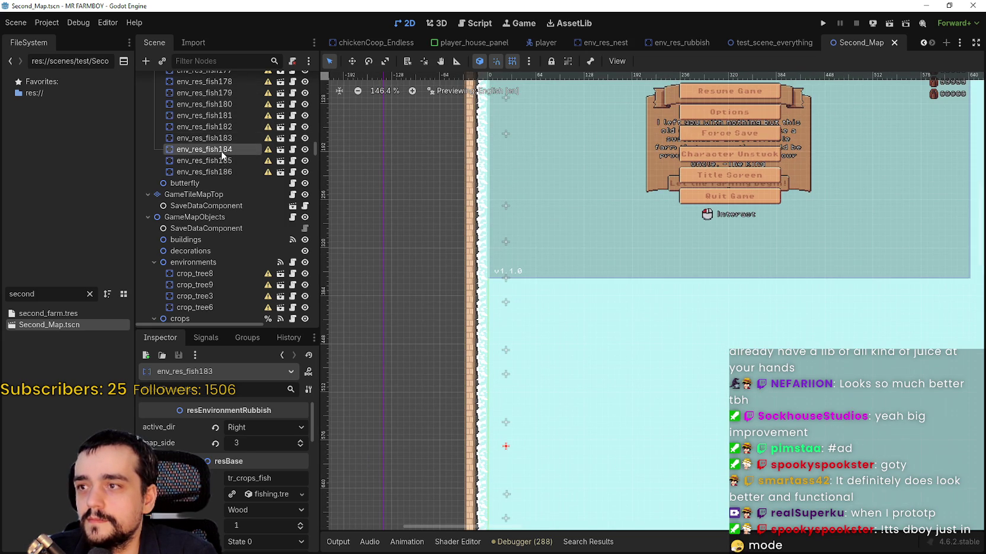
{"action": "left_click", "coordinate": [226, 180]}
{"action": "scroll", "coordinate": [486, 246], "scroll_direction": "down", "scroll_amount": 5}
{"action": "scroll", "coordinate": [485, 246], "scroll_direction": "down", "scroll_amount": 4}
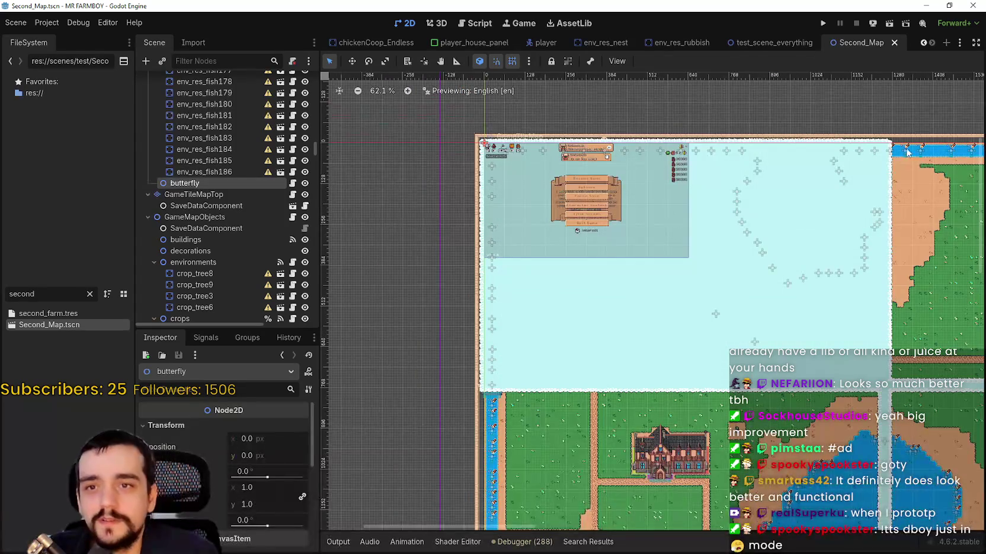
{"action": "scroll", "coordinate": [873, 157], "scroll_direction": "up", "scroll_amount": 3}
Step: Set env_res_fish150's map_side to 3 and save Second_Map
{"action": "left_click", "coordinate": [872, 154]}
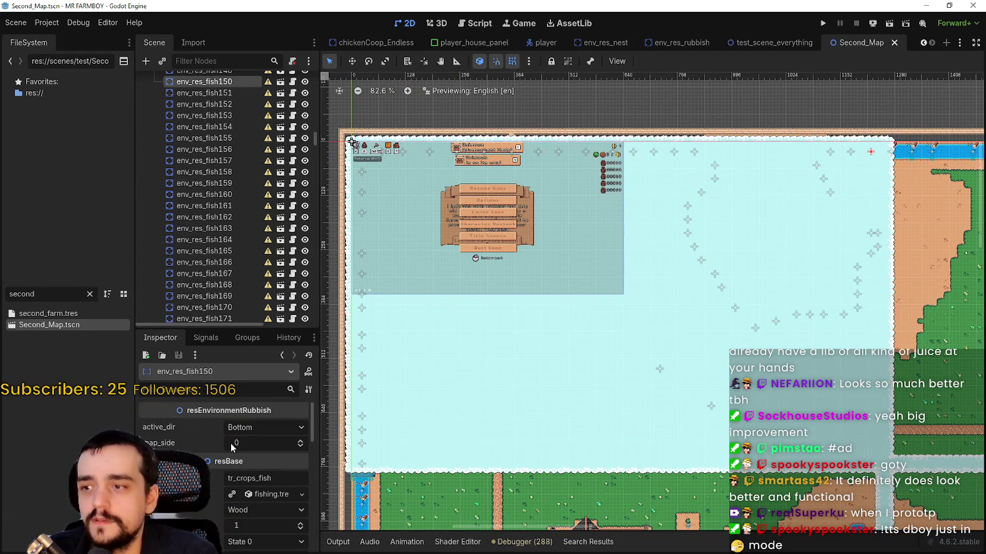
{"action": "left_click", "coordinate": [302, 441]}
{"action": "left_click", "coordinate": [302, 441]}
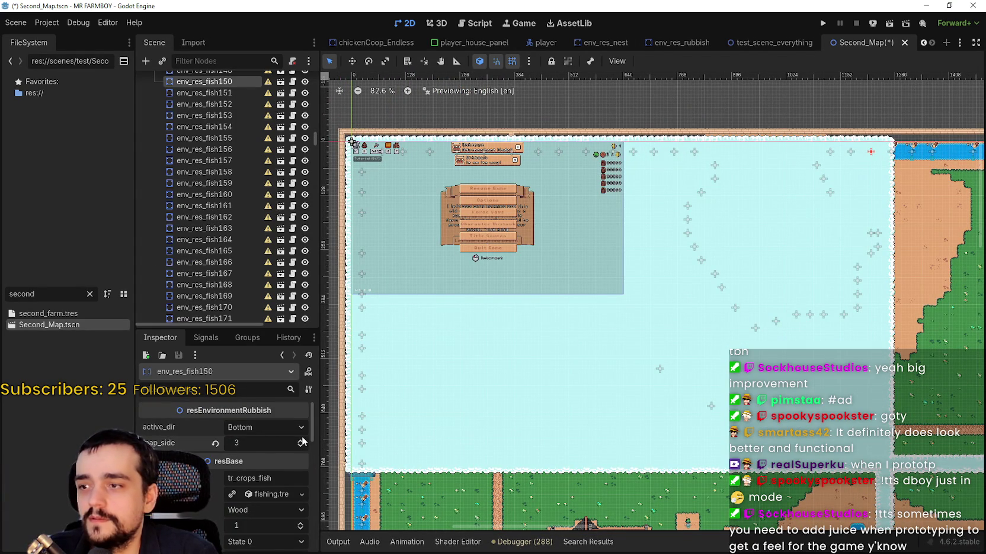
{"action": "key", "text": "ctrl+s"}
{"action": "scroll", "coordinate": [652, 237], "scroll_direction": "up", "scroll_amount": 5}
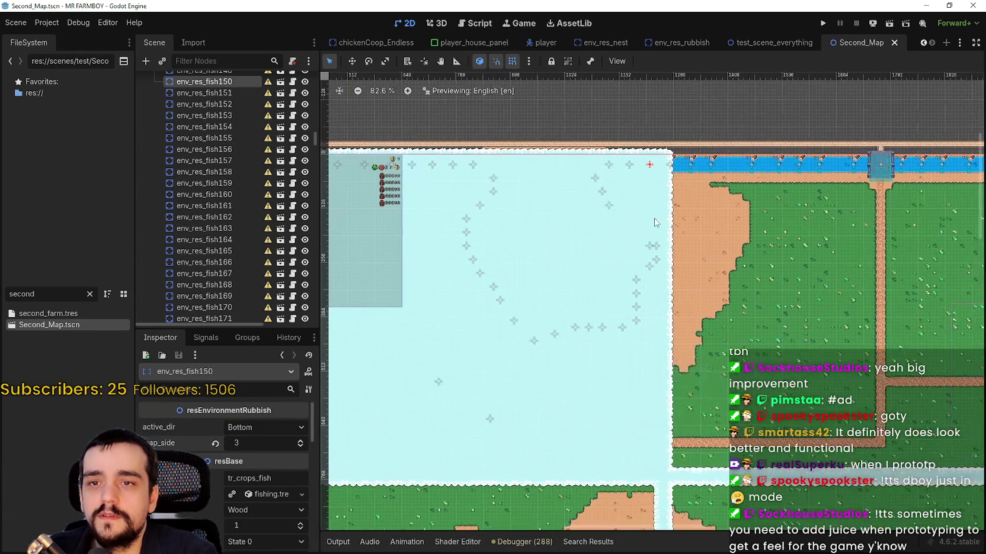
Step: Set map_side to 3 on env_res_fish151 and env_res_fish152
{"action": "left_click", "coordinate": [246, 92]}
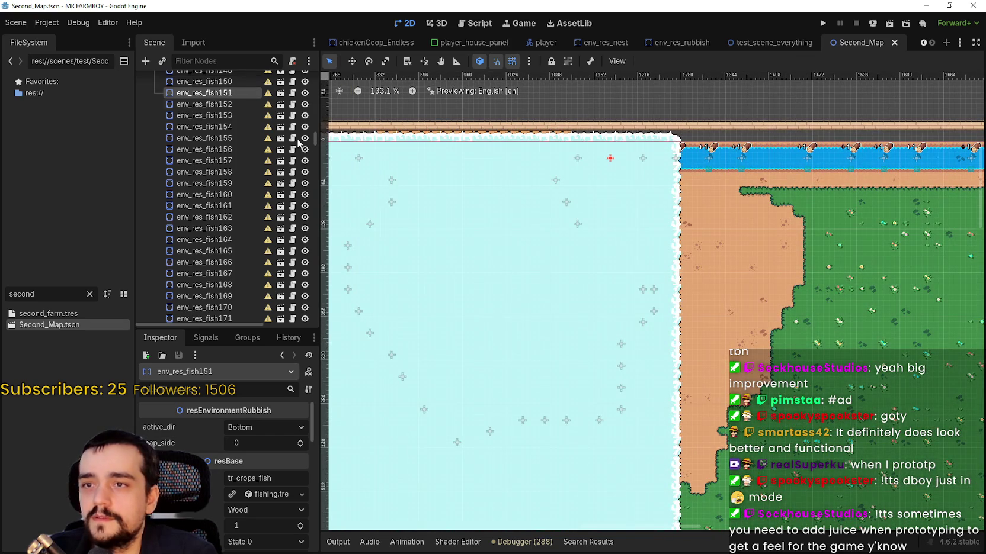
{"action": "left_click", "coordinate": [275, 445]}
{"action": "type", "text": "3"}
{"action": "key", "text": "Return"}
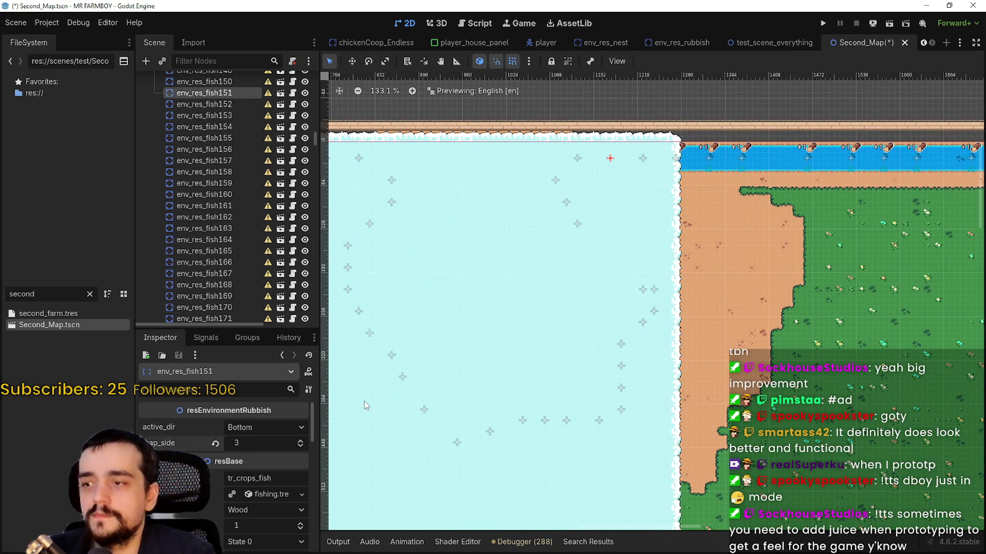
{"action": "left_click", "coordinate": [237, 104]}
{"action": "left_click", "coordinate": [246, 441]}
{"action": "type", "text": "3"}
{"action": "key", "text": "Return"}
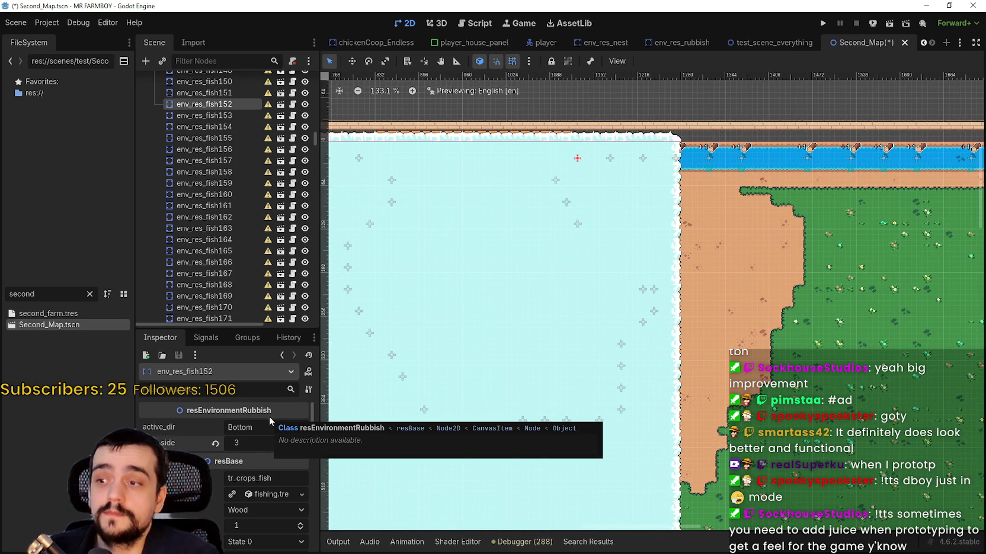
Step: Set map_side to 3 on env_res_fish153 and env_res_fish154
{"action": "left_click", "coordinate": [225, 115]}
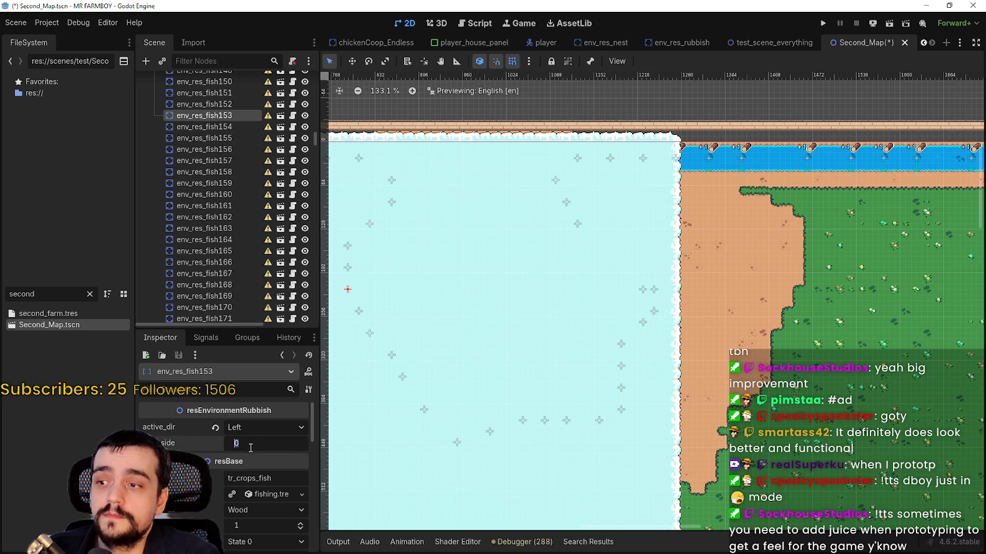
{"action": "type", "text": "3"}
{"action": "key", "text": "Return"}
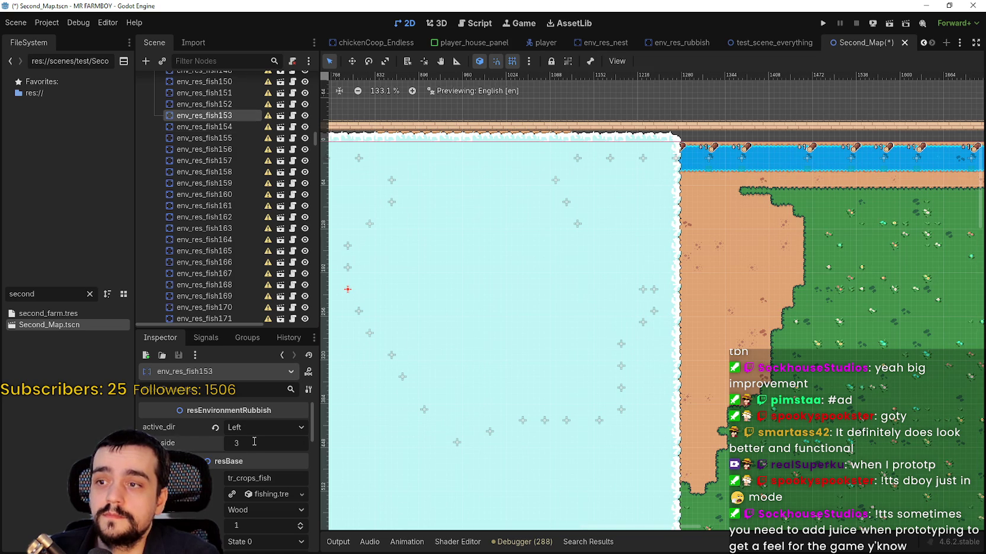
{"action": "left_click", "coordinate": [214, 127]}
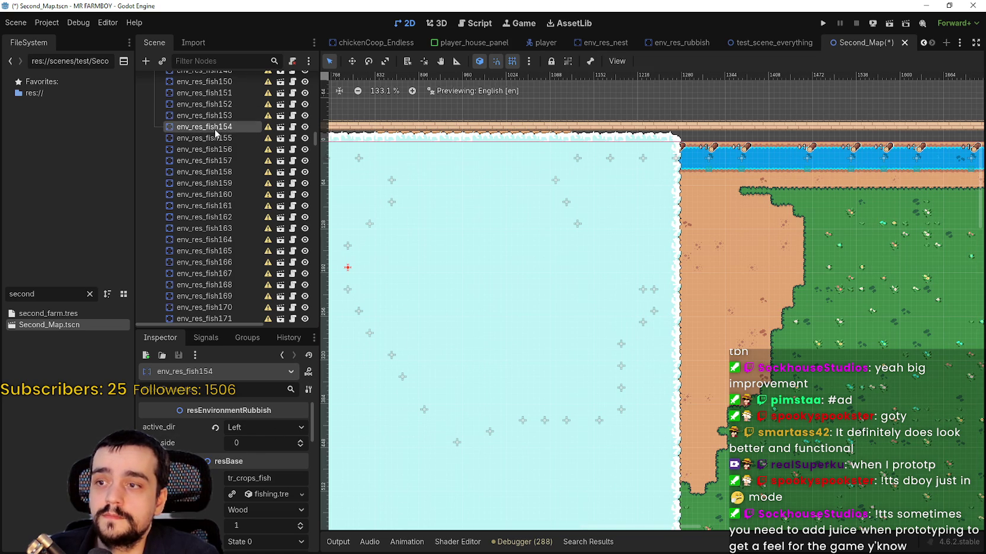
{"action": "left_click", "coordinate": [256, 443]}
{"action": "type", "text": "3"}
{"action": "key", "text": "Return"}
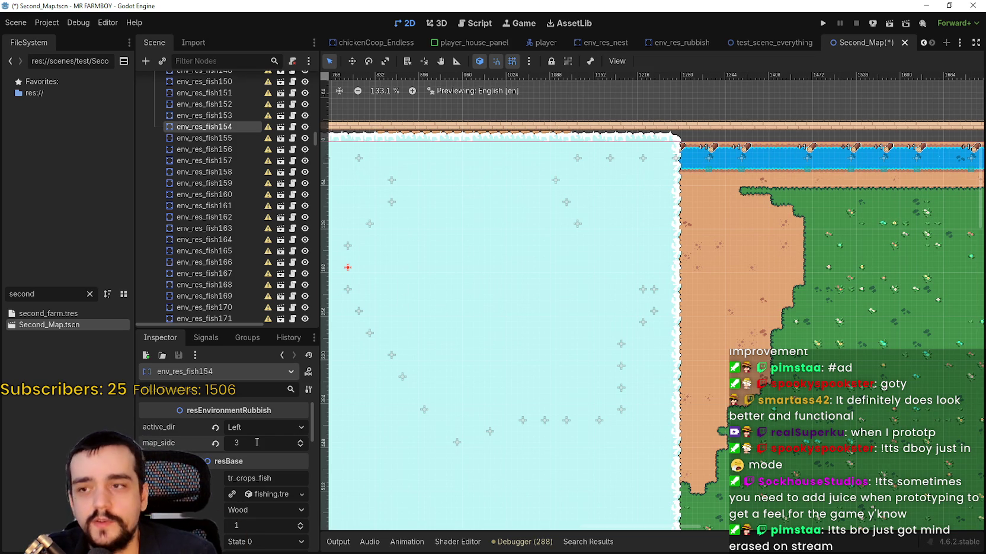
Step: Set env_res_fish155's map_side to 3 and start editing env_res_fish156's map_side
{"action": "scroll", "coordinate": [299, 410], "scroll_direction": "down", "scroll_amount": 1}
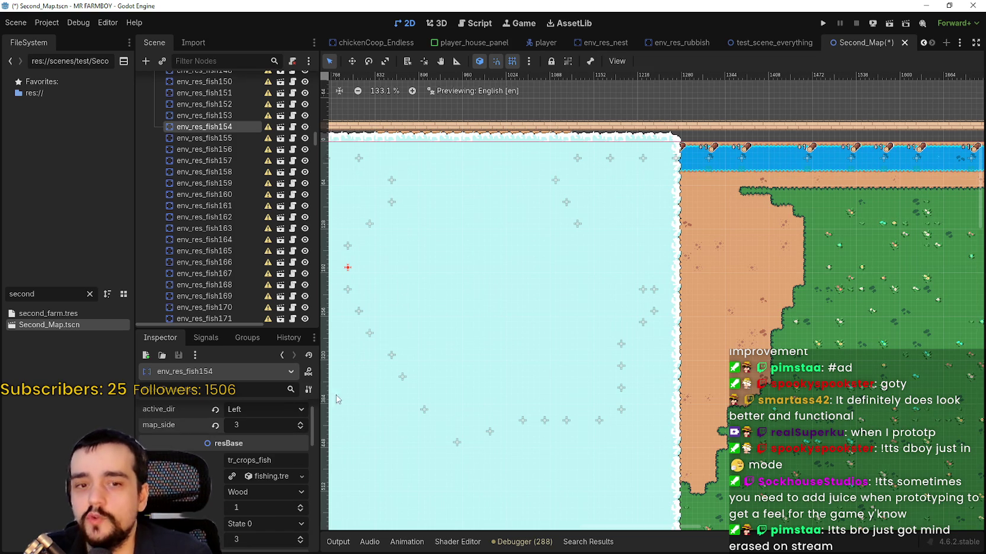
{"action": "scroll", "coordinate": [455, 366], "scroll_direction": "down", "scroll_amount": 2}
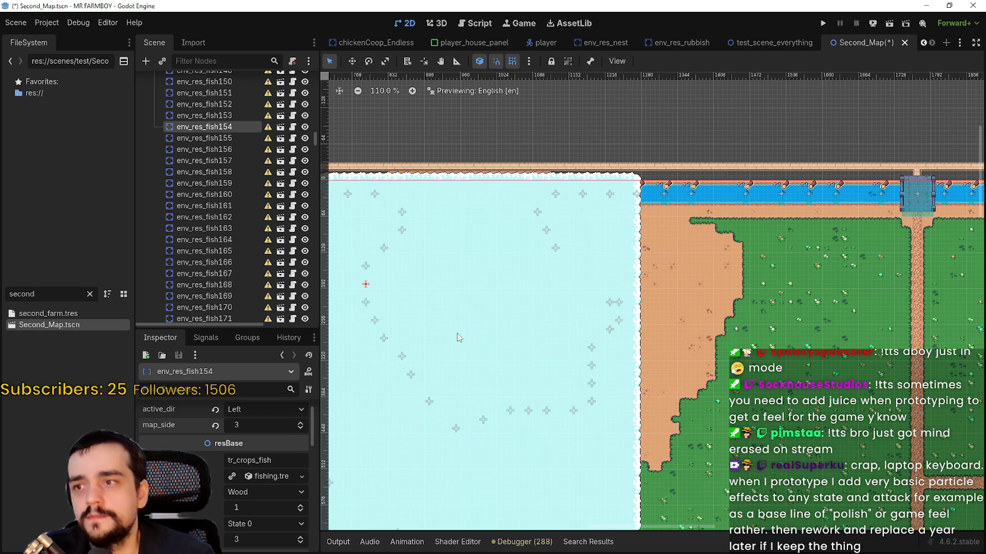
{"action": "left_click", "coordinate": [204, 138]}
{"action": "left_click", "coordinate": [258, 444]}
{"action": "key", "text": "Return"}
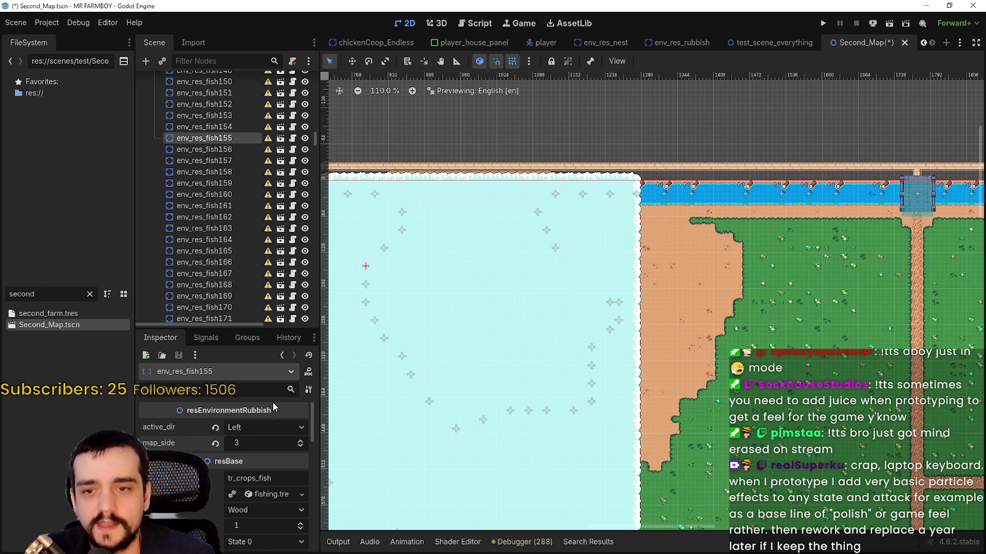
{"action": "left_click", "coordinate": [204, 149]}
{"action": "left_click", "coordinate": [270, 444]}
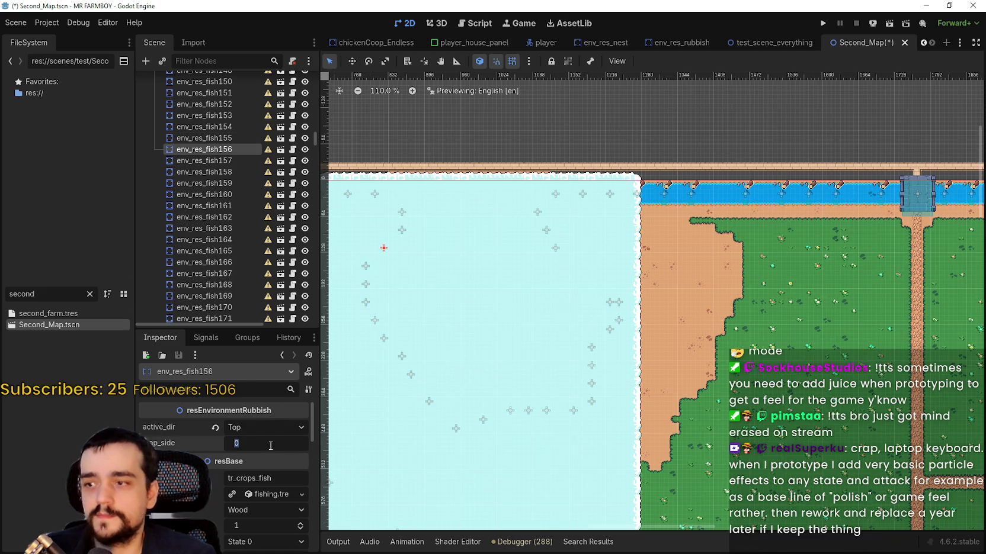
Step: Set map_side to 3 on env_res_fish156, 157 and 158, then select env_res_fish159
{"action": "type", "text": "3"}
{"action": "key", "text": "Return"}
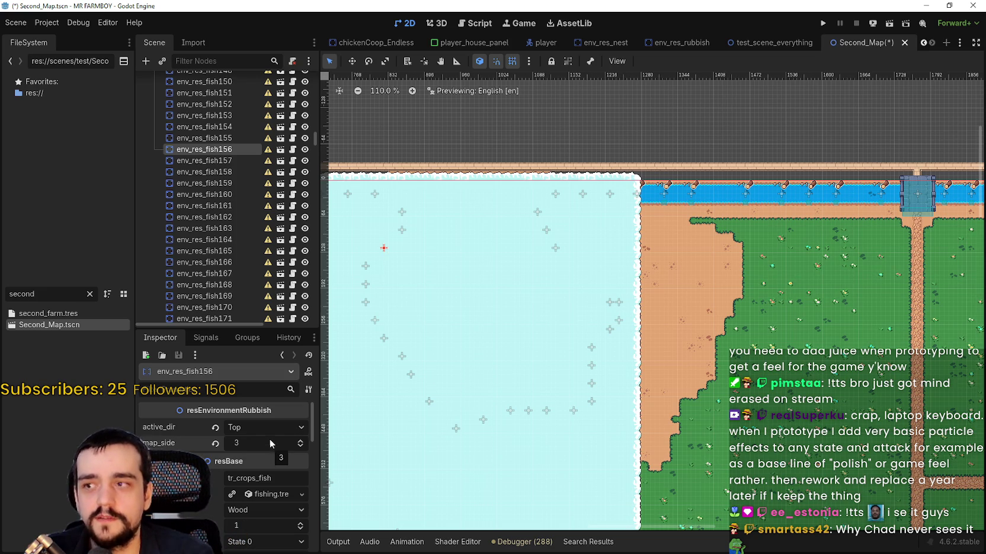
{"action": "left_click", "coordinate": [217, 160]}
{"action": "left_click", "coordinate": [273, 439]}
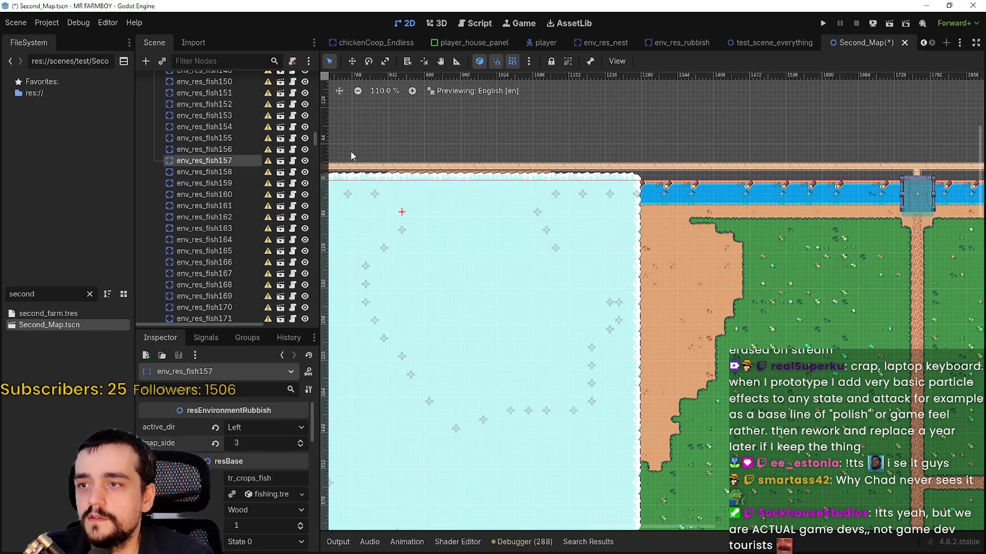
{"action": "left_click", "coordinate": [244, 171]}
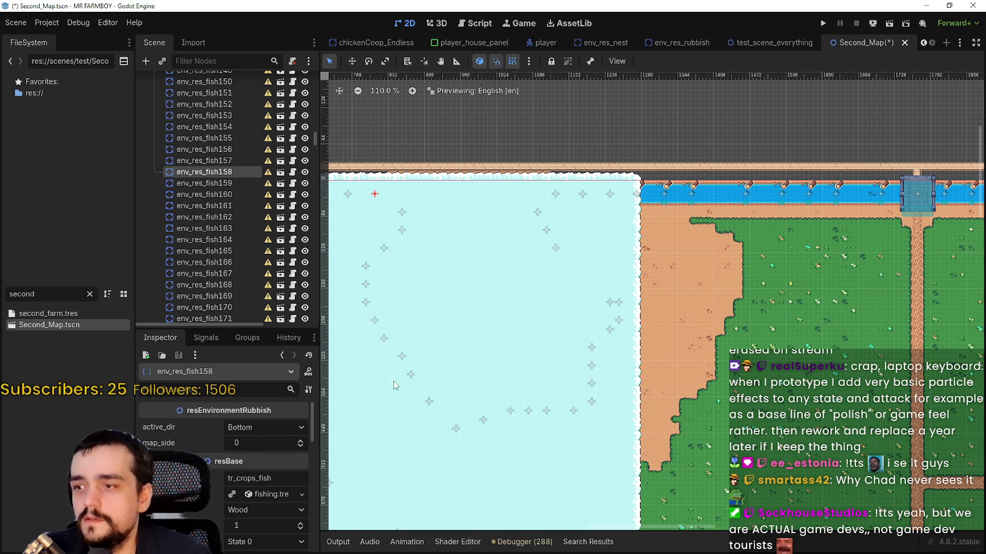
{"action": "left_click", "coordinate": [282, 442]}
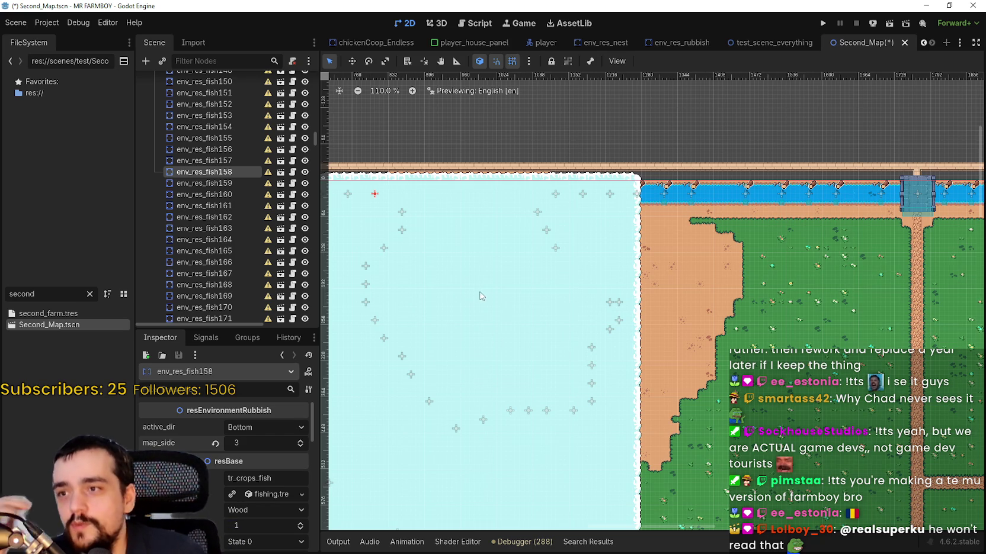
{"action": "scroll", "coordinate": [479, 290], "scroll_direction": "down", "scroll_amount": 2}
{"action": "left_click", "coordinate": [204, 183]}
Step: Set env_res_fish159's map_side to 3
{"action": "left_click", "coordinate": [270, 448]}
{"action": "type", "text": "3"}
{"action": "key", "text": "Return"}
{"action": "type", "text": "GAME DEV TOURISTS"}
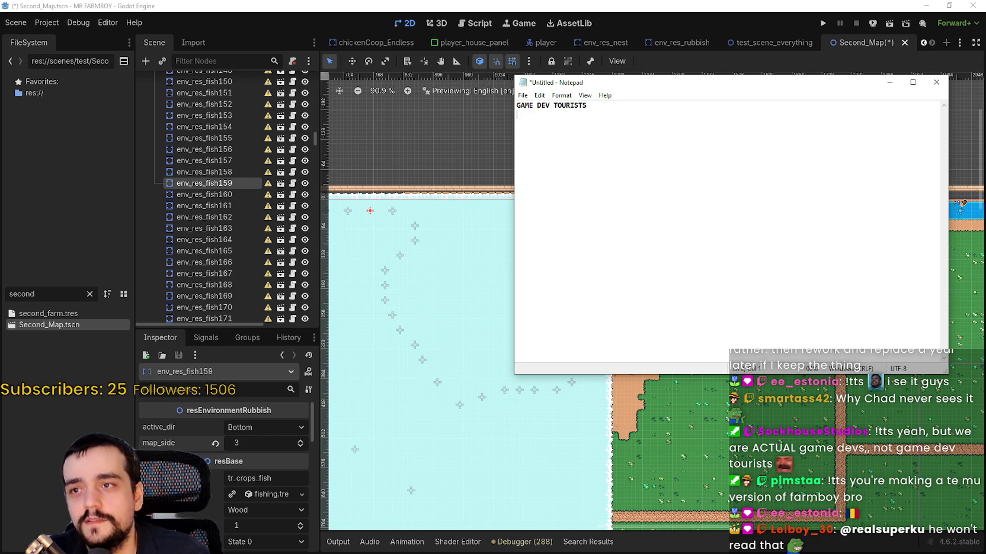
{"action": "scroll", "coordinate": [598, 138], "scroll_direction": "up", "scroll_amount": 15}
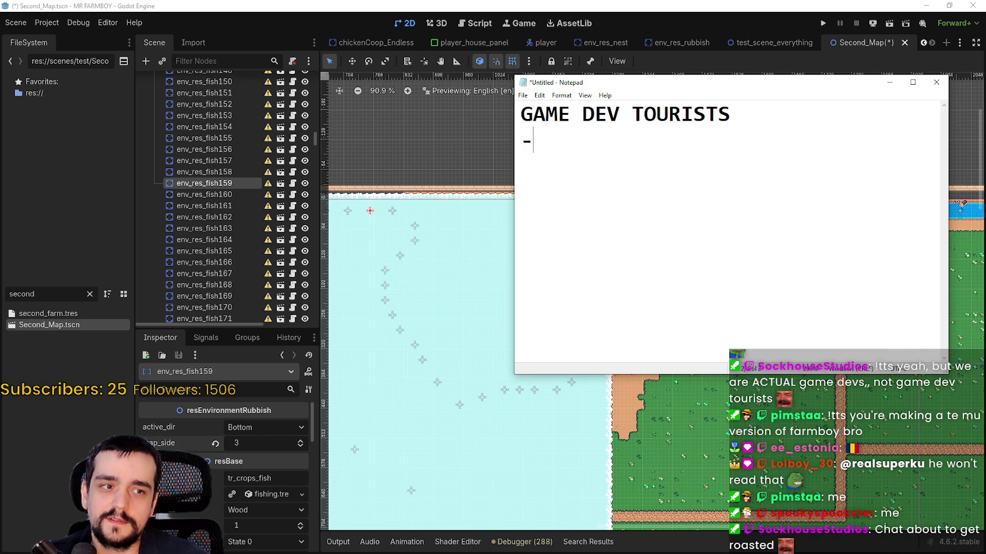
Step: In Notepad, type the dash-prefixed list of four chat viewers' names
{"action": "type", "text": "sp"}
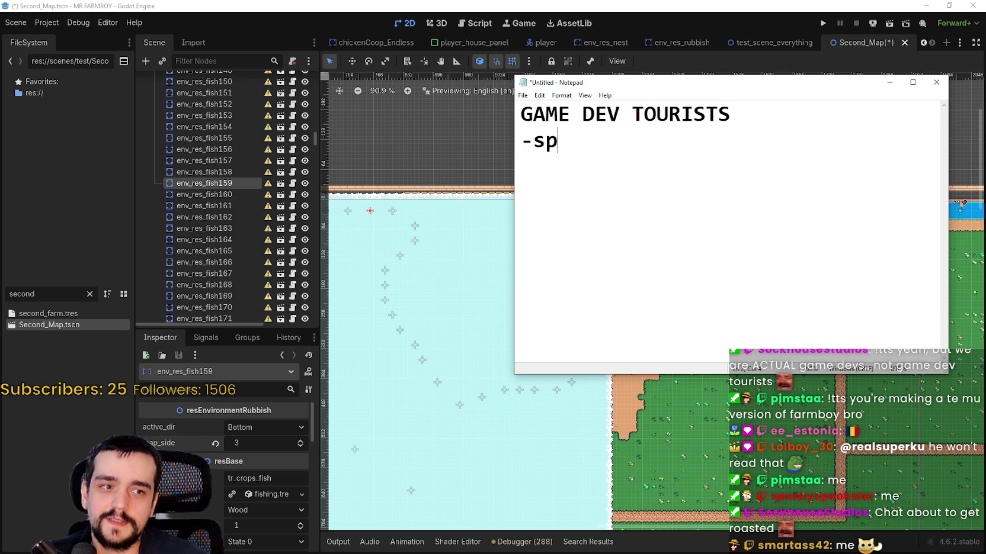
{"action": "type", "text": "ooky"}
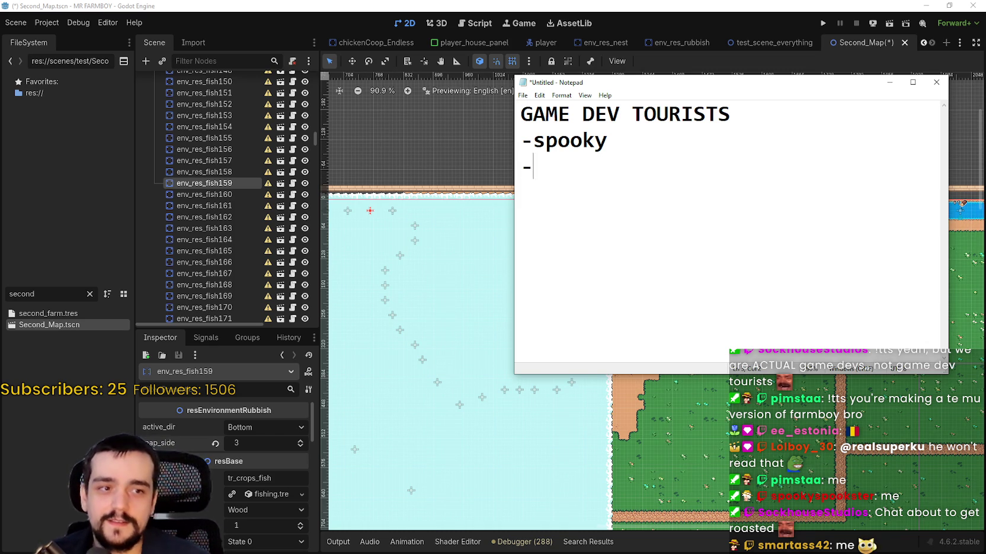
{"action": "type", "text": "smartass "}
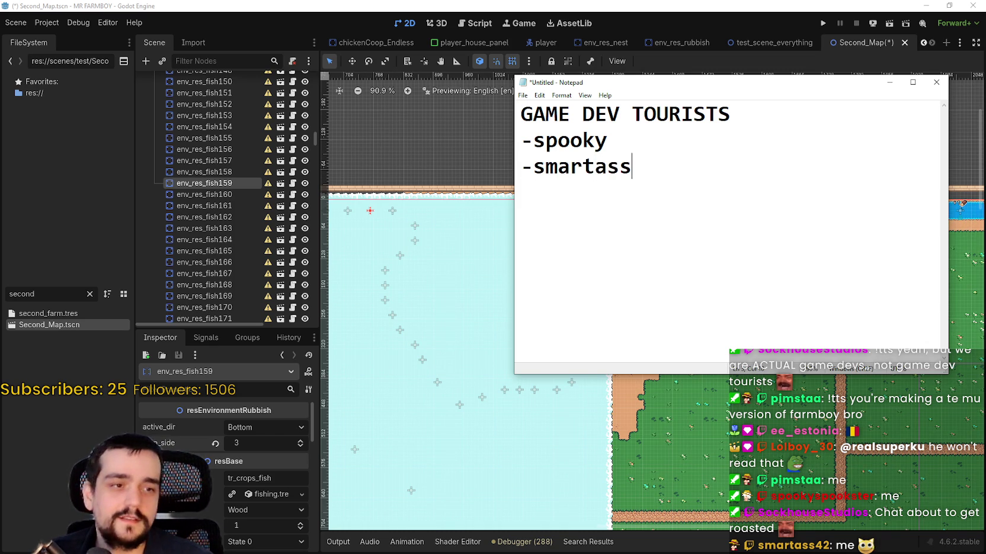
{"action": "type", "text": "-jinxie -"}
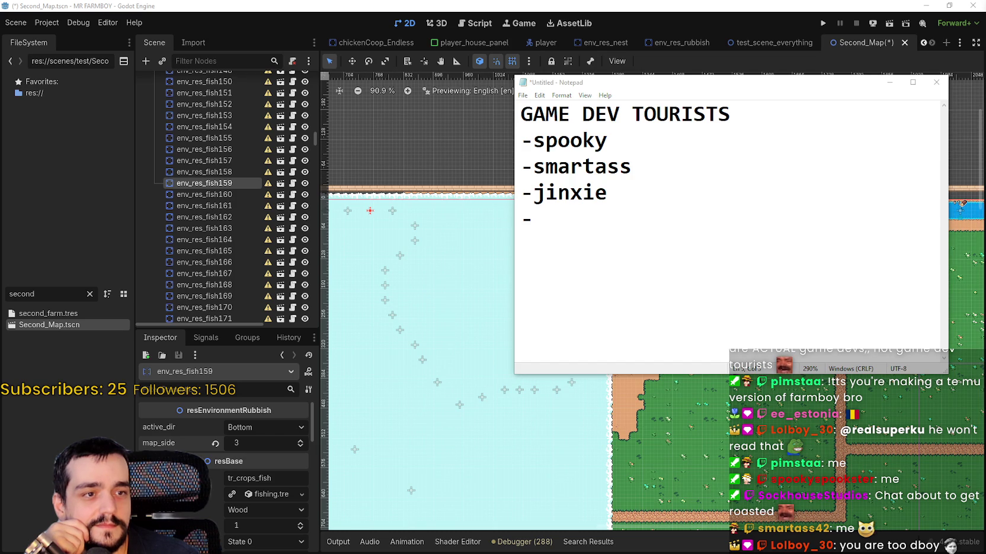
{"action": "left_click", "coordinate": [667, 218]}
{"action": "key", "text": "BackSpace"}
{"action": "type", "text": "dboy"}
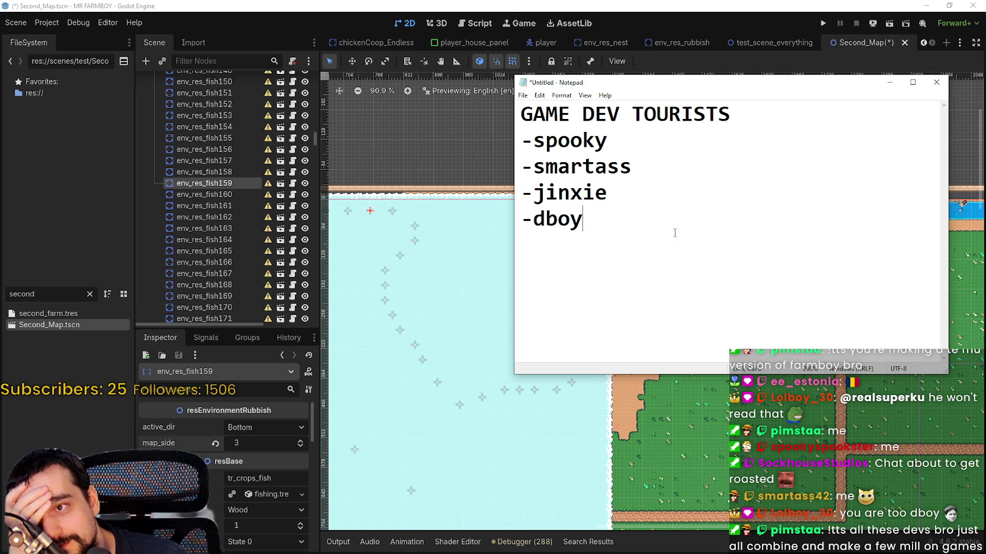
Step: Select the four name lines together with the title line
{"action": "left_click_drag", "start_coordinate": [675, 235], "coordinate": [515, 136]}
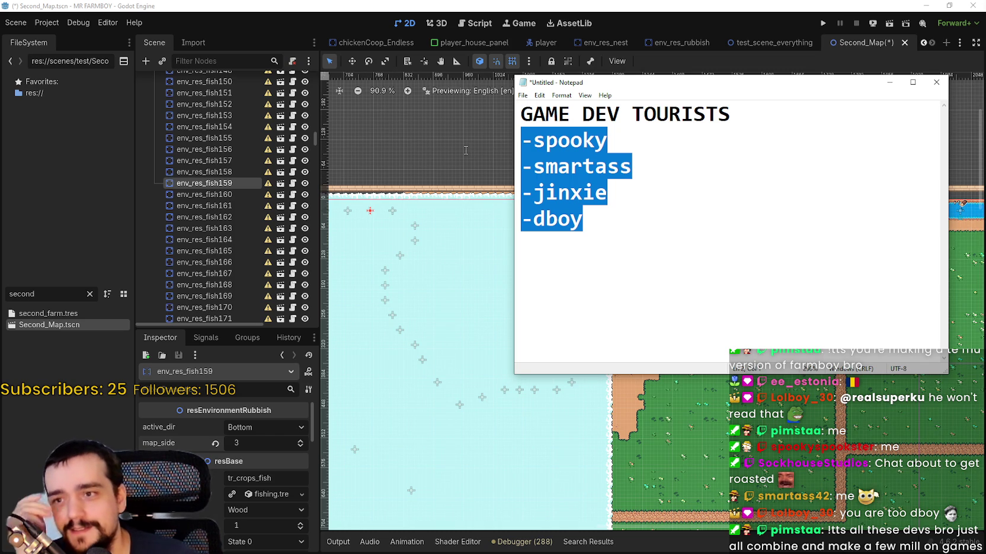
{"action": "key", "text": "Right"}
{"action": "key", "text": "ctrl+shift+Home"}
{"action": "key", "text": "shift+Down"}
{"action": "key", "text": "shift+Down"}
{"action": "key", "text": "shift+Up"}
{"action": "key", "text": "Right"}
{"action": "key", "text": "shift+Up"}
{"action": "key", "text": "shift+Up"}
{"action": "key", "text": "shift+Up"}
{"action": "key", "text": "shift+Home"}
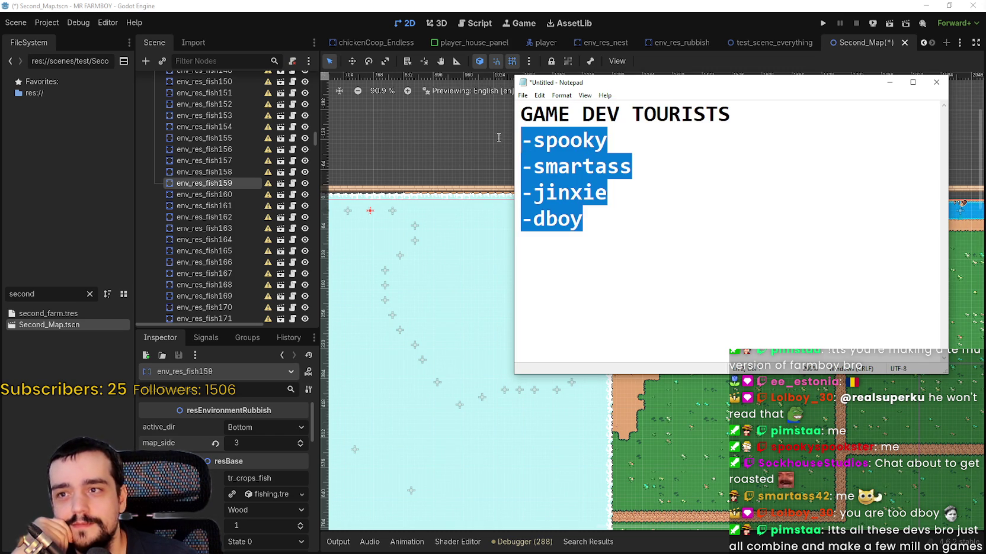
{"action": "key", "text": "shift+Up"}
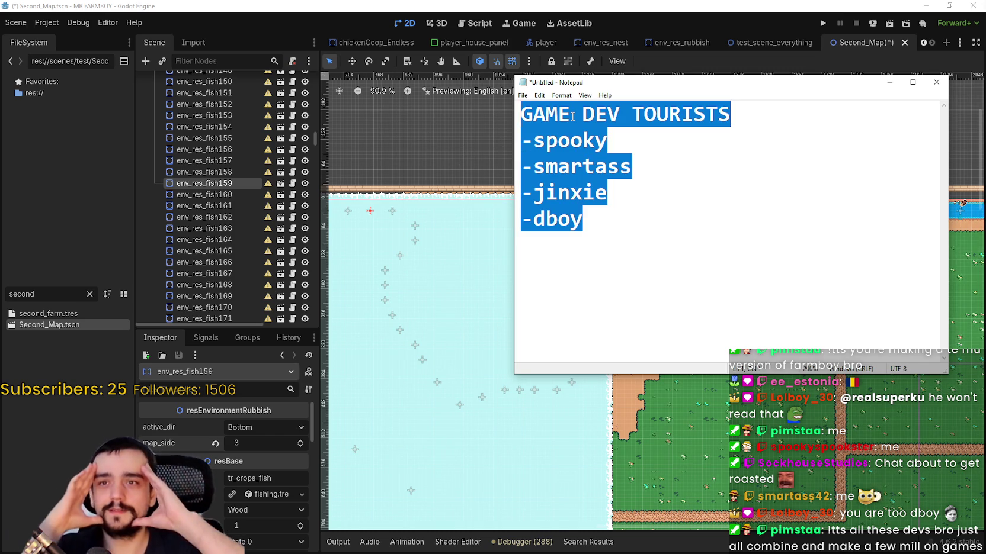
Step: Append STUDIOS so the title reads 'GAME DEV TOURISTS STUDIOS', then select the whole note
{"action": "left_click", "coordinate": [753, 107]}
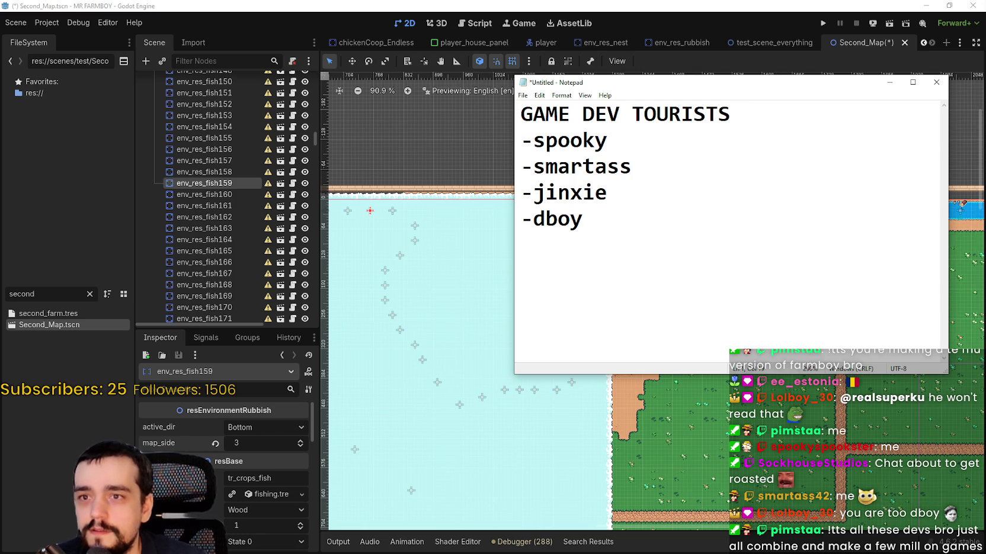
{"action": "type", "text": " STUDI"}
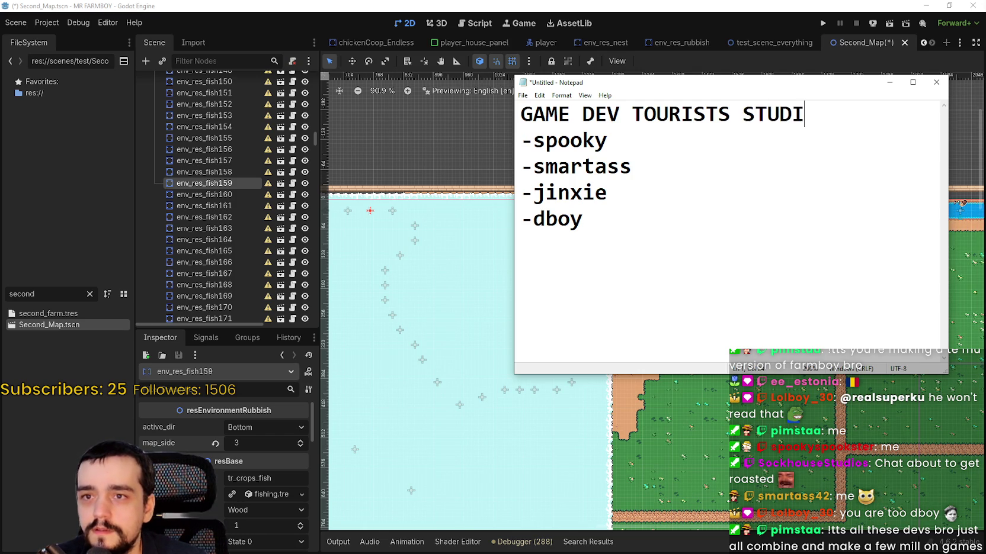
{"action": "type", "text": "OS"}
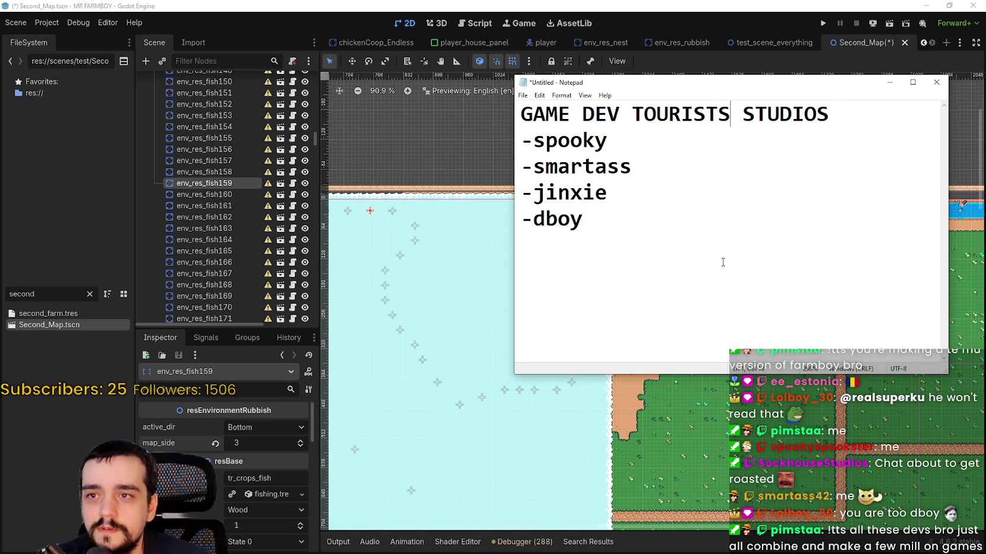
{"action": "left_click_drag", "start_coordinate": [829, 116], "coordinate": [522, 105]}
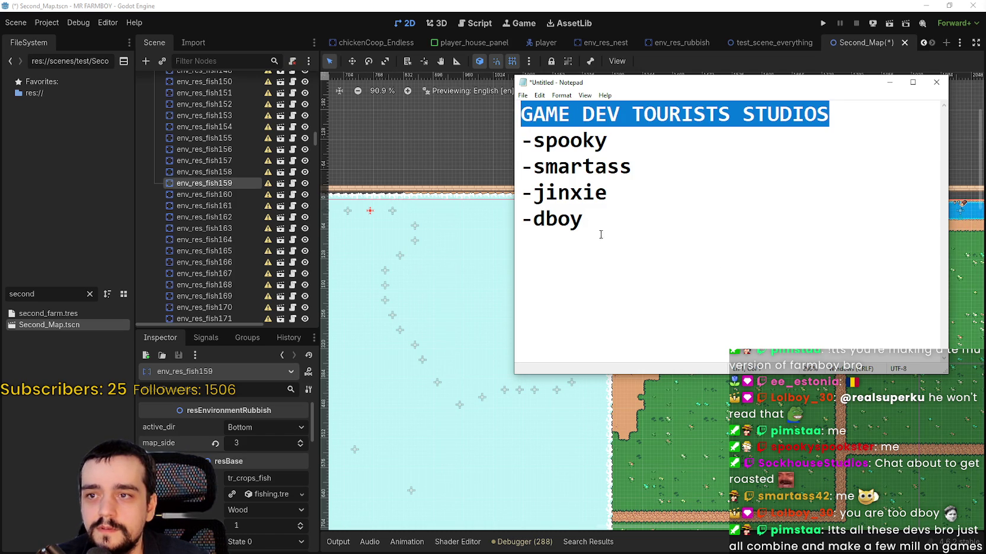
{"action": "key", "text": "ctrl+a"}
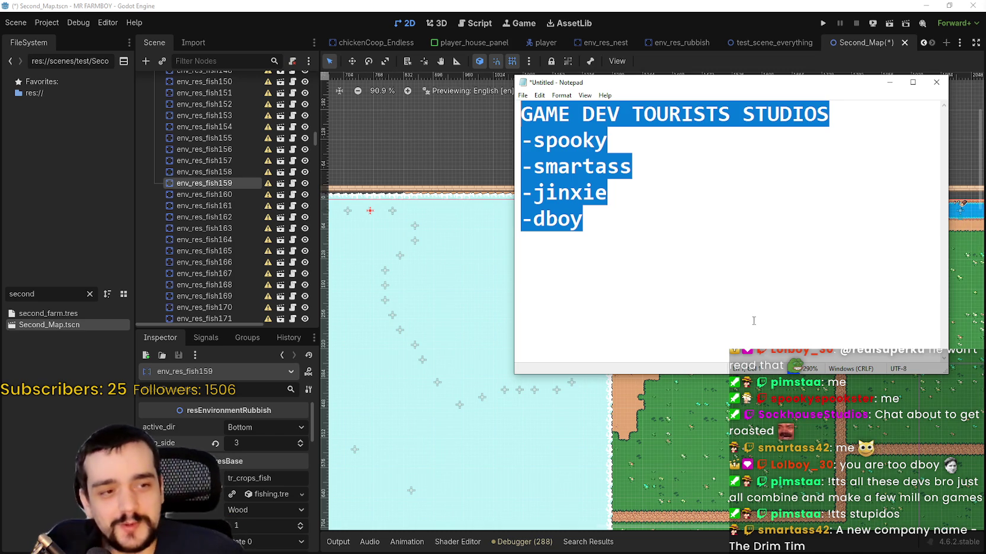
{"action": "left_click", "coordinate": [792, 4]}
Step: Raise map_side to 3 on env_res_fish160, 161 and 162
{"action": "scroll", "coordinate": [592, 296], "scroll_direction": "down", "scroll_amount": 1}
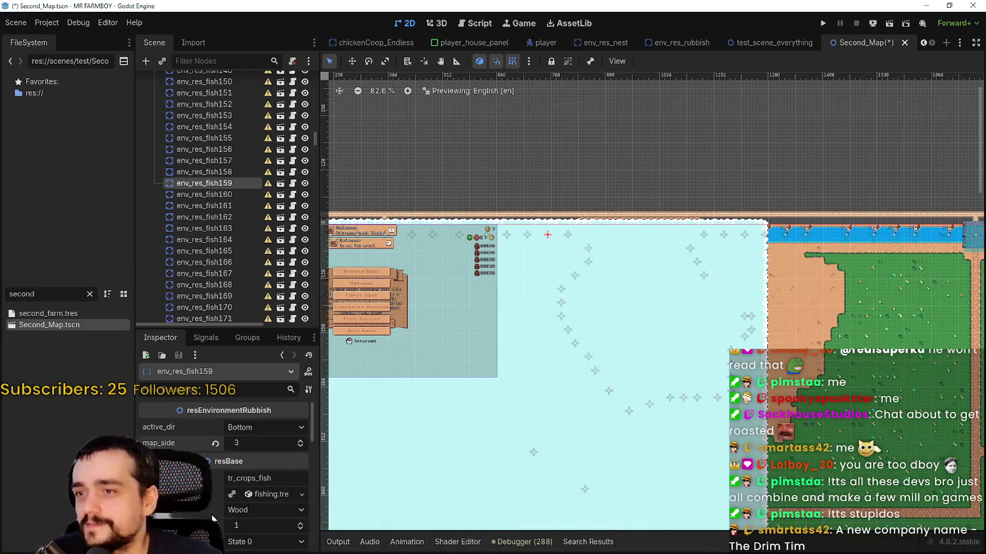
{"action": "left_click", "coordinate": [217, 195]}
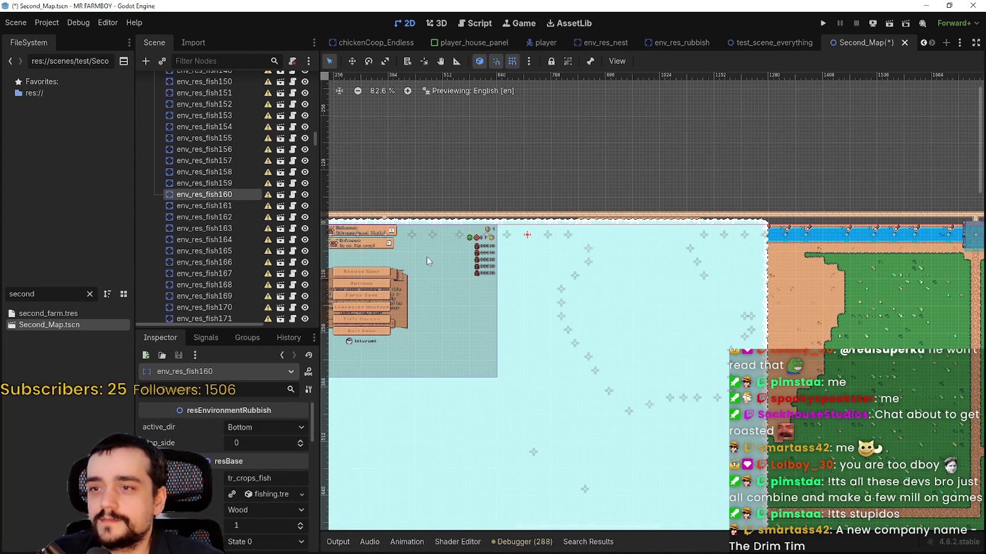
{"action": "left_click_drag", "start_coordinate": [250, 447], "coordinate": [280, 445]}
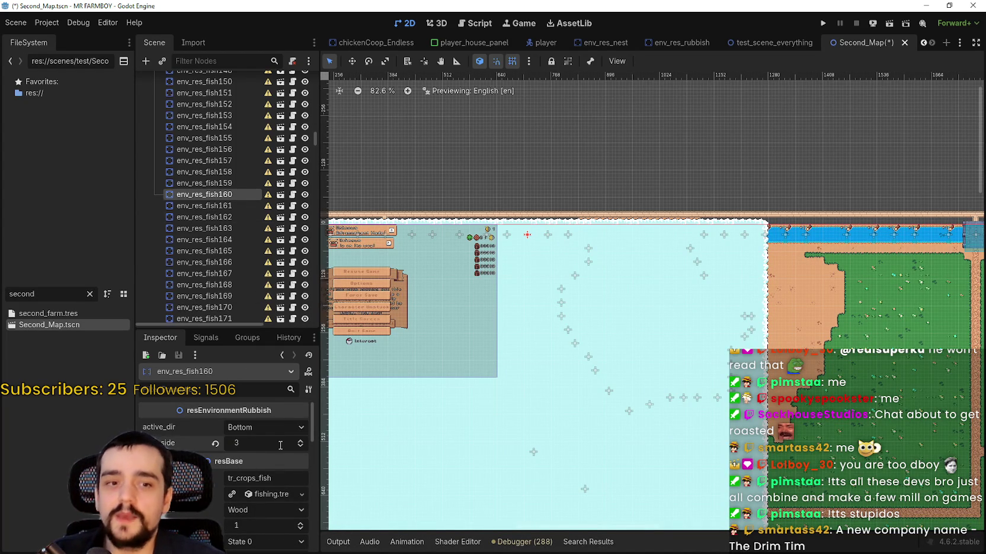
{"action": "left_click", "coordinate": [243, 205]}
{"action": "left_click_drag", "start_coordinate": [250, 444], "coordinate": [281, 444]}
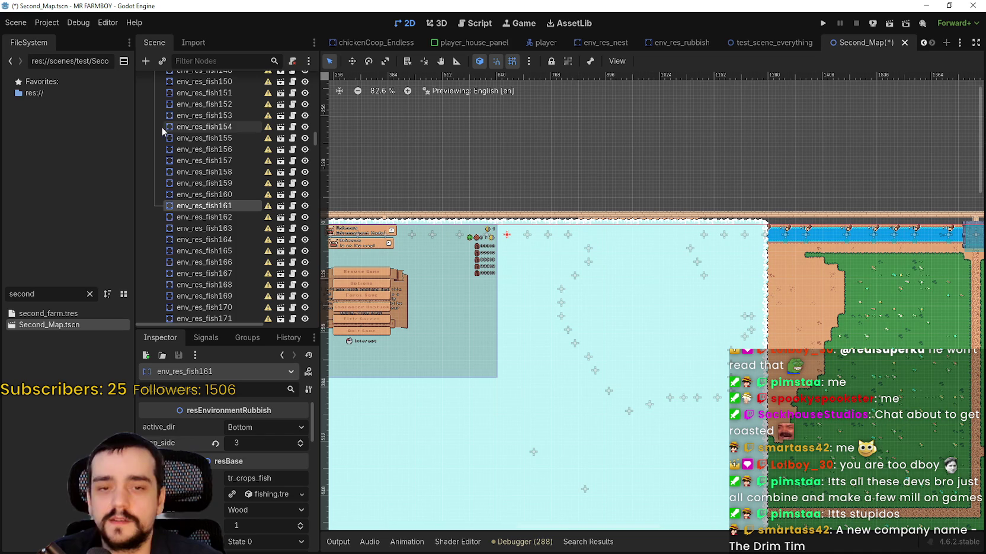
{"action": "left_click", "coordinate": [234, 217]}
{"action": "left_click_drag", "start_coordinate": [268, 446], "coordinate": [281, 443]}
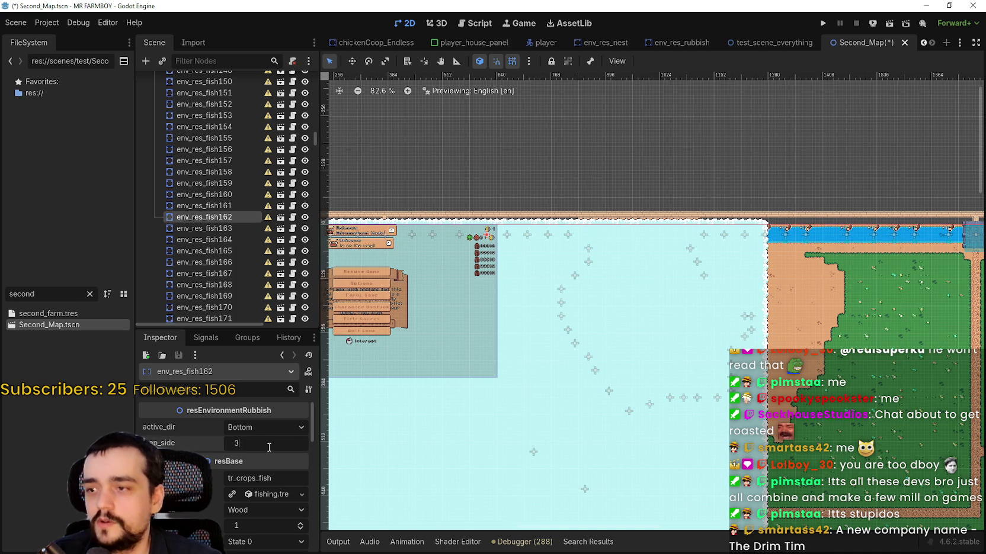
Step: Set map_side to 3 on env_res_fish163 and env_res_fish164
{"action": "left_click", "coordinate": [210, 228]}
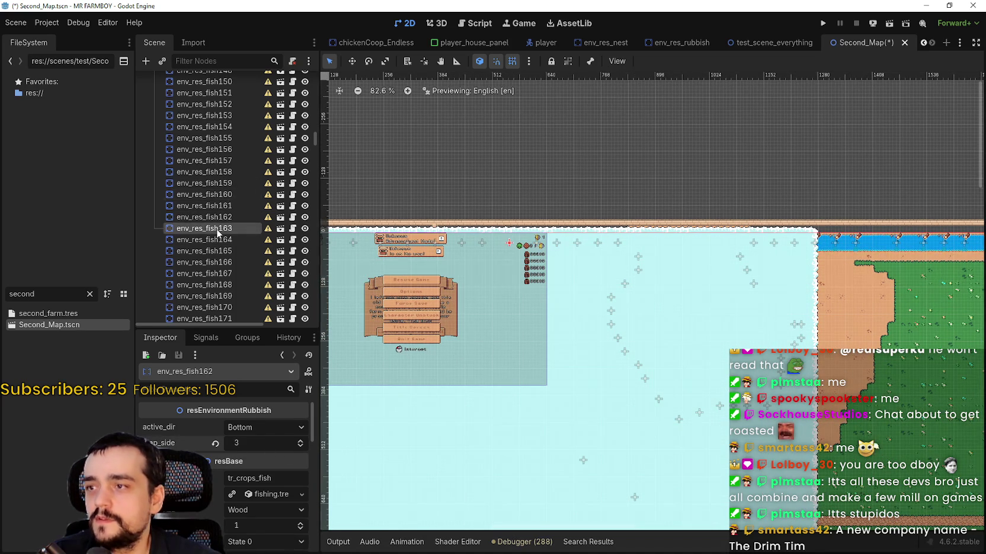
{"action": "left_click", "coordinate": [258, 444]}
{"action": "type", "text": "3"}
{"action": "key", "text": "Return"}
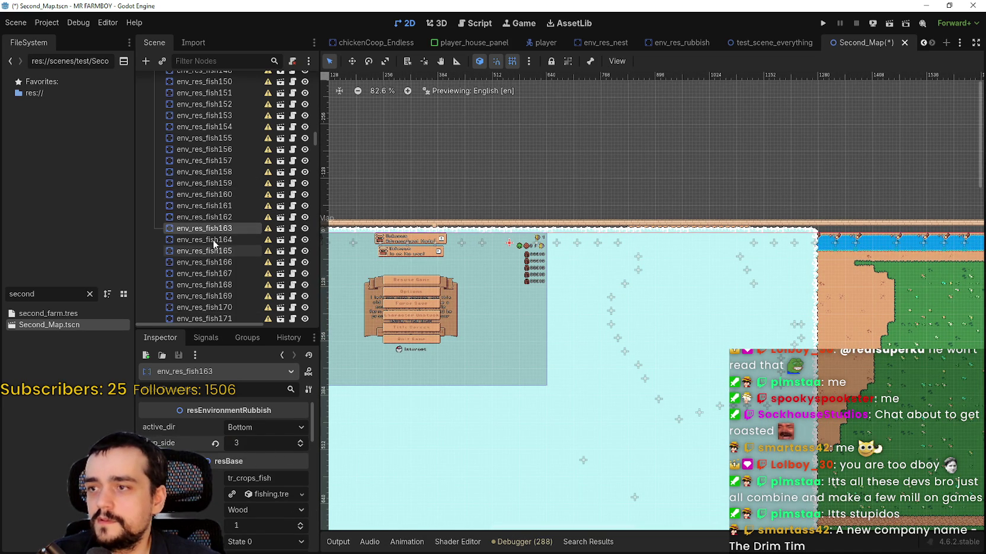
{"action": "left_click", "coordinate": [205, 239]}
{"action": "left_click", "coordinate": [258, 442]}
{"action": "type", "text": "3"}
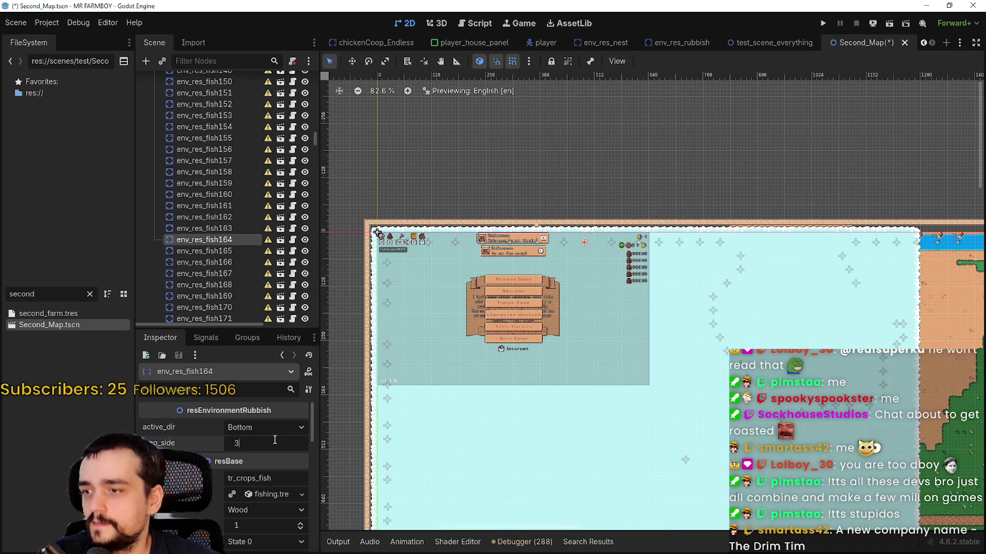
Step: Set env_res_fish166's map_side to 3 and save Second_Map
{"action": "left_click", "coordinate": [208, 251]}
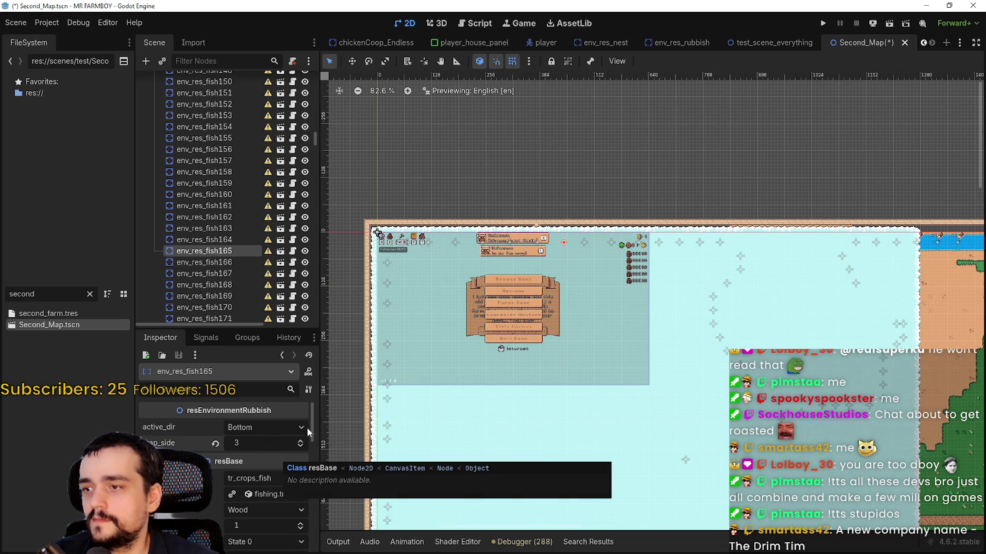
{"action": "key", "text": "Down"}
{"action": "left_click", "coordinate": [259, 443]}
{"action": "type", "text": "3"}
{"action": "key", "text": "Return"}
{"action": "key", "text": "ctrl+s"}
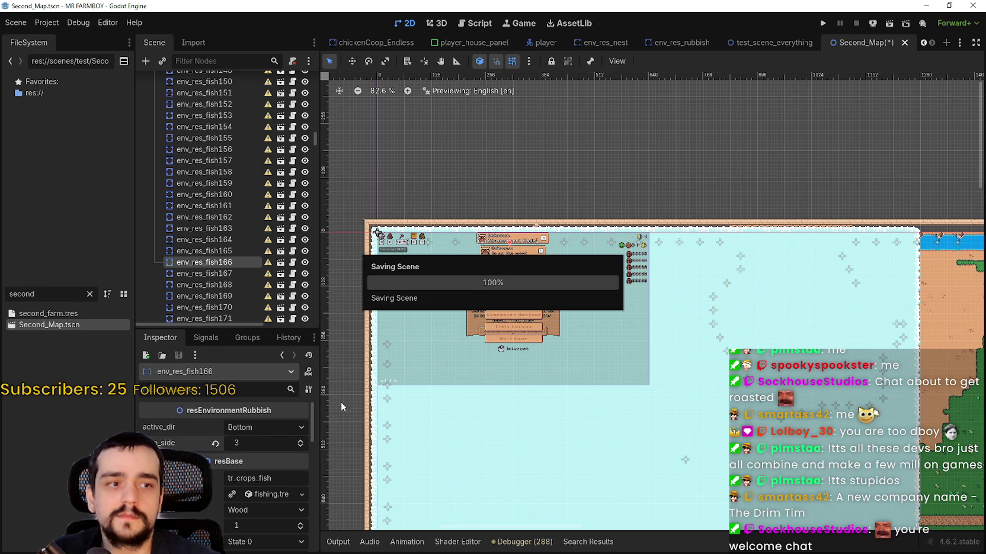
Step: Set env_res_fish167's map_side to 3 and recheck env_res_fish166's values
{"action": "key", "text": "Down"}
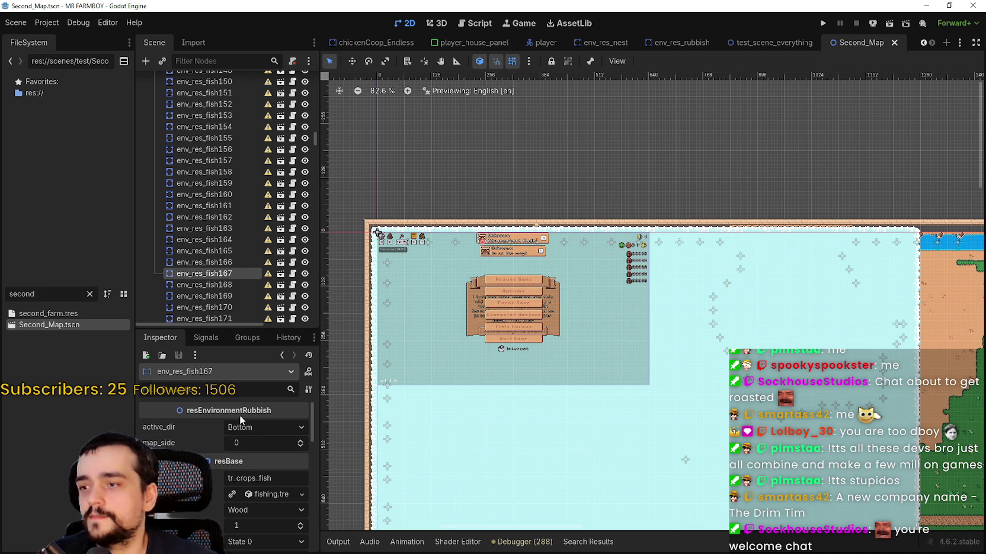
{"action": "scroll", "coordinate": [473, 290], "scroll_direction": "down", "scroll_amount": 1}
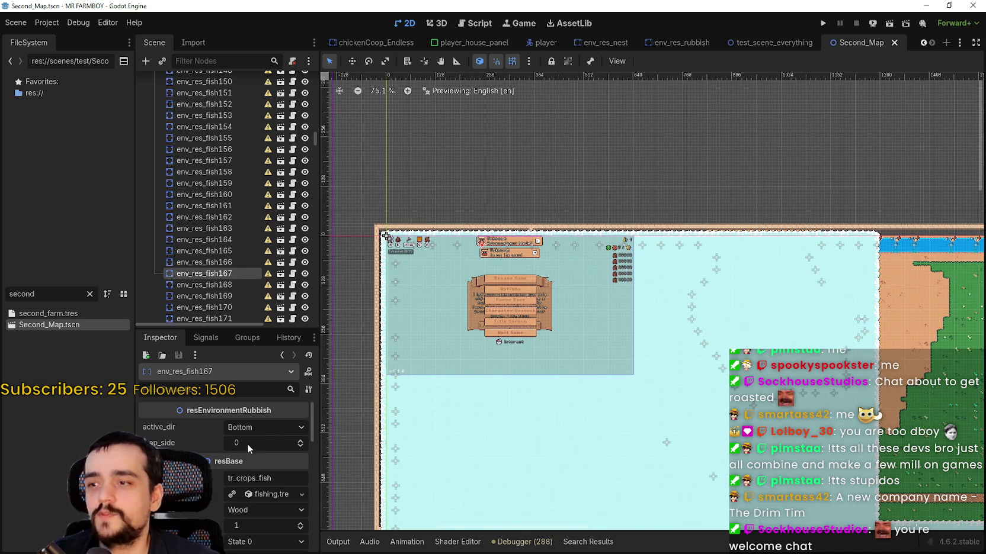
{"action": "left_click", "coordinate": [299, 439]}
{"action": "left_click", "coordinate": [299, 438]}
{"action": "left_click", "coordinate": [299, 439]}
{"action": "left_click", "coordinate": [236, 258]}
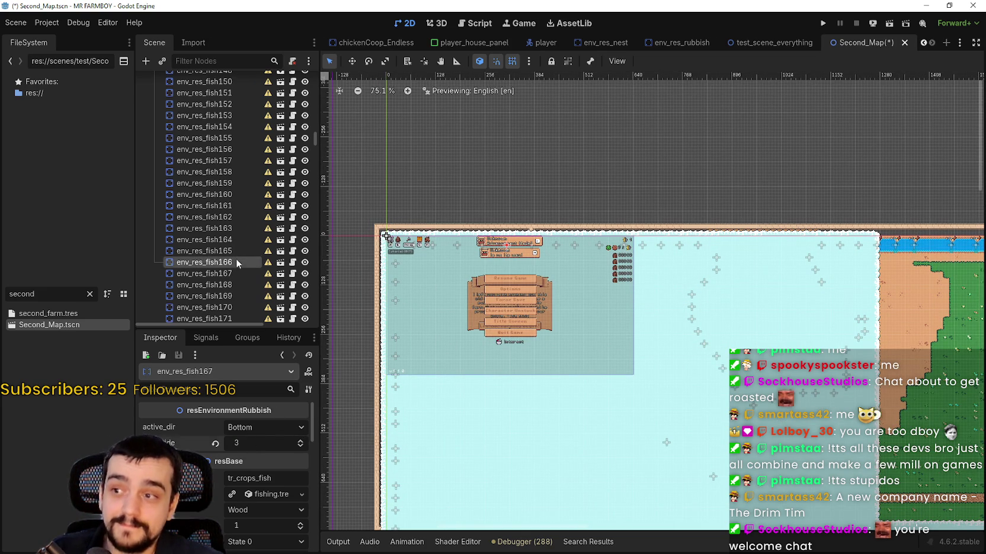
{"action": "left_click", "coordinate": [235, 266]}
{"action": "left_click", "coordinate": [210, 273]}
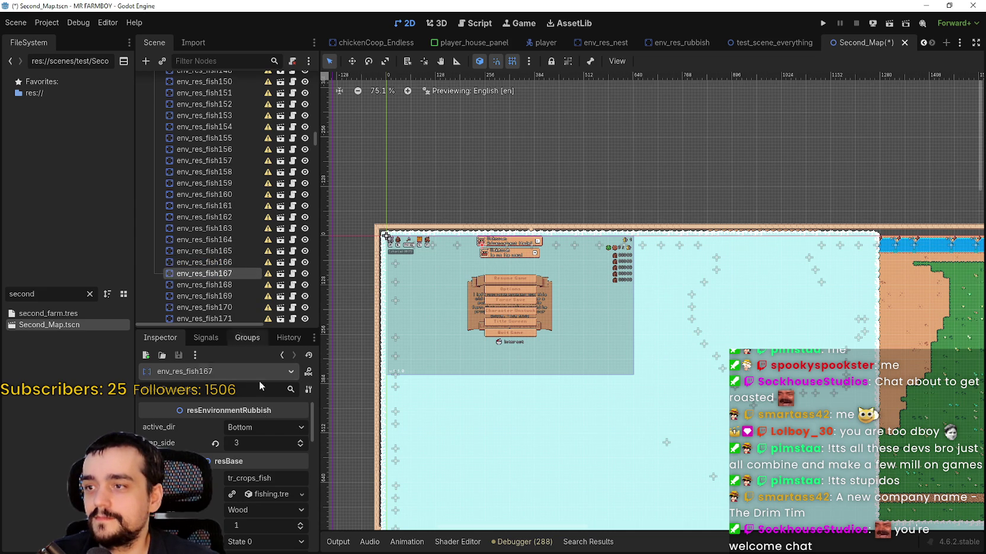
Step: Raise env_res_fish169's map_side to 3, select env_res_fish170, and save Second_Map
{"action": "left_click", "coordinate": [219, 287]}
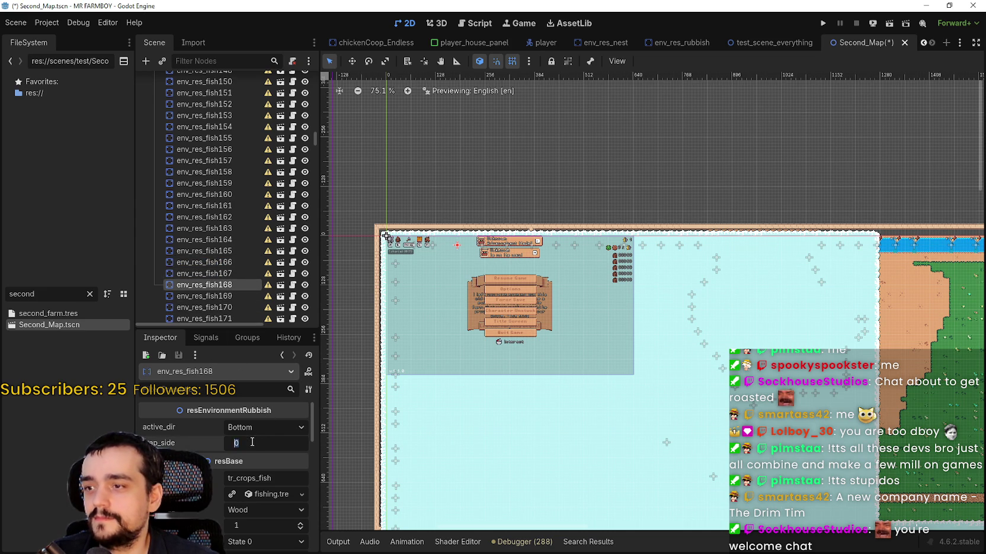
{"action": "scroll", "coordinate": [260, 270], "scroll_direction": "down", "scroll_amount": 3}
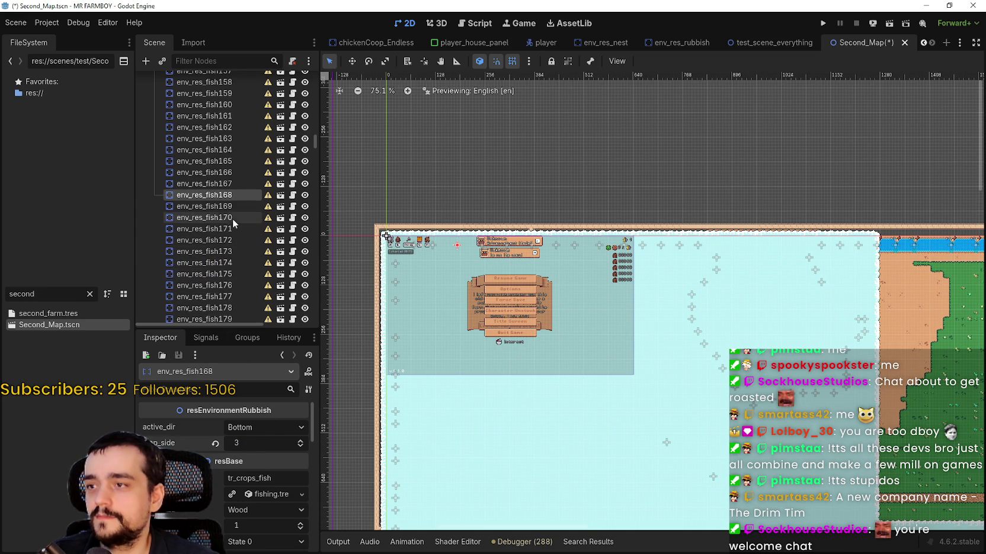
{"action": "left_click", "coordinate": [231, 207]}
{"action": "left_click_drag", "start_coordinate": [256, 446], "coordinate": [268, 446]}
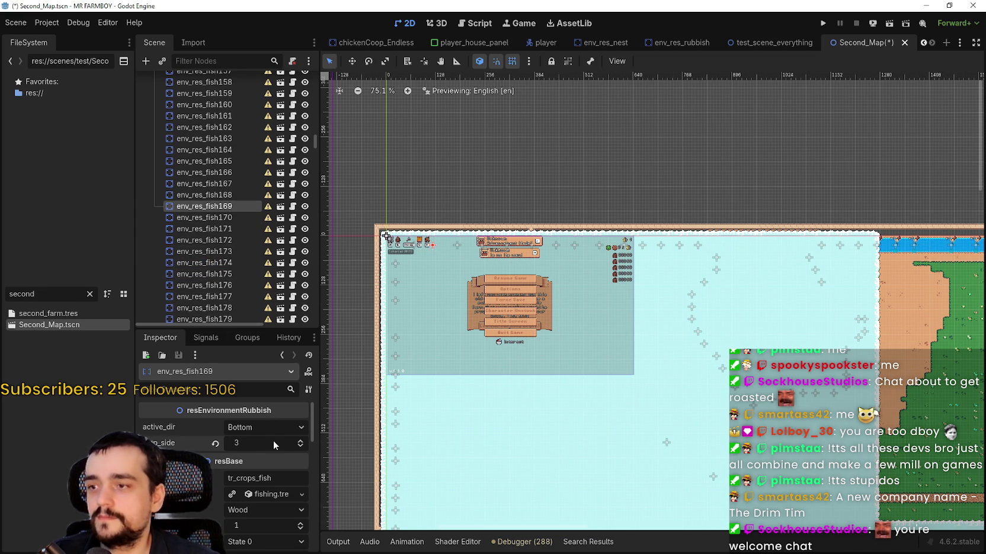
{"action": "left_click", "coordinate": [229, 219]}
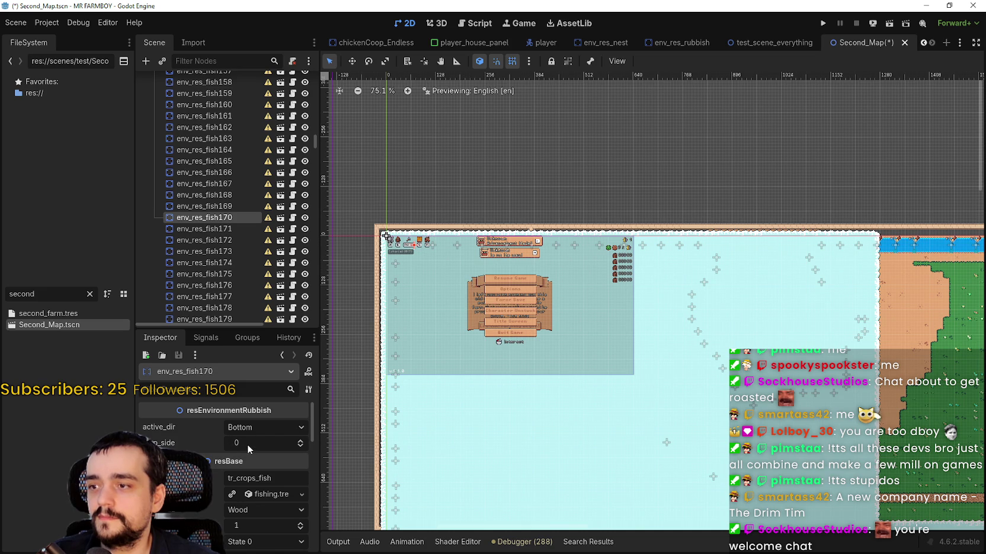
{"action": "type", "text": "3"}
{"action": "key", "text": "ctrl+s"}
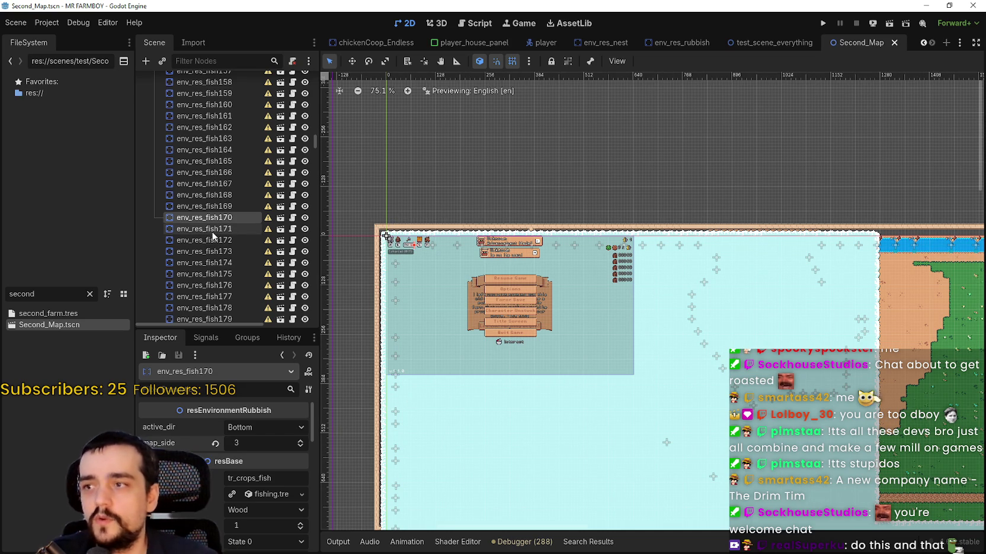
Step: Give env_res_fish171 map_side 3, and env_res_fish172 active_dir Right with map_side 3, then save
{"action": "left_click", "coordinate": [237, 228]}
{"action": "left_click_drag", "start_coordinate": [248, 439], "coordinate": [260, 439]}
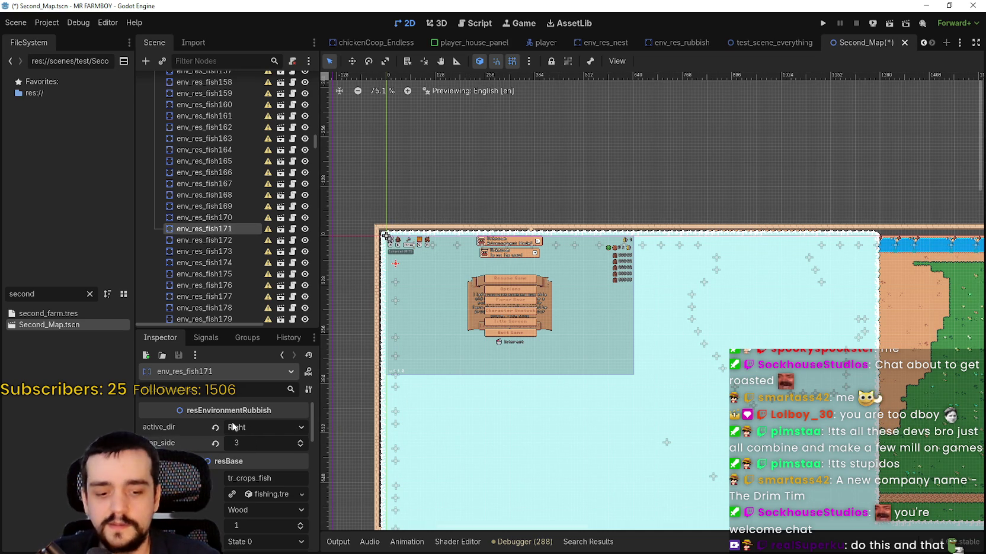
{"action": "left_click", "coordinate": [229, 241]}
{"action": "left_click", "coordinate": [249, 427]}
{"action": "left_click", "coordinate": [249, 439]}
{"action": "left_click", "coordinate": [290, 444]}
{"action": "type", "text": "3"}
{"action": "key", "text": "Return"}
{"action": "key", "text": "ctrl+s"}
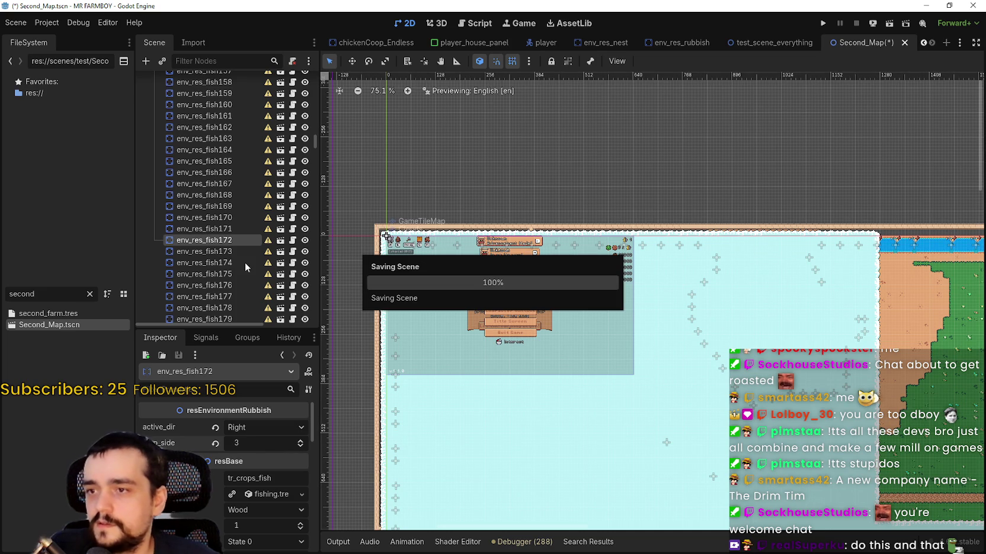
Step: Step env_res_fish173's map_side up to 3, then select env_res_fish174 and save Second_Map
{"action": "left_click", "coordinate": [238, 251]}
{"action": "left_click", "coordinate": [239, 251]}
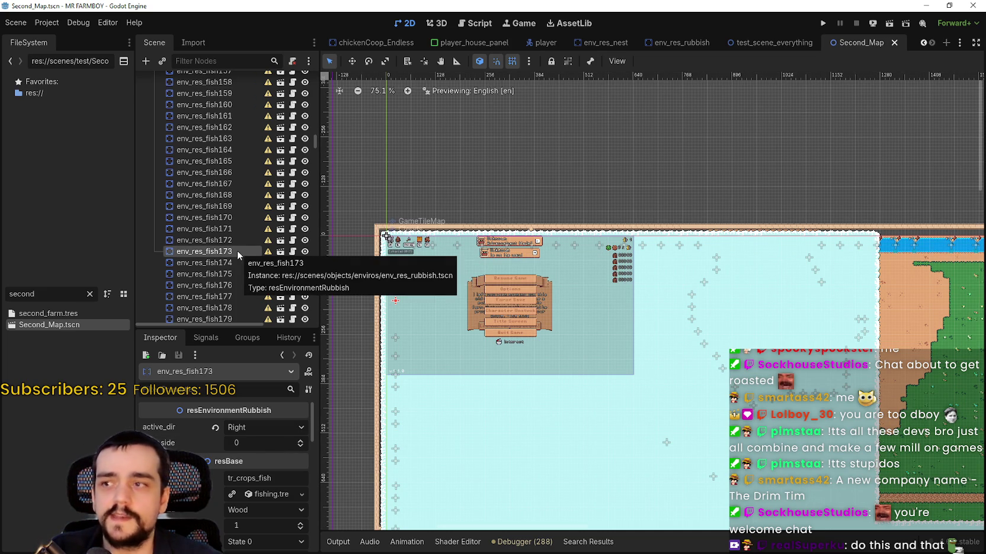
{"action": "left_click", "coordinate": [300, 441]}
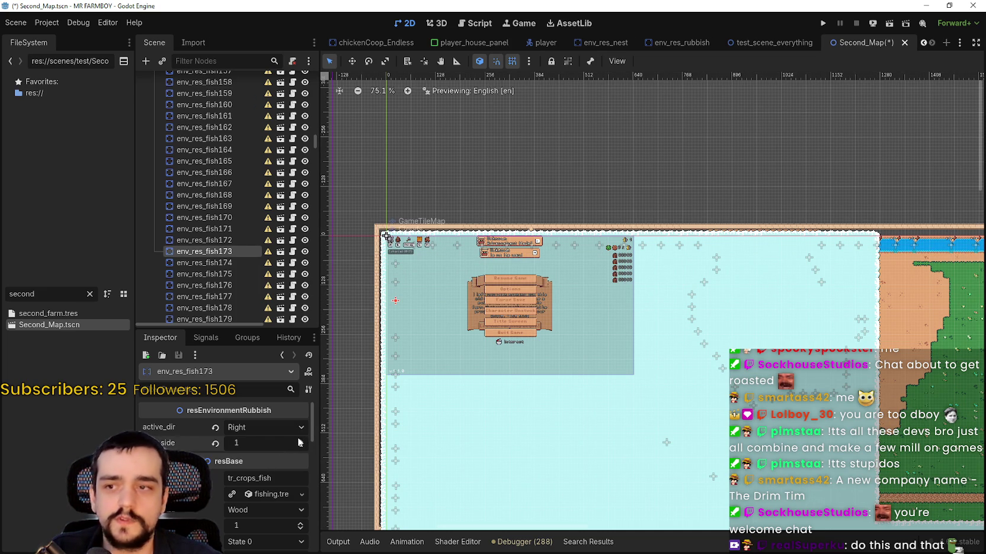
{"action": "left_click", "coordinate": [300, 441]}
{"action": "left_click", "coordinate": [300, 441]}
{"action": "key", "text": "ctrl+s"}
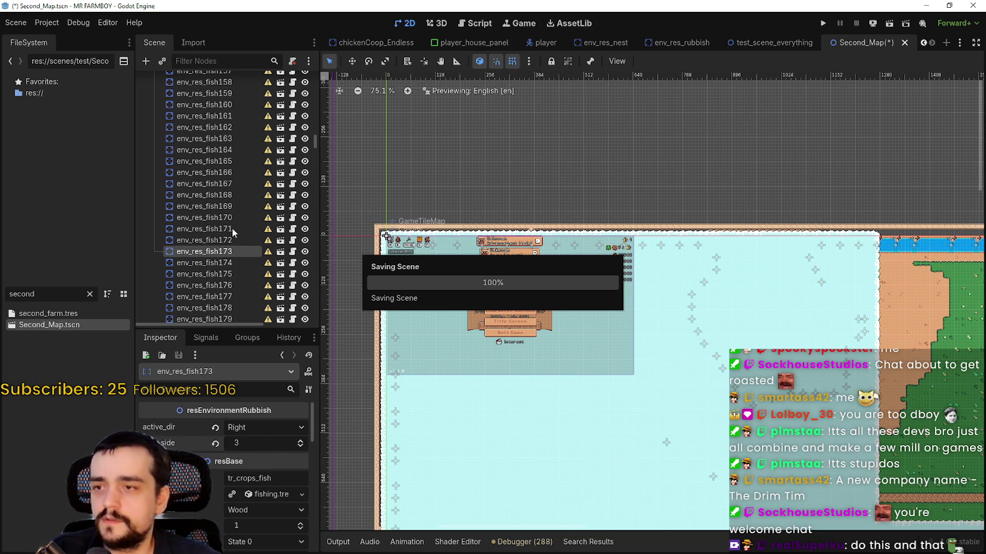
{"action": "left_click", "coordinate": [218, 264]}
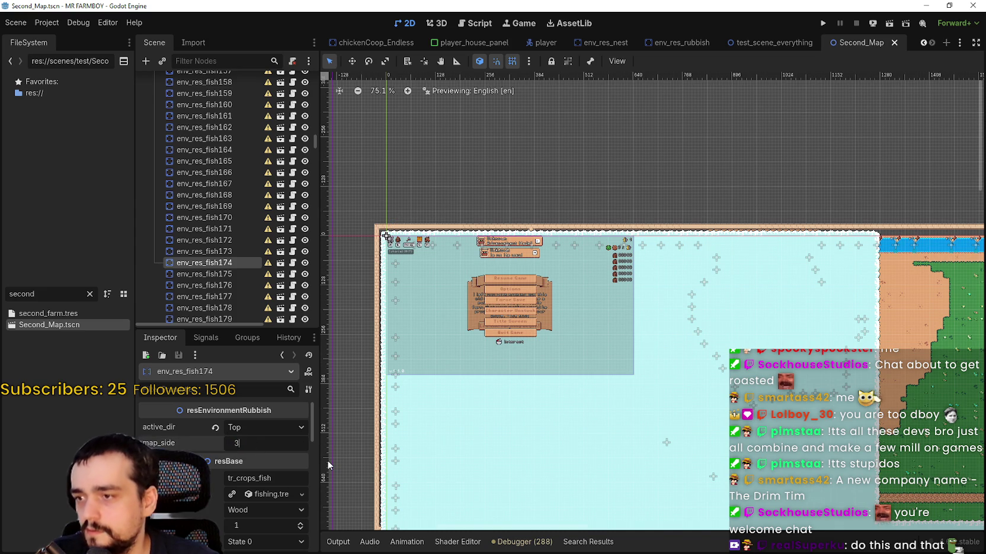
{"action": "key", "text": "ctrl+s"}
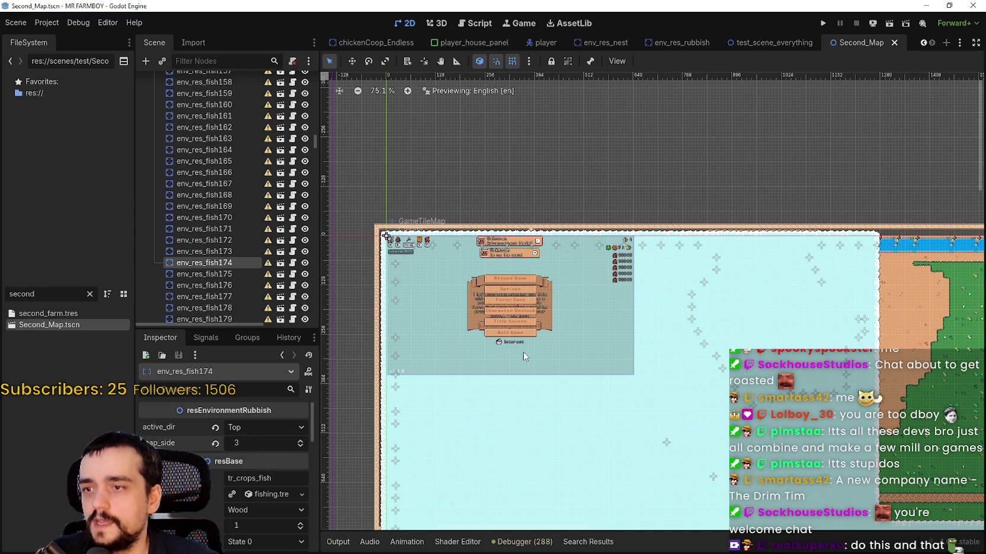
Step: Revert env_res_fish174's map_side to its default of 0
{"action": "scroll", "coordinate": [524, 351], "scroll_direction": "down", "scroll_amount": 4}
{"action": "scroll", "coordinate": [545, 363], "scroll_direction": "down", "scroll_amount": 6}
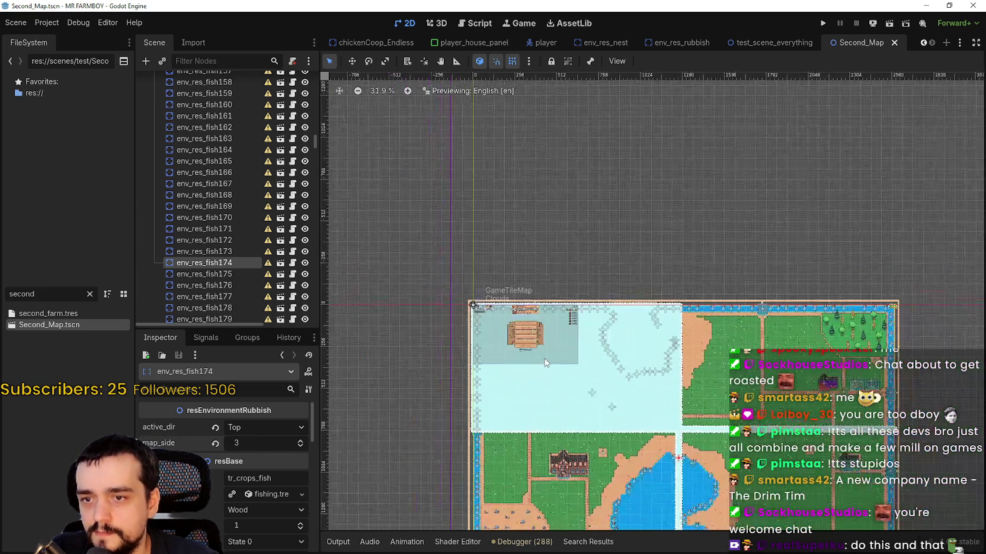
{"action": "scroll", "coordinate": [693, 278], "scroll_direction": "up", "scroll_amount": 2}
{"action": "scroll", "coordinate": [484, 223], "scroll_direction": "up", "scroll_amount": 8}
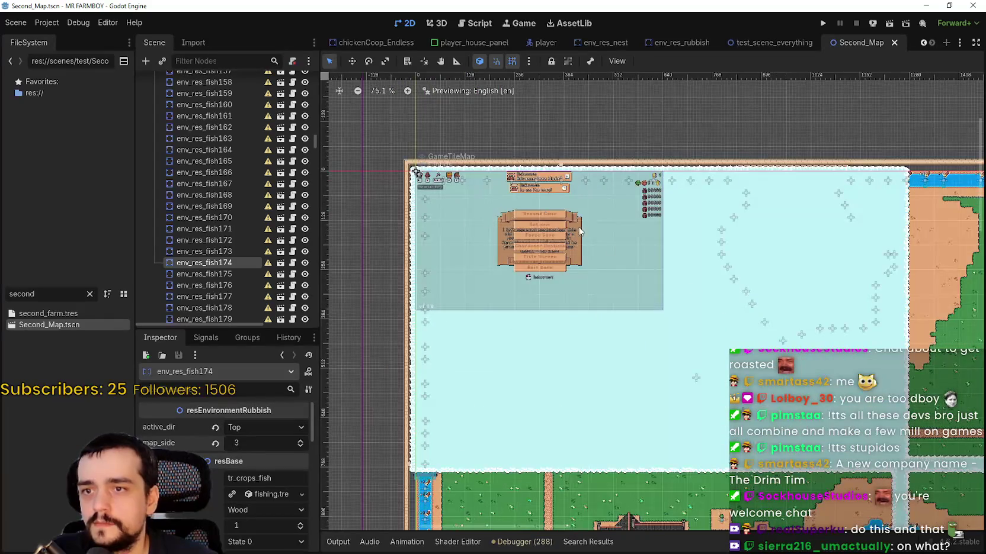
{"action": "scroll", "coordinate": [731, 294], "scroll_direction": "down", "scroll_amount": 2}
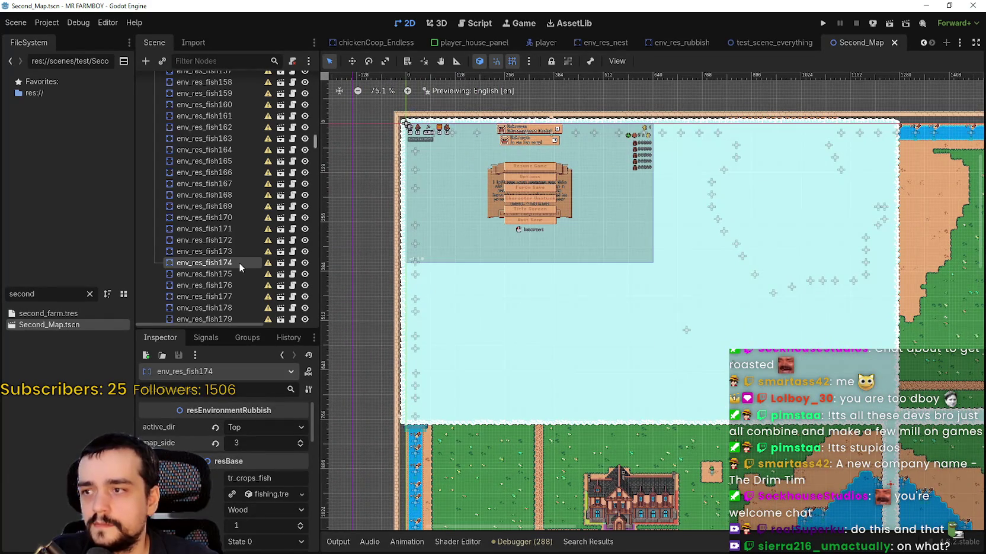
{"action": "left_click", "coordinate": [216, 444]}
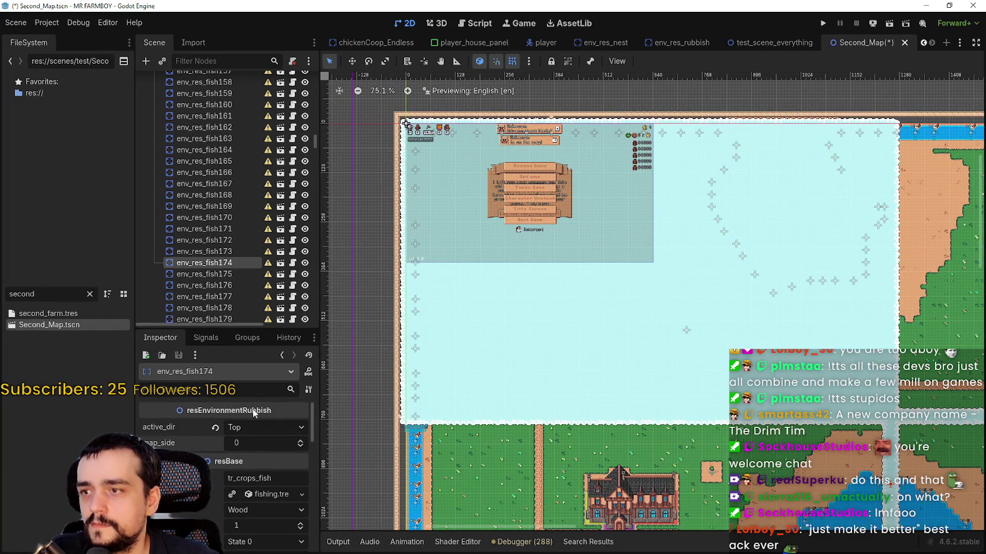
Step: Pan and zoom across the farm map to inspect the fish spots along the central water channel
{"action": "scroll", "coordinate": [541, 284], "scroll_direction": "down", "scroll_amount": 4}
{"action": "scroll", "coordinate": [557, 253], "scroll_direction": "up", "scroll_amount": 10}
{"action": "scroll", "coordinate": [588, 262], "scroll_direction": "down", "scroll_amount": 6}
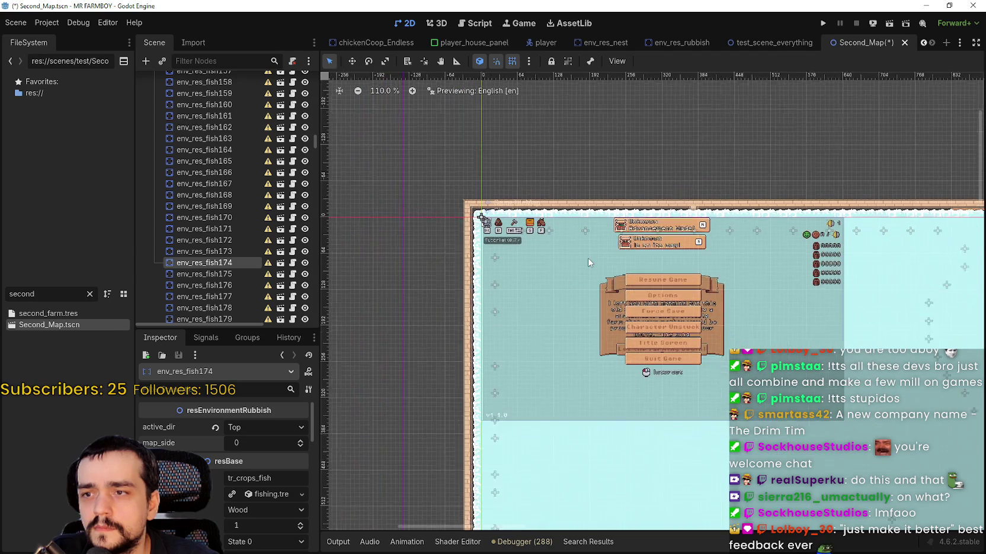
{"action": "scroll", "coordinate": [681, 426], "scroll_direction": "down", "scroll_amount": 1}
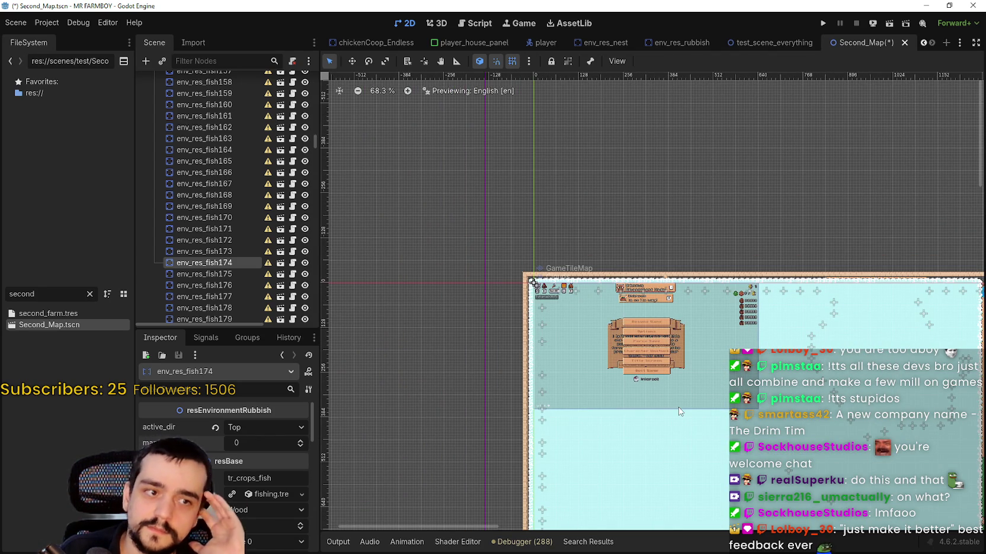
{"action": "scroll", "coordinate": [699, 393], "scroll_direction": "down", "scroll_amount": 2}
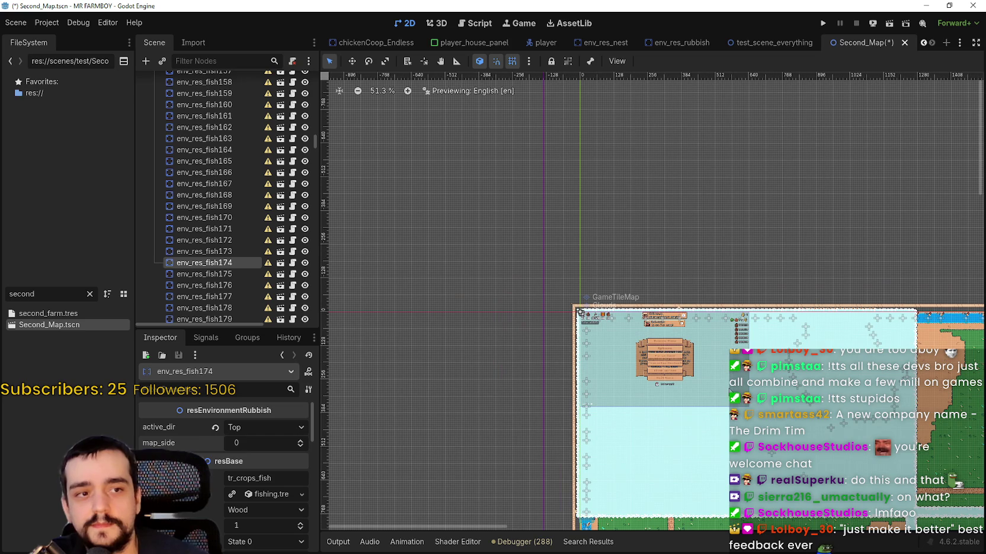
{"action": "left_click_drag", "start_coordinate": [765, 423], "coordinate": [626, 346]}
{"action": "scroll", "coordinate": [628, 320], "scroll_direction": "down", "scroll_amount": 2}
{"action": "mouse_move", "coordinate": [750, 360]}
{"action": "left_mouse_down"}
{"action": "mouse_move", "coordinate": [633, 323]}
{"action": "mouse_move", "coordinate": [627, 248]}
{"action": "mouse_move", "coordinate": [637, 253]}
{"action": "left_mouse_up"}
{"action": "scroll", "coordinate": [638, 328], "scroll_direction": "up", "scroll_amount": 9}
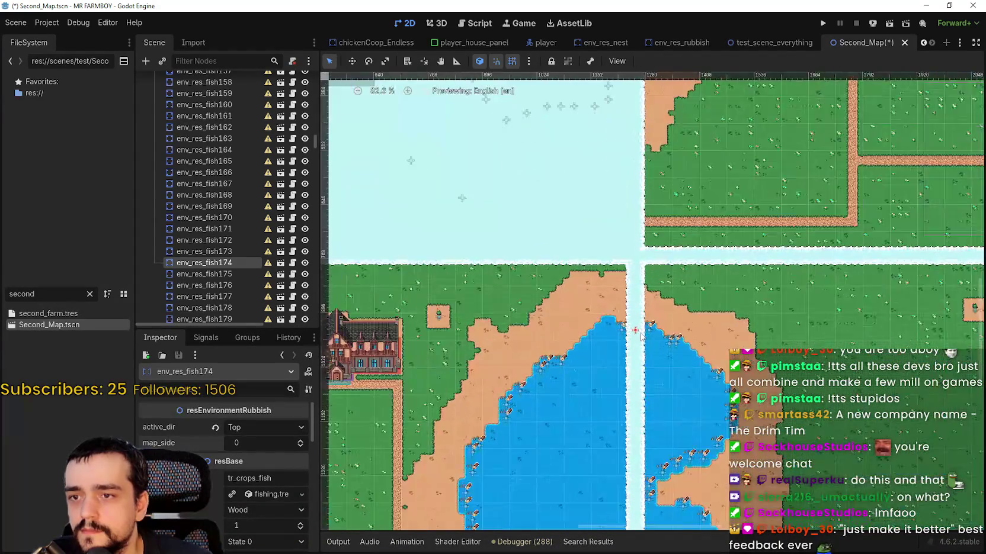
{"action": "scroll", "coordinate": [638, 337], "scroll_direction": "up", "scroll_amount": 6}
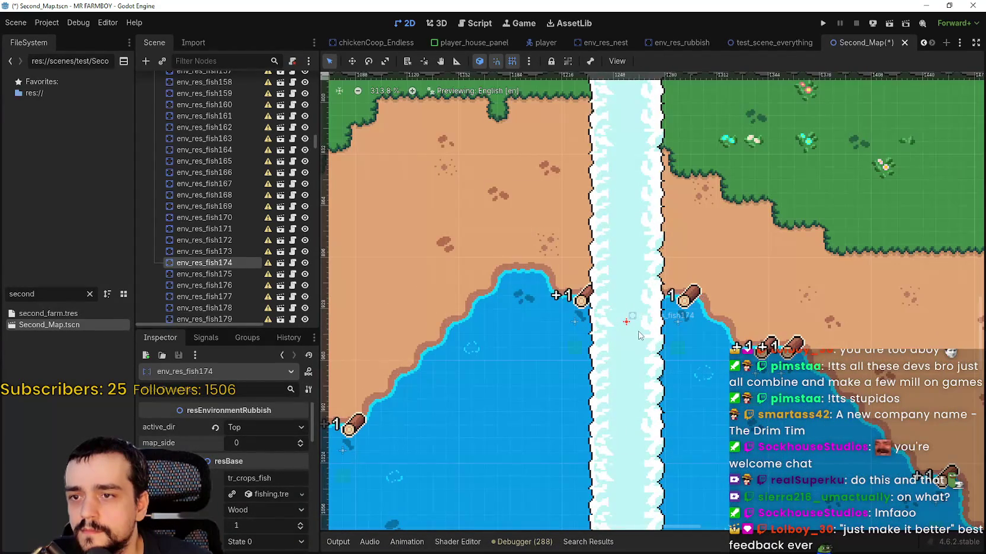
{"action": "scroll", "coordinate": [639, 335], "scroll_direction": "down", "scroll_amount": 6}
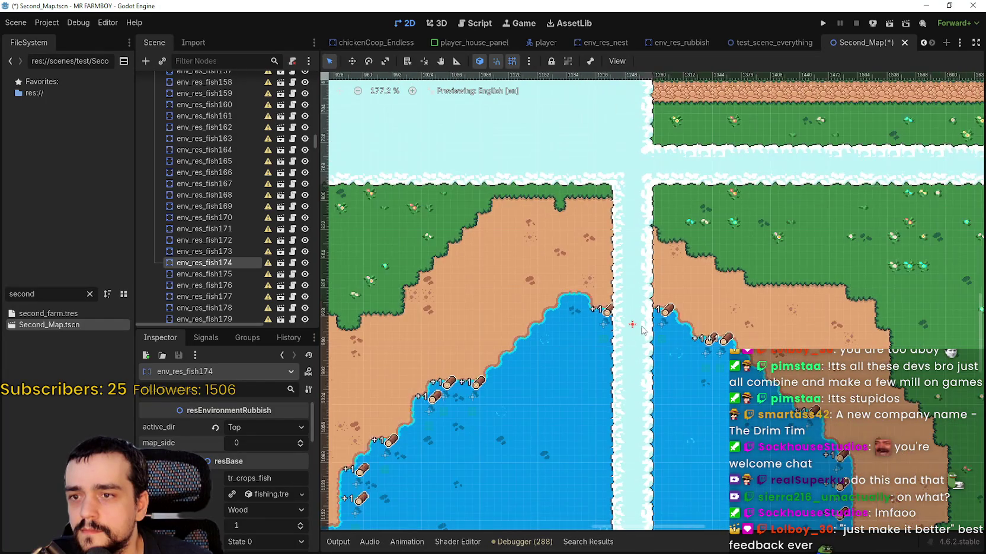
{"action": "scroll", "coordinate": [639, 341], "scroll_direction": "up", "scroll_amount": 3}
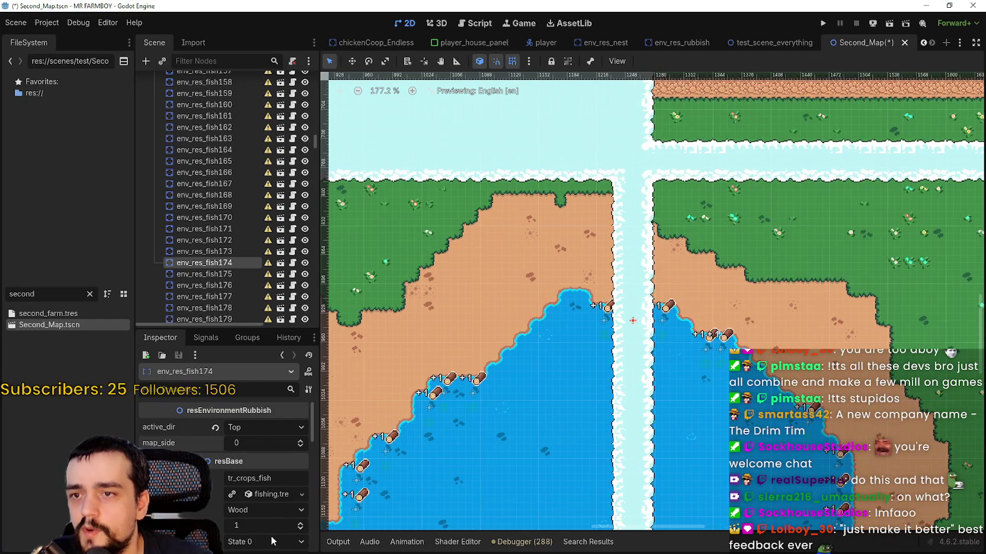
Step: Set env_res_fish174's map_side to 2 and save Second_Map
{"action": "left_click", "coordinate": [286, 444]}
{"action": "type", "text": "2"}
{"action": "key", "text": "ctrl+s"}
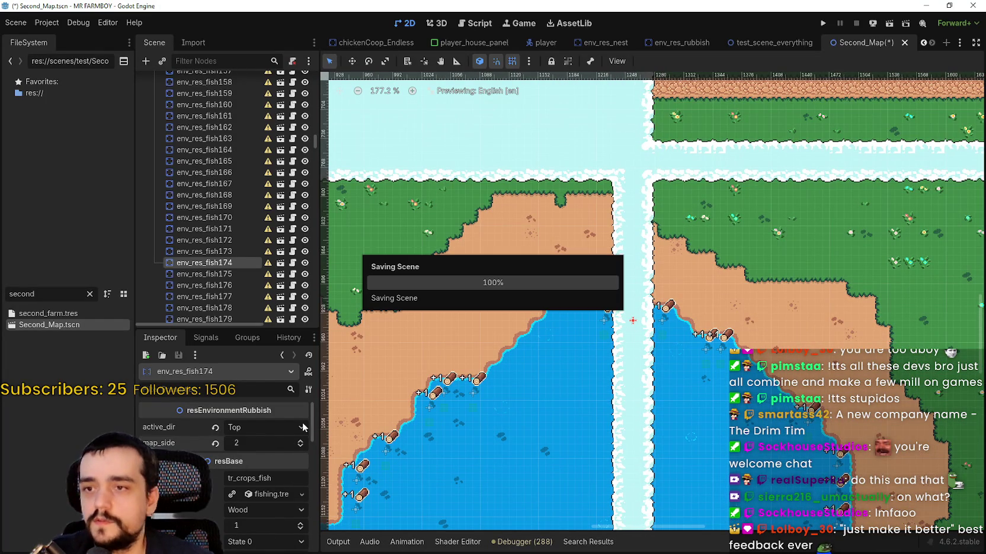
Step: Frame env_res_fish175 in the view and set its map_side to 3
{"action": "scroll", "coordinate": [516, 229], "scroll_direction": "down", "scroll_amount": 2}
{"action": "scroll", "coordinate": [521, 228], "scroll_direction": "down", "scroll_amount": 7}
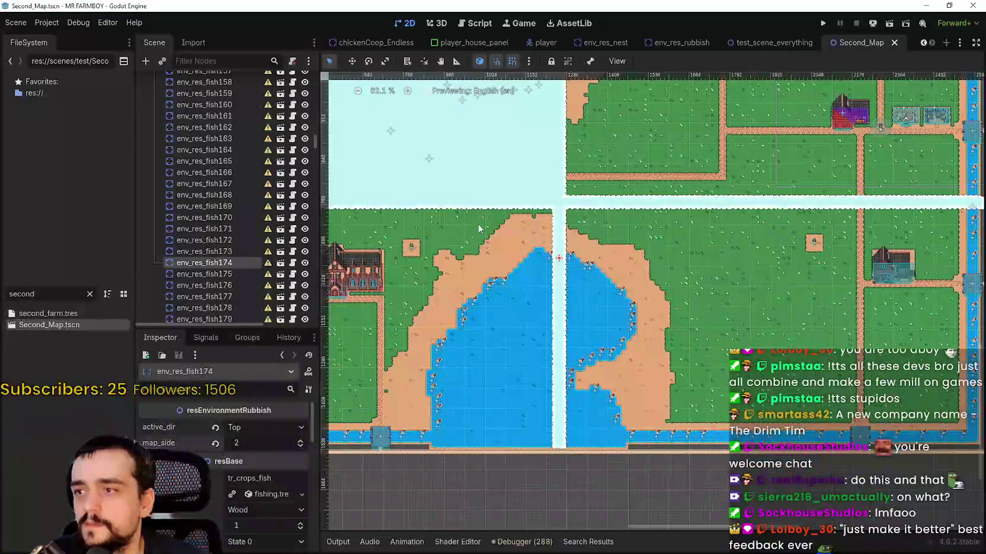
{"action": "left_click", "coordinate": [218, 276]}
{"action": "key", "text": "f"}
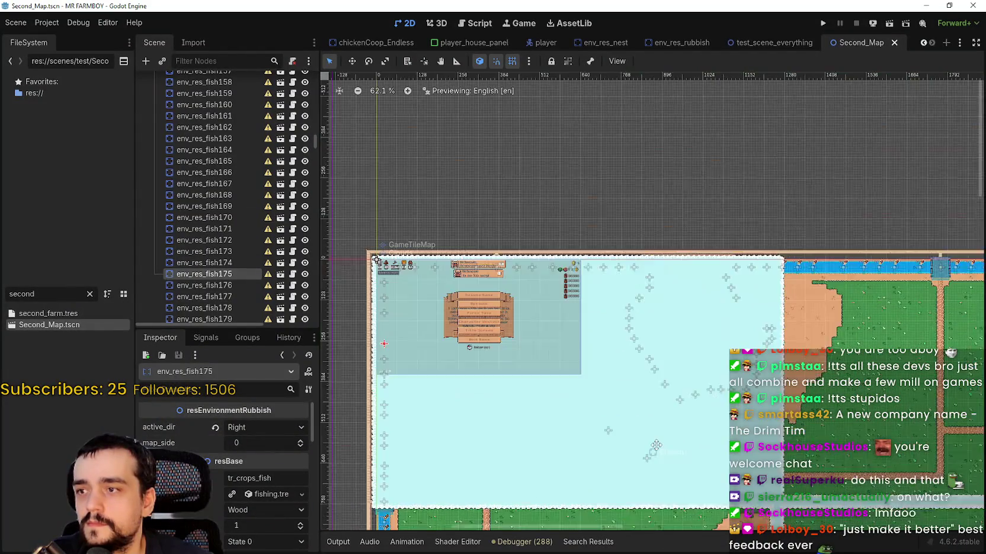
{"action": "left_click", "coordinate": [285, 443]}
{"action": "type", "text": "3"}
{"action": "key", "text": "Return"}
Step: Set map_side 3 on env_res_fish176 and env_res_fish177
{"action": "scroll", "coordinate": [222, 237], "scroll_direction": "down", "scroll_amount": 3}
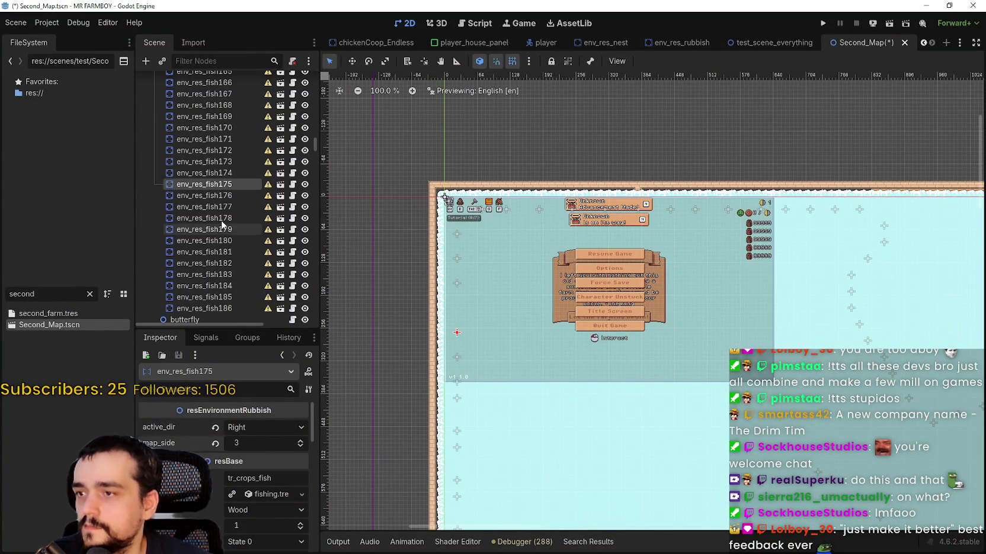
{"action": "left_click", "coordinate": [213, 196]}
{"action": "left_click", "coordinate": [267, 443]}
{"action": "type", "text": "3"}
{"action": "key", "text": "Return"}
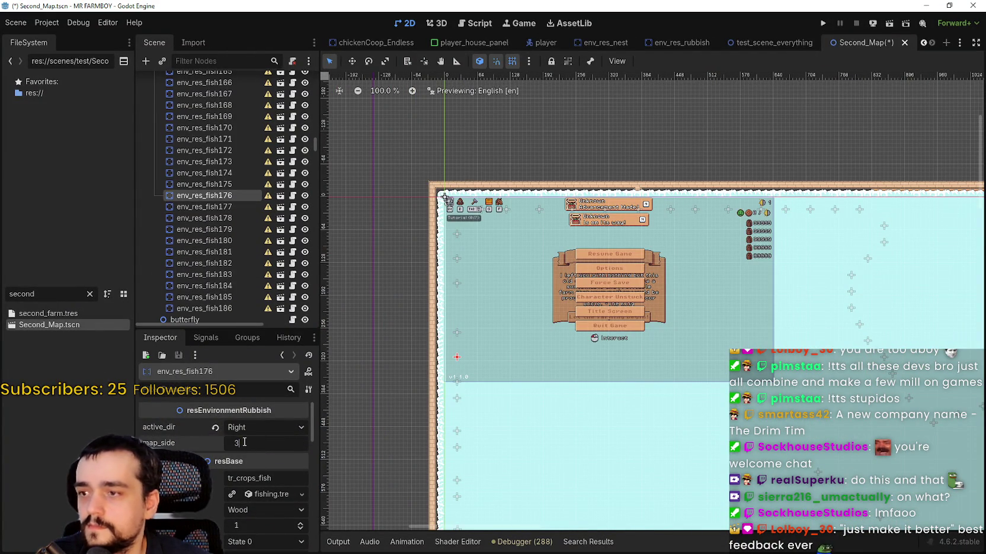
{"action": "left_click", "coordinate": [207, 206]}
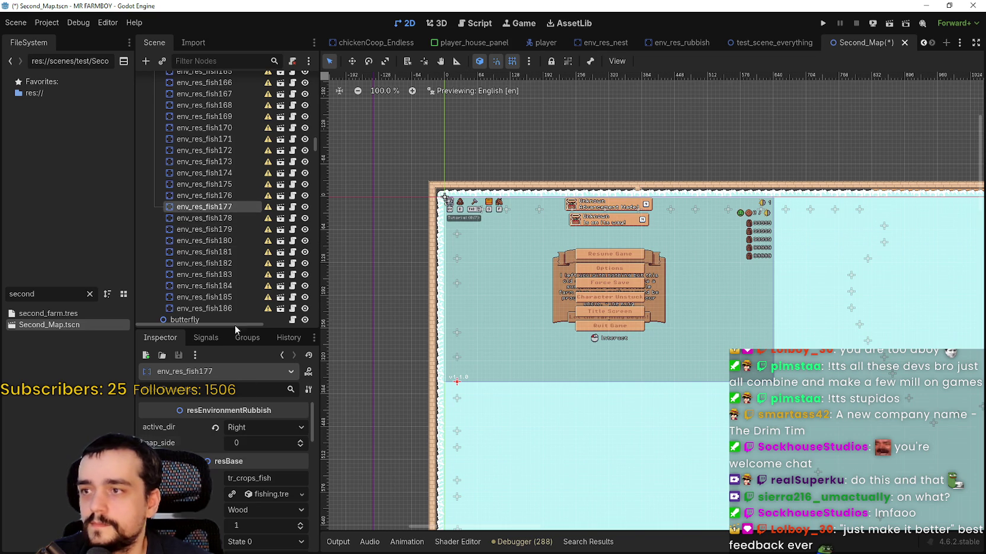
{"action": "left_click", "coordinate": [258, 443]}
{"action": "type", "text": "3"}
{"action": "key", "text": "Return"}
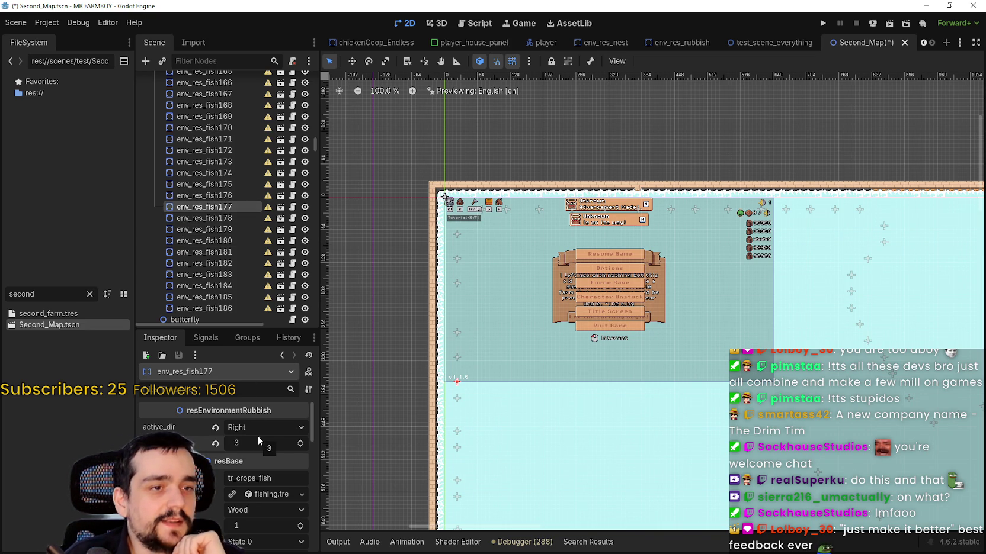
Step: Step through env_res_fish178 to env_res_fish186 to verify their values
{"action": "key", "text": "Down"}
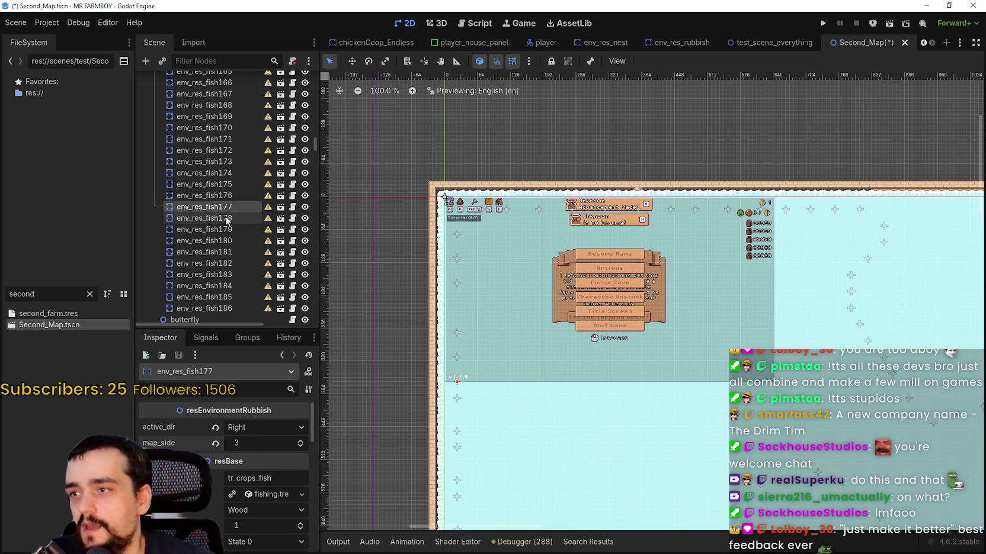
{"action": "scroll", "coordinate": [454, 232], "scroll_direction": "down", "scroll_amount": 2}
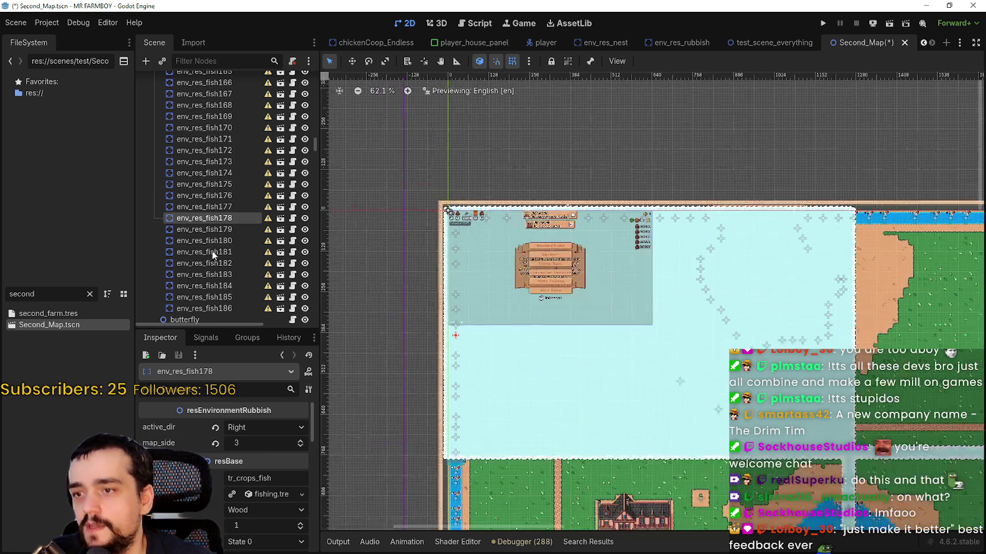
{"action": "left_click", "coordinate": [190, 225]}
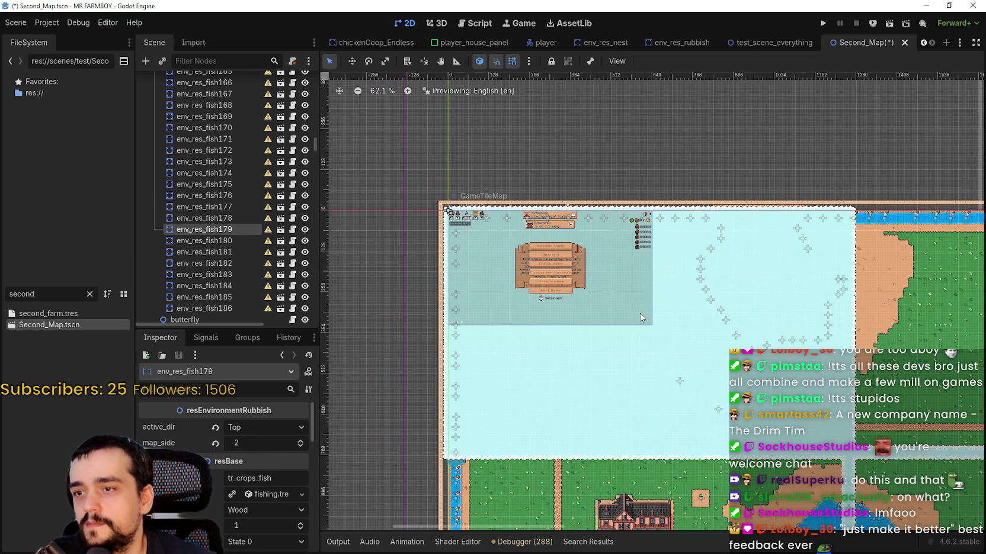
{"action": "scroll", "coordinate": [640, 314], "scroll_direction": "down", "scroll_amount": 3}
{"action": "scroll", "coordinate": [699, 468], "scroll_direction": "up", "scroll_amount": 4}
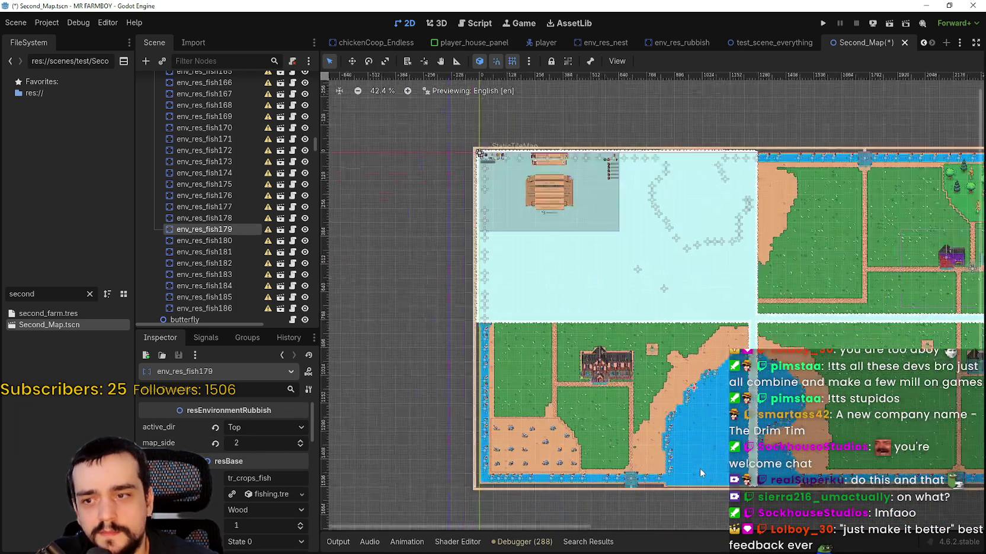
{"action": "scroll", "coordinate": [712, 461], "scroll_direction": "down", "scroll_amount": 2}
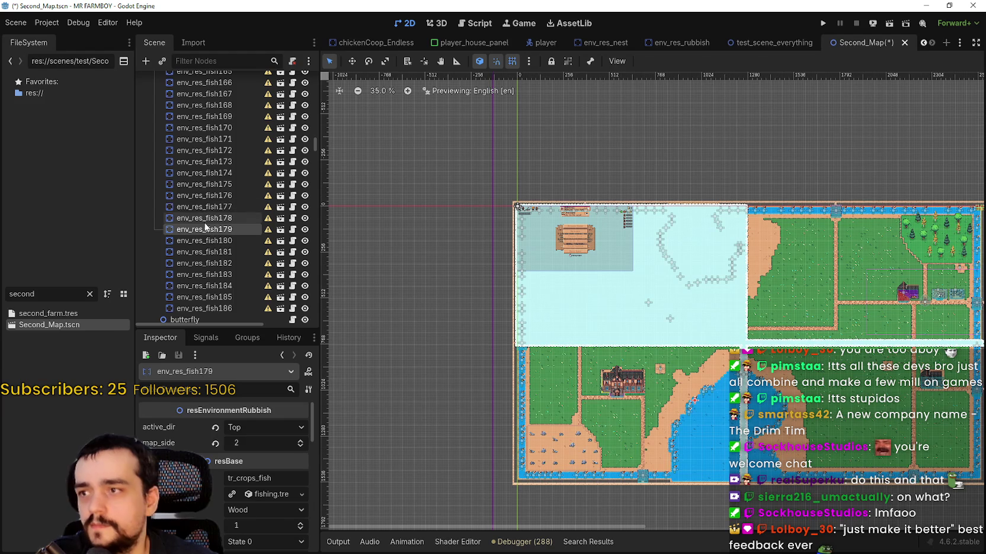
{"action": "left_click", "coordinate": [209, 241]}
{"action": "left_click", "coordinate": [210, 252]}
{"action": "left_click", "coordinate": [210, 264]}
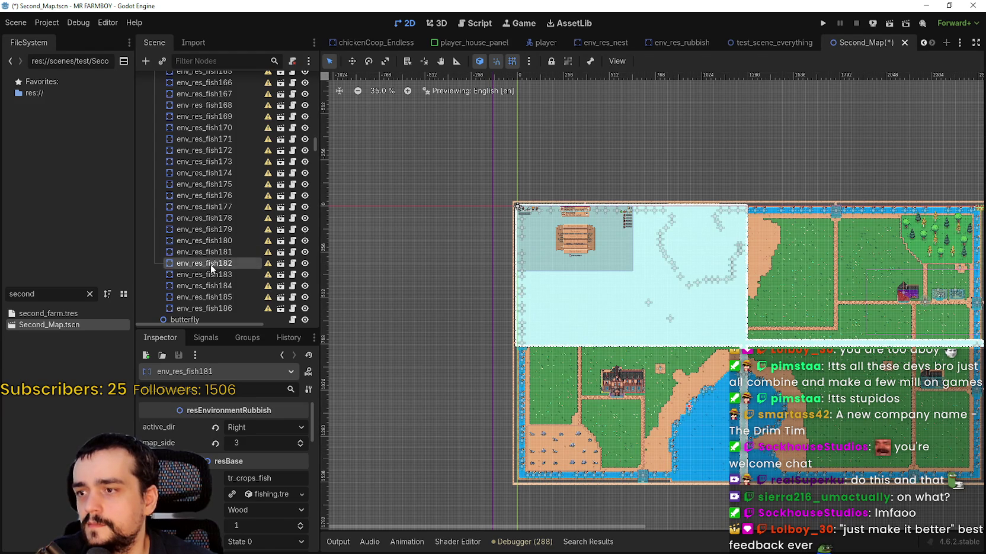
{"action": "left_click", "coordinate": [214, 274]}
{"action": "left_click", "coordinate": [220, 287]}
{"action": "left_click", "coordinate": [219, 296]}
{"action": "left_click", "coordinate": [218, 308]}
Step: Save the Second_Map scene
{"action": "scroll", "coordinate": [619, 268], "scroll_direction": "up", "scroll_amount": 3}
{"action": "key", "text": "ctrl+s"}
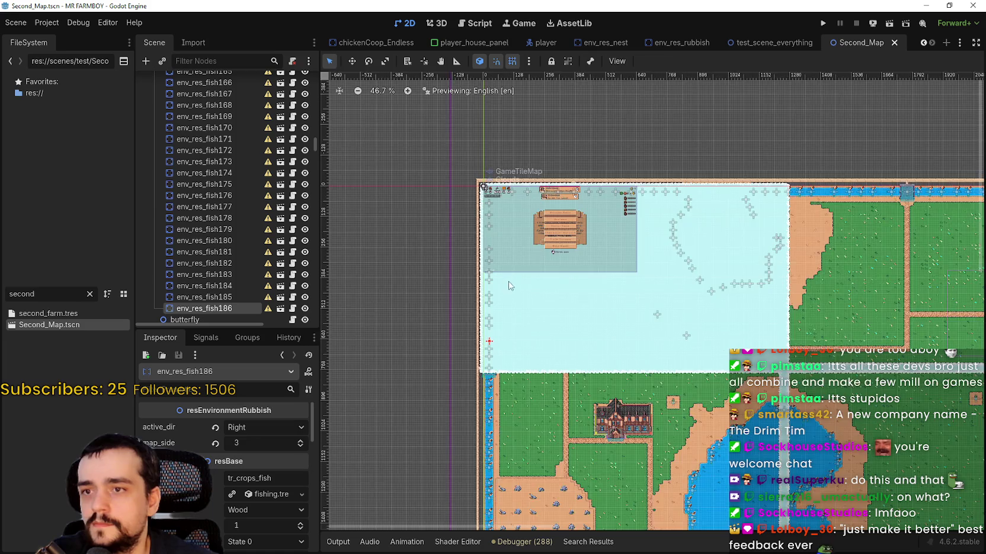
{"action": "scroll", "coordinate": [508, 277], "scroll_direction": "up", "scroll_amount": 2}
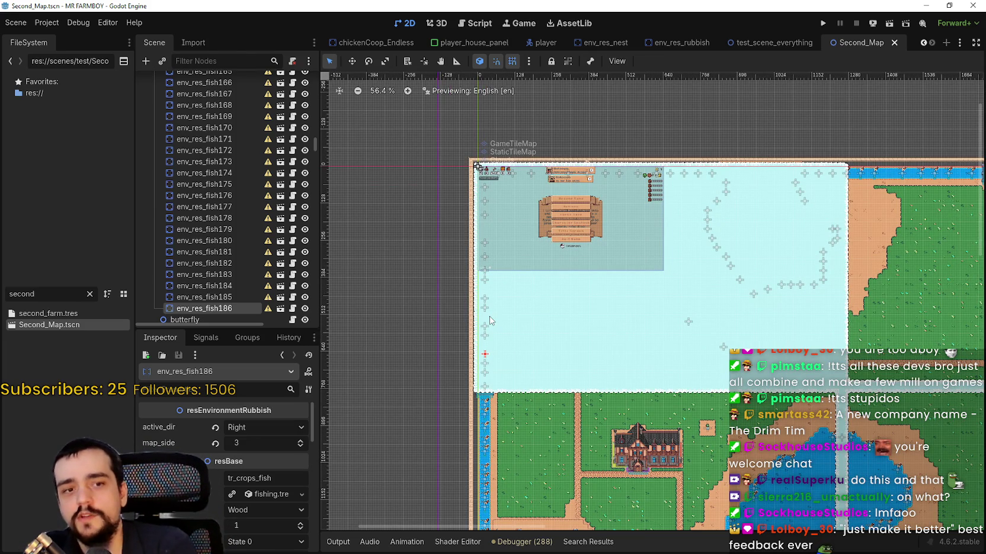
{"action": "scroll", "coordinate": [491, 307], "scroll_direction": "up", "scroll_amount": 1}
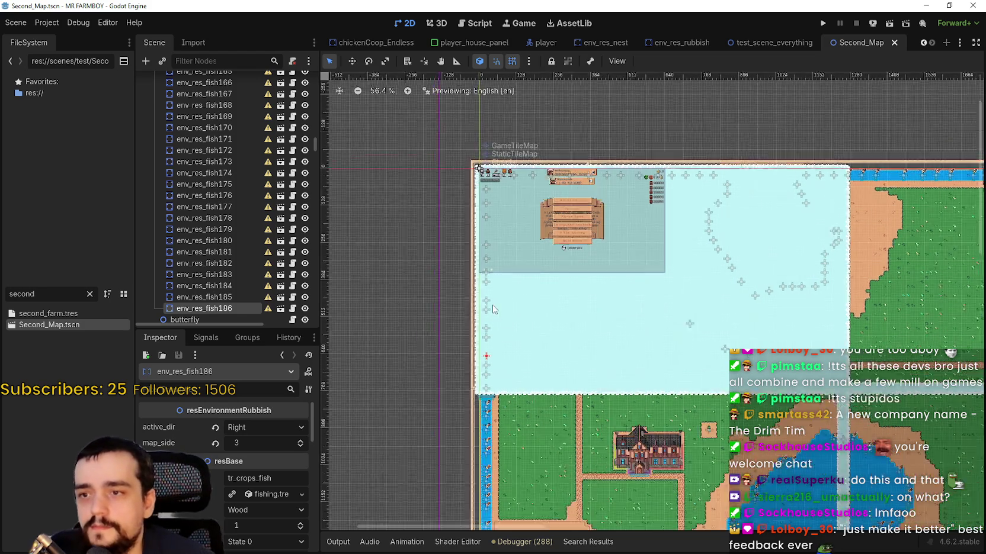
{"action": "scroll", "coordinate": [491, 307], "scroll_direction": "down", "scroll_amount": 5}
{"action": "scroll", "coordinate": [494, 309], "scroll_direction": "up", "scroll_amount": 3}
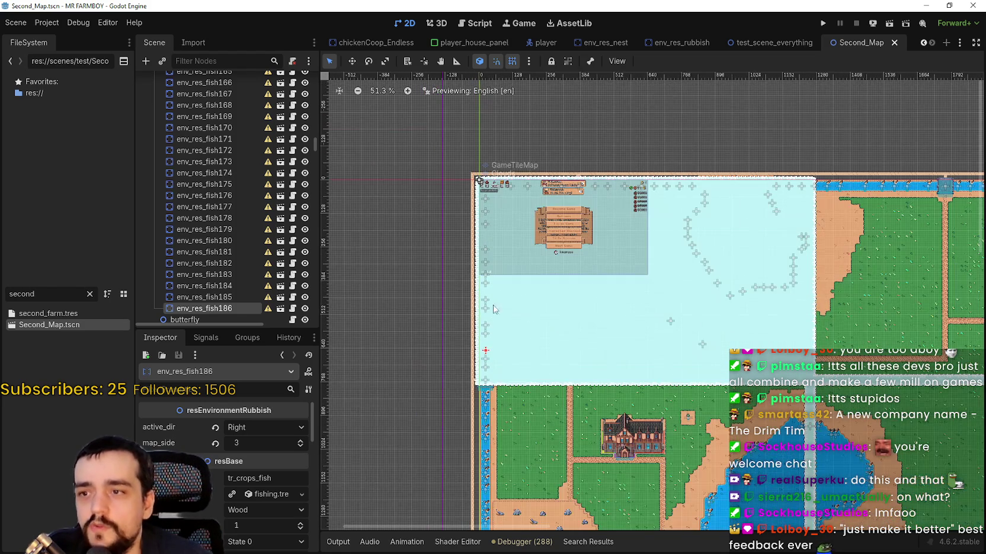
{"action": "scroll", "coordinate": [829, 270], "scroll_direction": "up", "scroll_amount": 5}
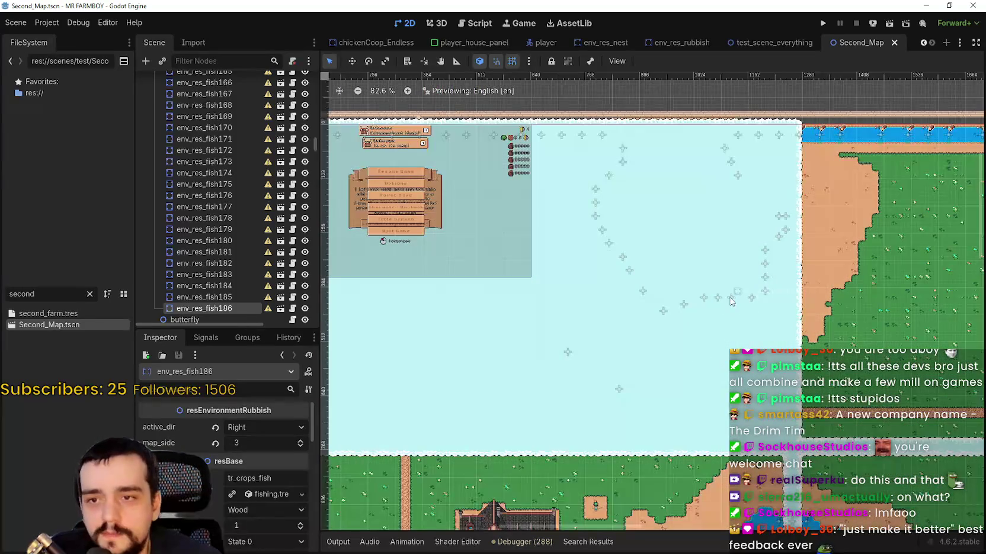
{"action": "left_click", "coordinate": [731, 298]}
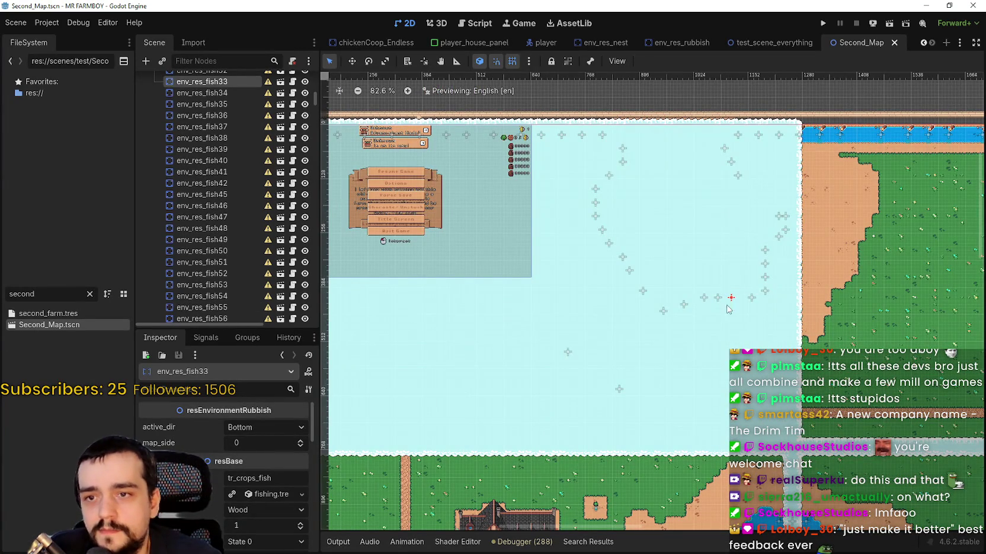
{"action": "scroll", "coordinate": [749, 303], "scroll_direction": "up", "scroll_amount": 3}
{"action": "left_click", "coordinate": [751, 298]}
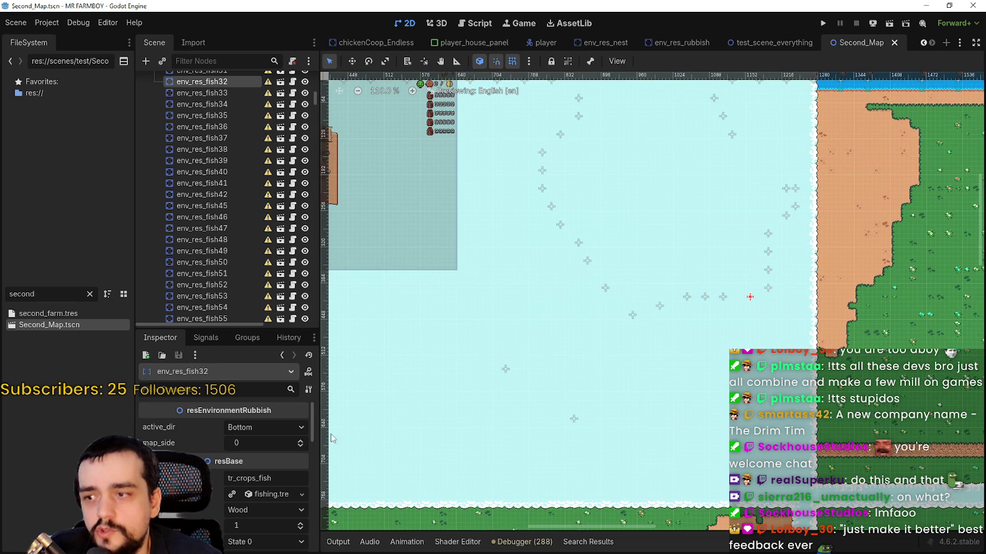
{"action": "left_click_drag", "start_coordinate": [251, 444], "coordinate": [279, 444]}
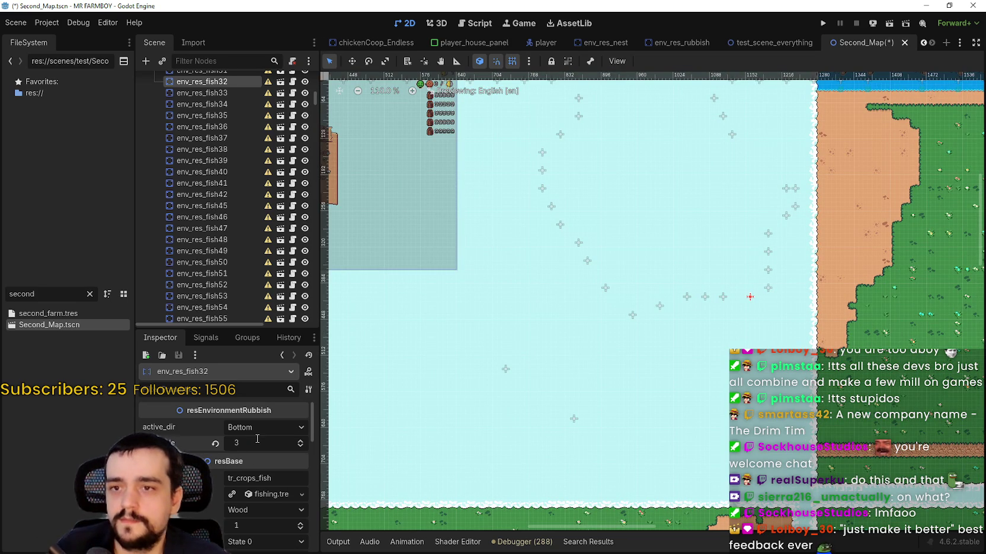
{"action": "left_click", "coordinate": [766, 292]}
{"action": "left_click", "coordinate": [275, 447]}
{"action": "key", "text": "Return"}
{"action": "scroll", "coordinate": [782, 232], "scroll_direction": "down", "scroll_amount": 5}
{"action": "scroll", "coordinate": [782, 233], "scroll_direction": "up", "scroll_amount": 7}
{"action": "scroll", "coordinate": [781, 233], "scroll_direction": "up", "scroll_amount": 1}
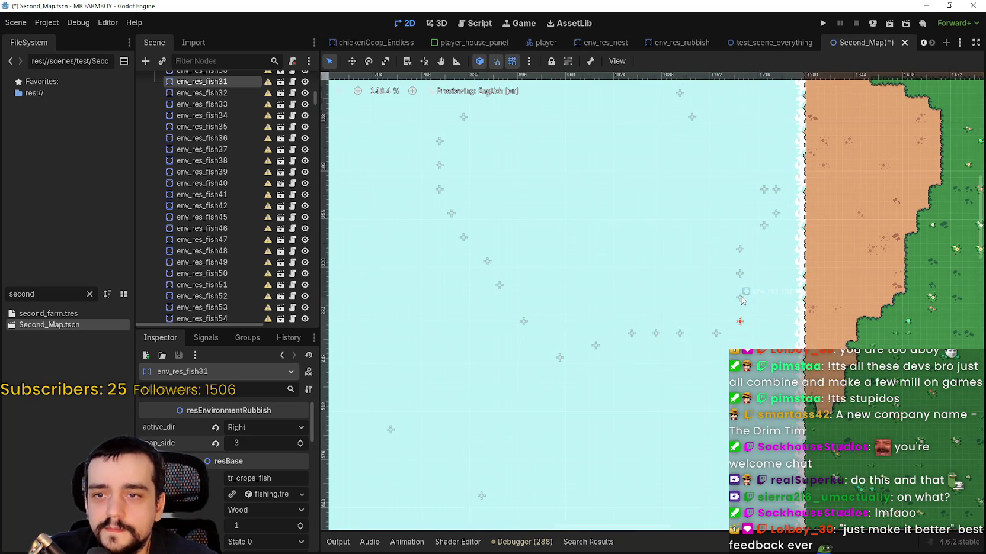
{"action": "left_click", "coordinate": [740, 298]}
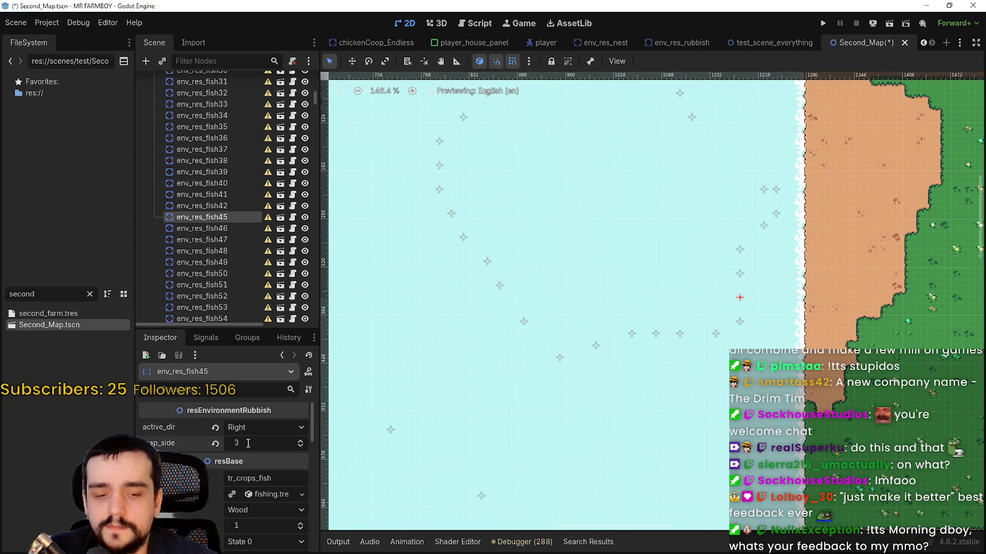
{"action": "scroll", "coordinate": [667, 231], "scroll_direction": "up", "scroll_amount": 3}
{"action": "left_click", "coordinate": [671, 184]}
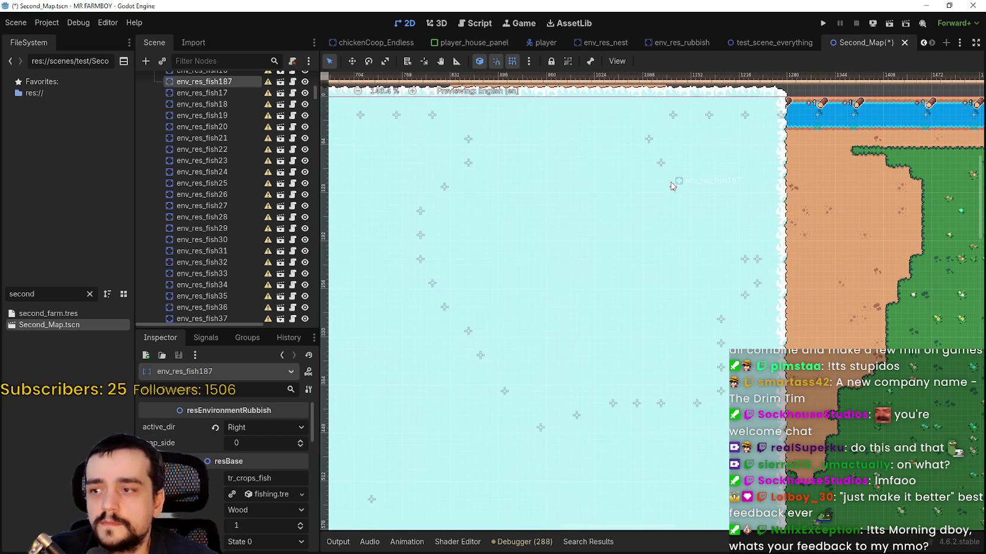
{"action": "left_click", "coordinate": [260, 444]}
{"action": "type", "text": "3"}
{"action": "key", "text": "Return"}
{"action": "key", "text": "ctrl+s"}
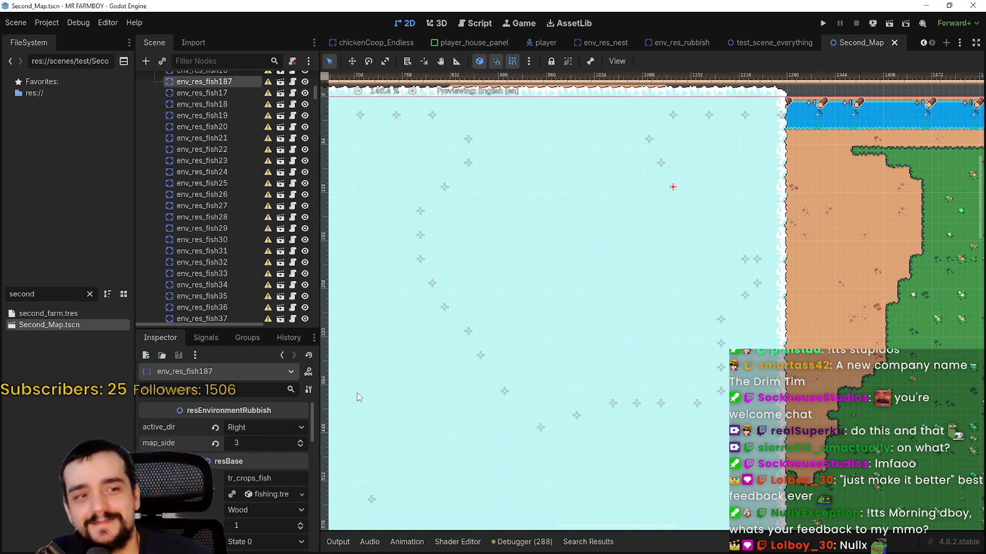
{"action": "key", "text": "Up"}
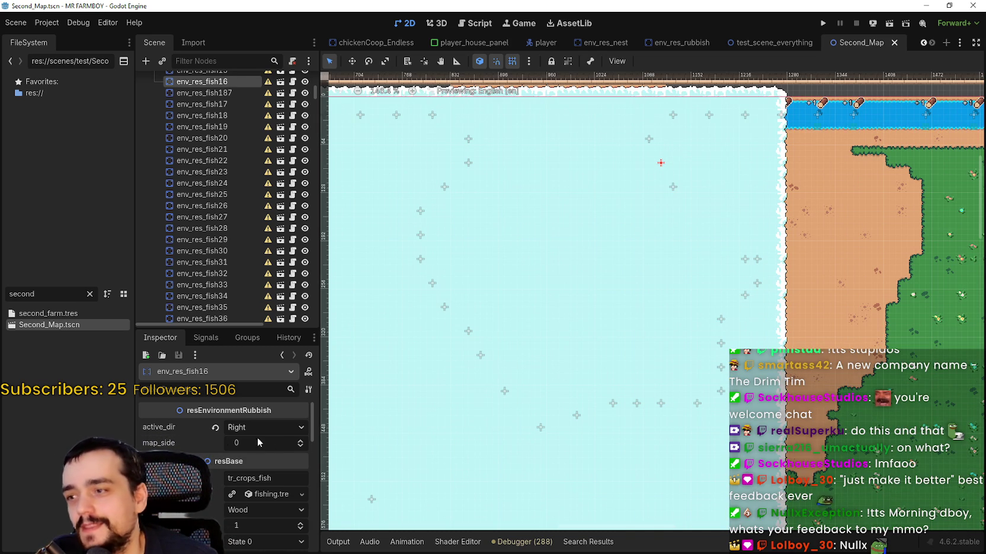
{"action": "scroll", "coordinate": [299, 443], "scroll_direction": "up", "scroll_amount": 3}
{"action": "key", "text": "ctrl+s"}
{"action": "scroll", "coordinate": [762, 239], "scroll_direction": "down", "scroll_amount": 2}
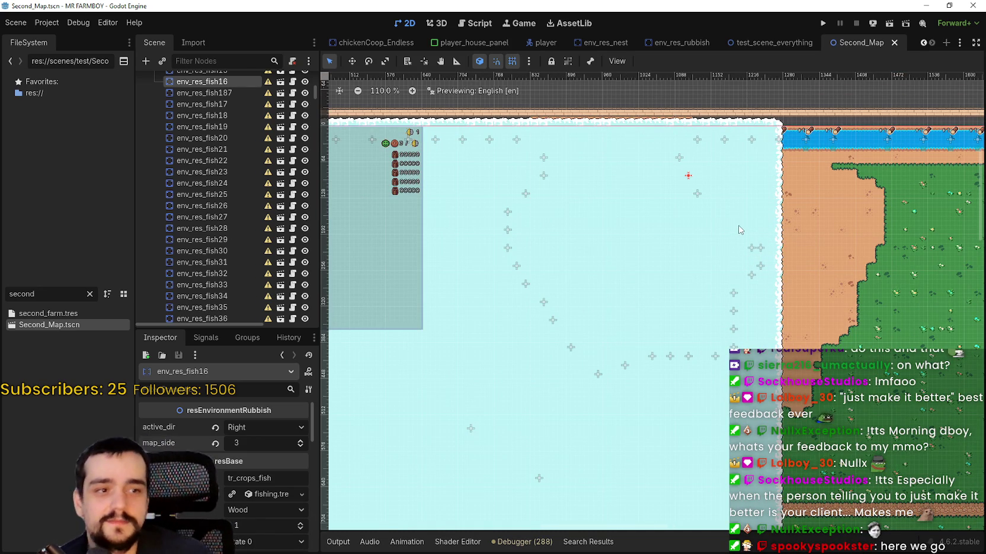
{"action": "scroll", "coordinate": [687, 140], "scroll_direction": "up", "scroll_amount": 2}
{"action": "left_click", "coordinate": [677, 161]}
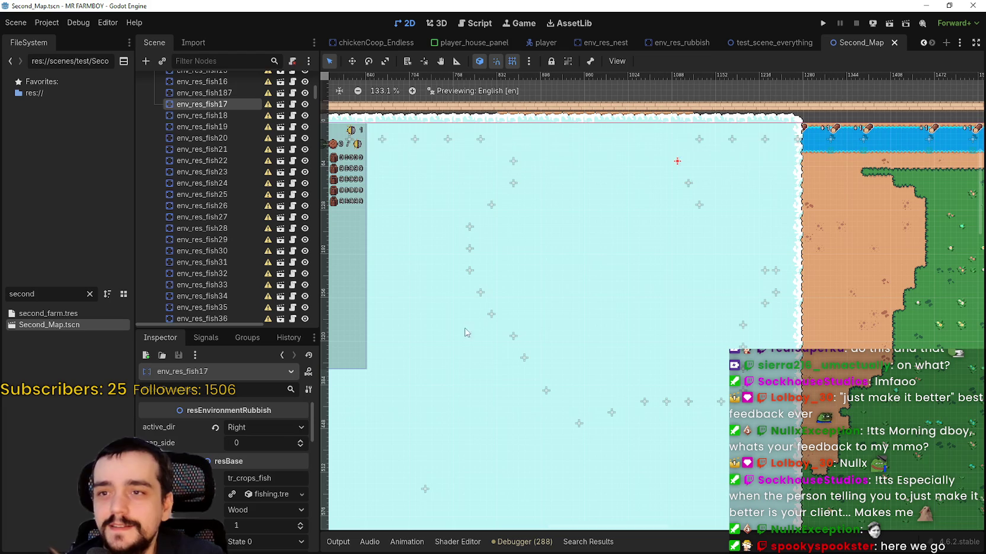
{"action": "left_click", "coordinate": [299, 443]}
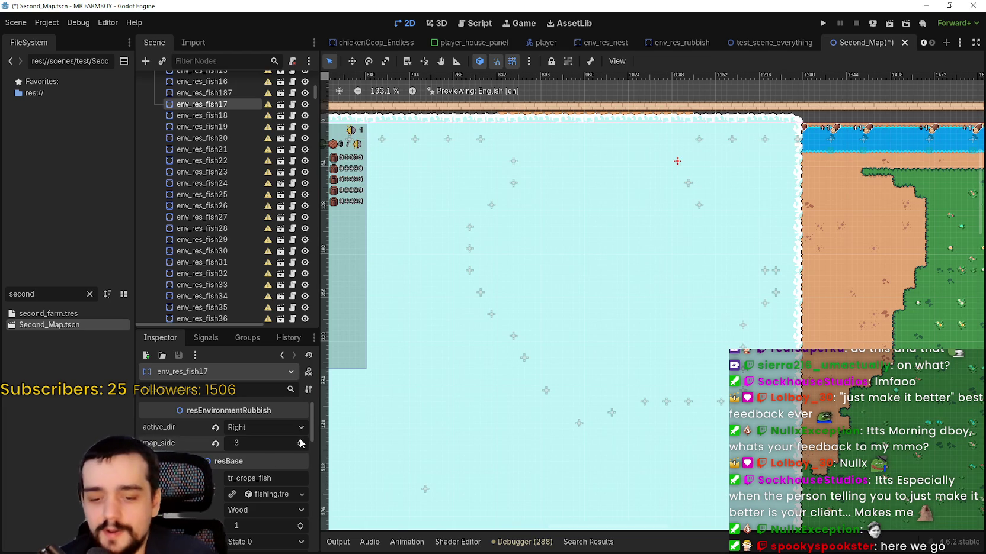
{"action": "key", "text": "ctrl+s"}
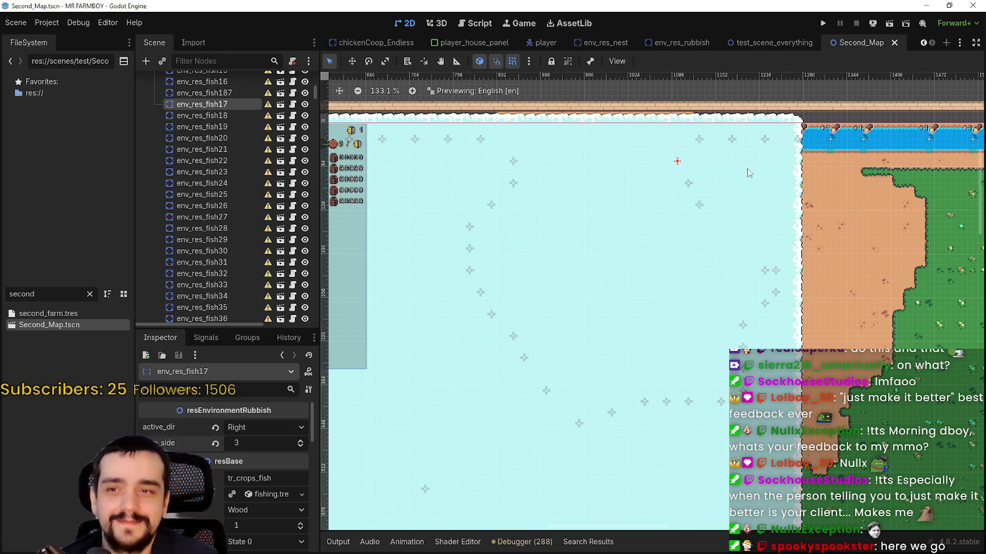
{"action": "left_click", "coordinate": [704, 147]}
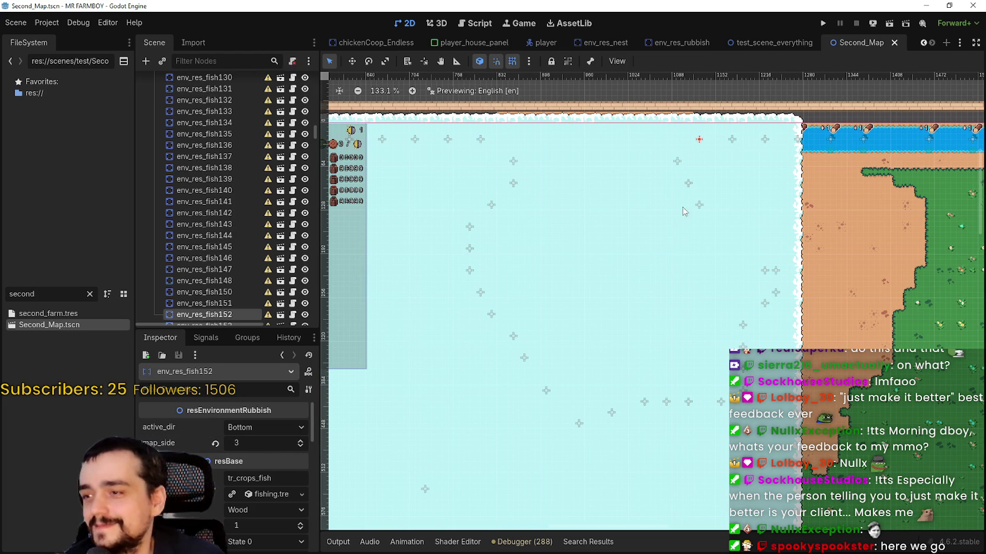
{"action": "left_click", "coordinate": [732, 139]}
{"action": "left_click", "coordinate": [765, 140]}
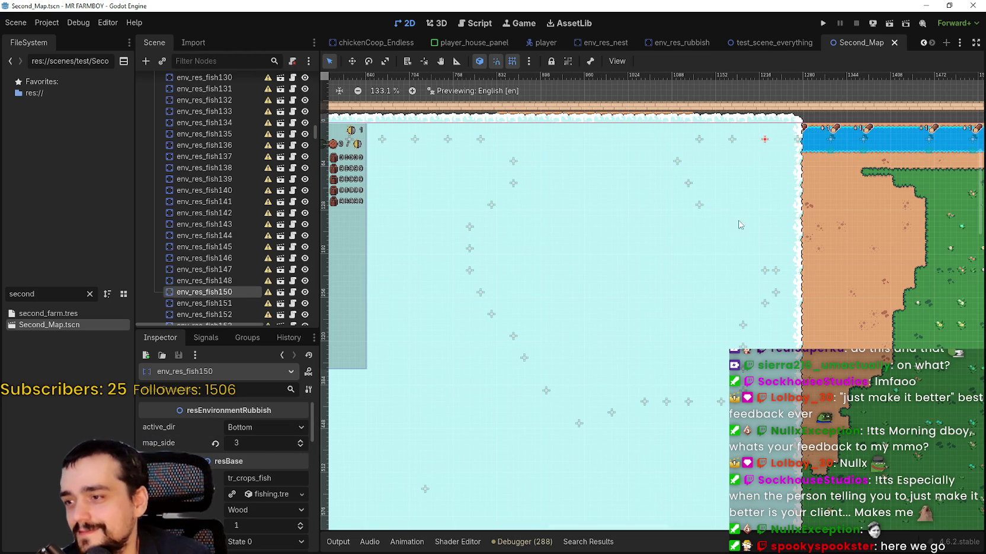
{"action": "left_click", "coordinate": [701, 203]}
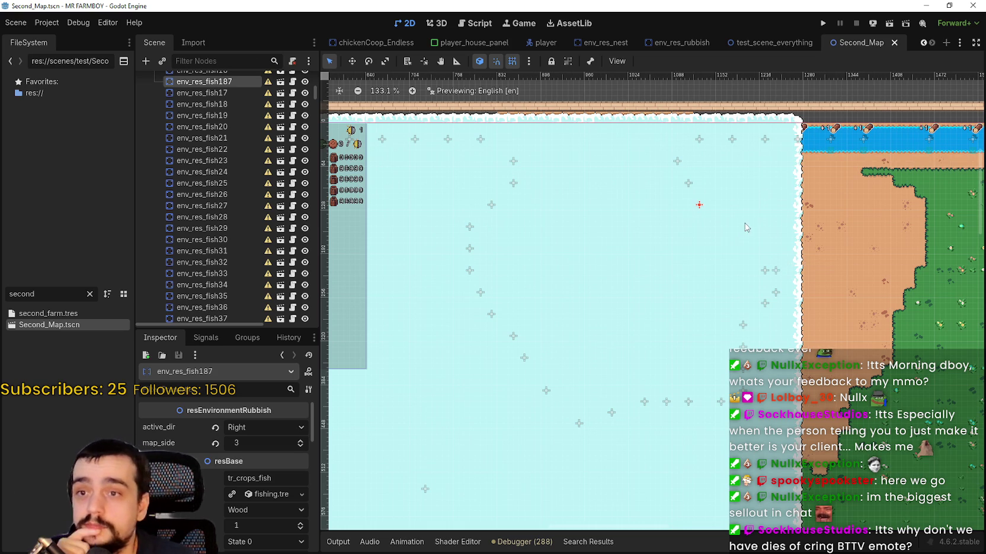
Step: Check env_res_fish14 to env_res_fish16, raise map_side on fish15 and fish14, and save
{"action": "scroll", "coordinate": [747, 215], "scroll_direction": "right", "scroll_amount": 3}
{"action": "left_click", "coordinate": [599, 187]}
{"action": "left_click", "coordinate": [681, 276]}
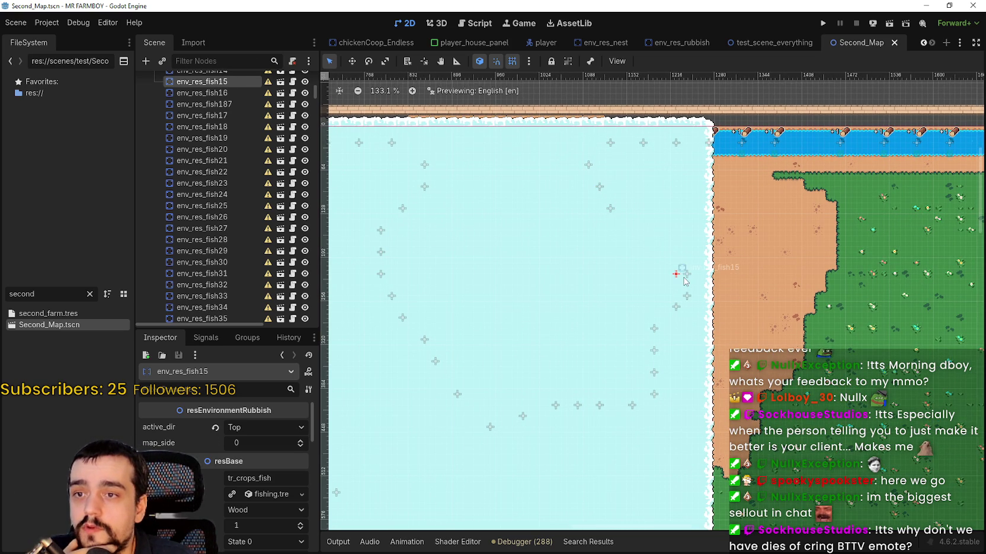
{"action": "left_click", "coordinate": [685, 276]}
{"action": "left_click", "coordinate": [677, 278]}
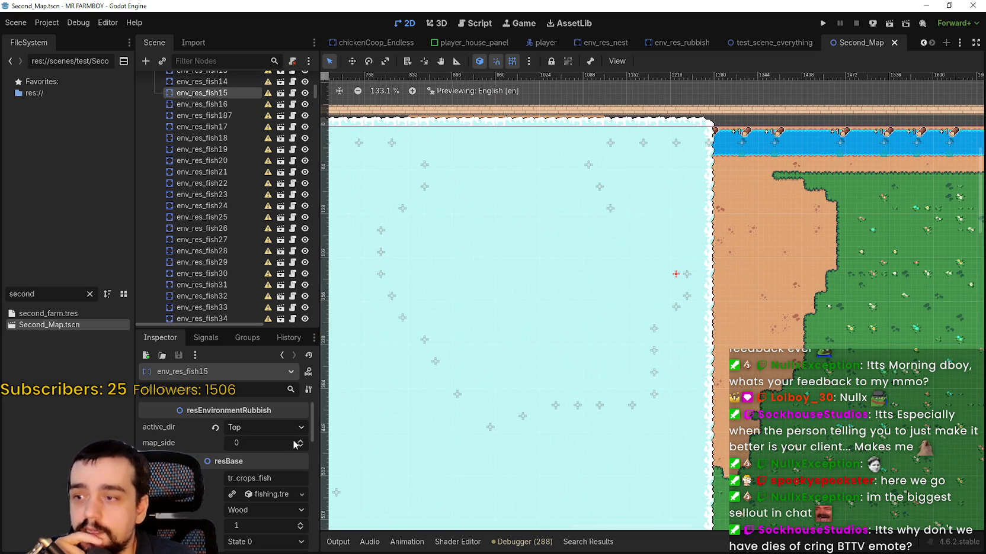
{"action": "double_click", "coordinate": [302, 442]}
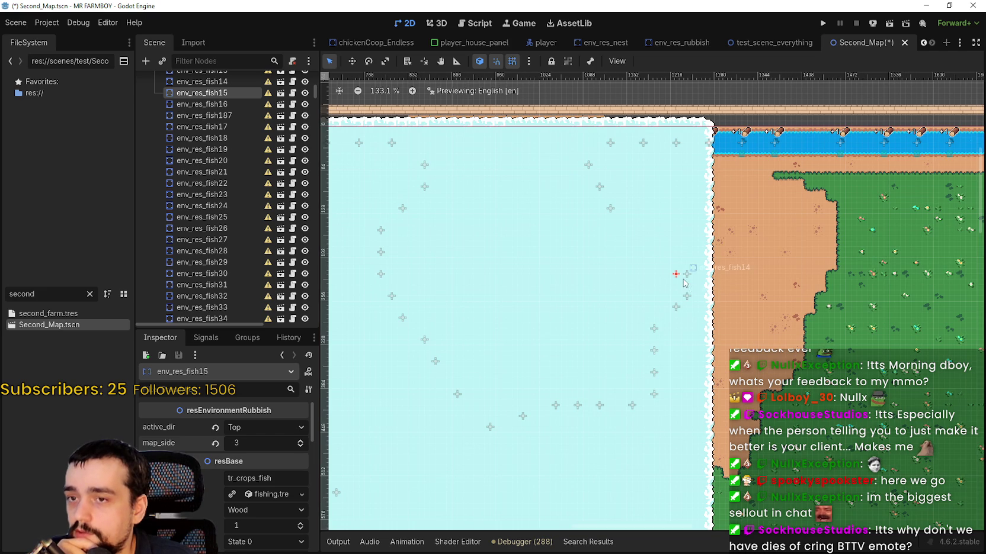
{"action": "left_click", "coordinate": [685, 276]}
{"action": "left_click", "coordinate": [300, 440]}
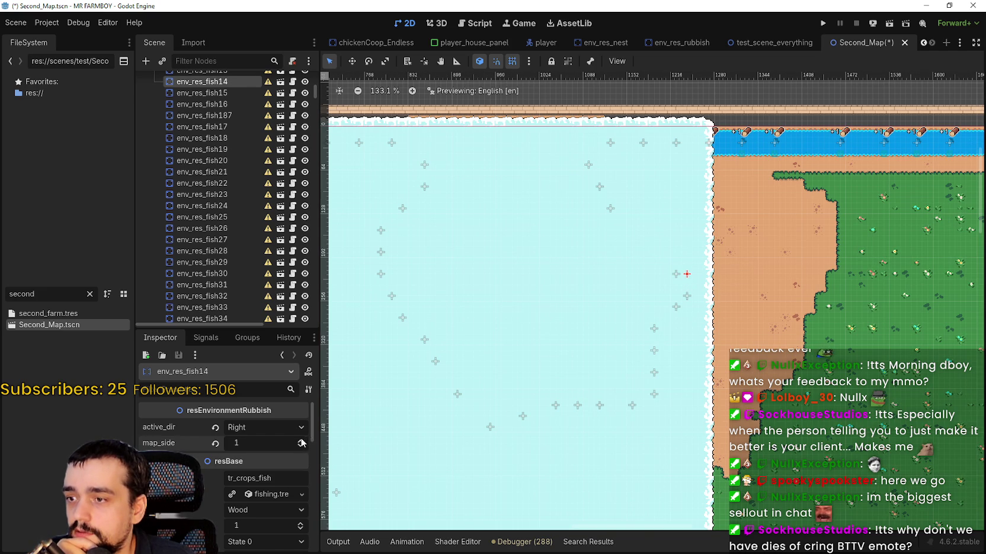
{"action": "key", "text": "ctrl+s"}
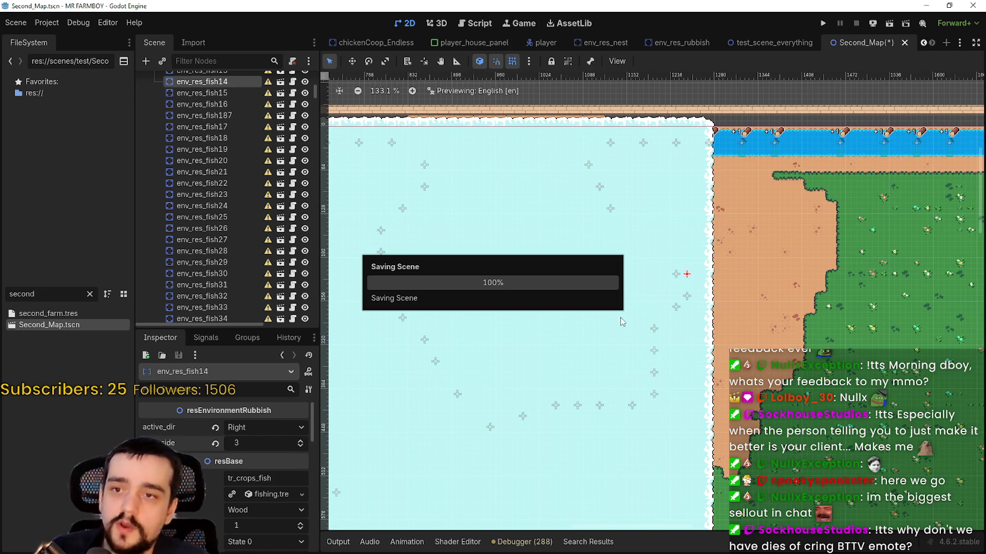
Step: Set env_res_fish13's map_side to 3 and save Second_Map
{"action": "left_click", "coordinate": [687, 303]}
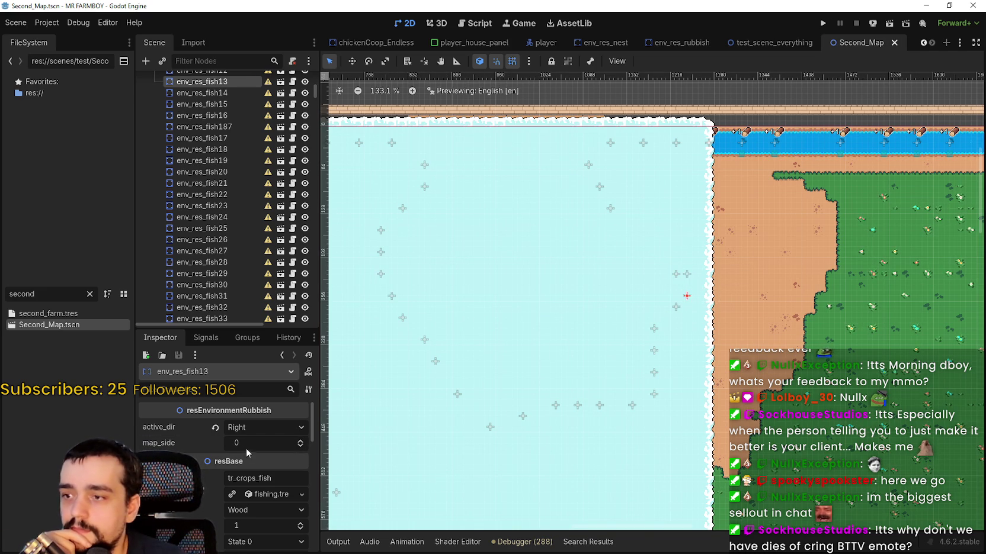
{"action": "left_click", "coordinate": [297, 442]}
{"action": "type", "text": "3"}
{"action": "key", "text": "Return"}
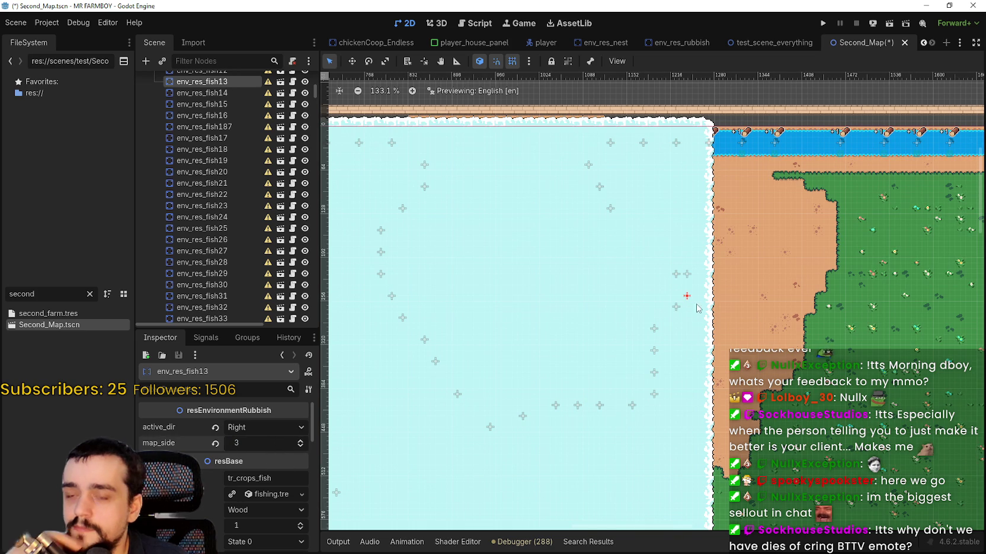
{"action": "key", "text": "ctrl+s"}
Step: Raise env_res_fish12's map_side and set env_res_fish11's map_side to 3, saving after each
{"action": "left_click", "coordinate": [678, 306]}
{"action": "double_click", "coordinate": [303, 439]}
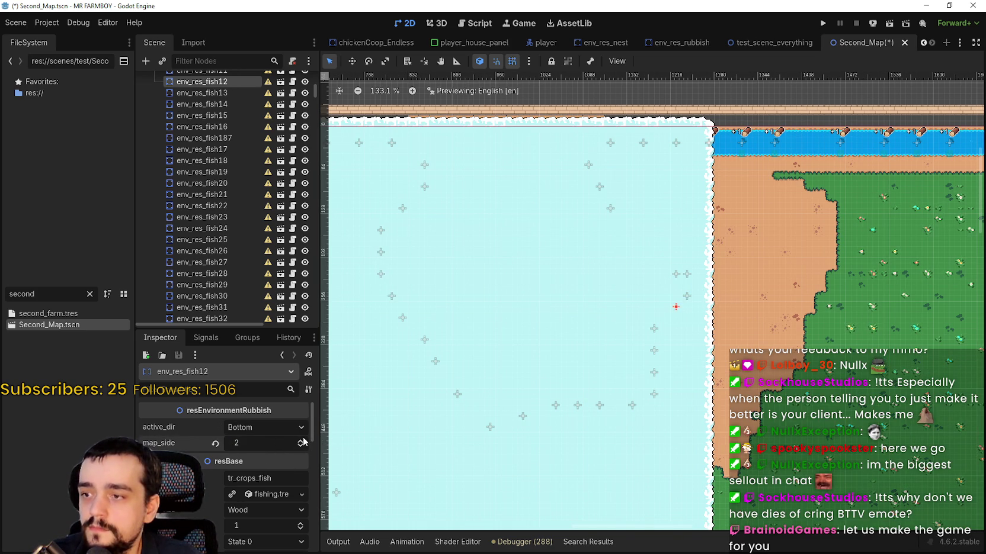
{"action": "key", "text": "ctrl+s"}
{"action": "left_click", "coordinate": [654, 328]}
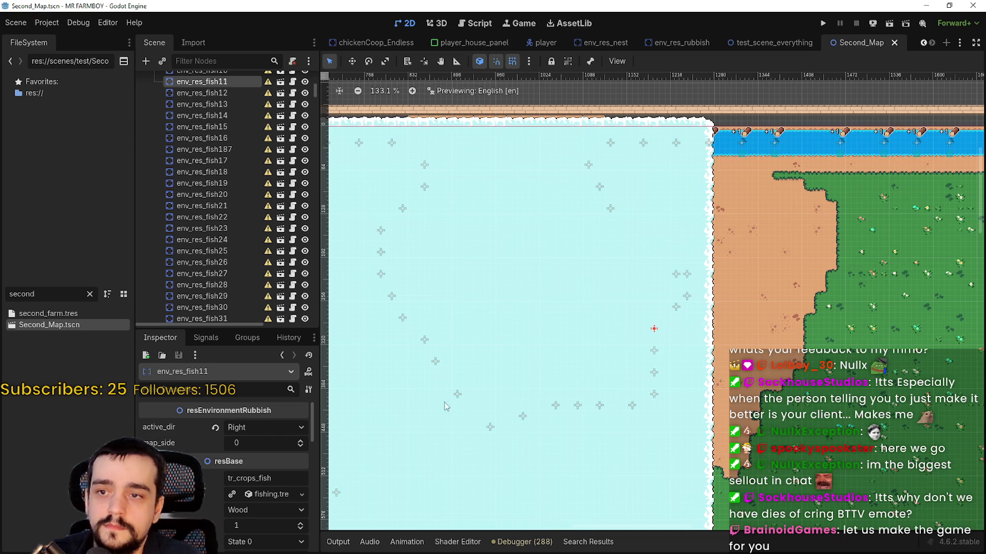
{"action": "left_click", "coordinate": [302, 440]}
{"action": "left_click", "coordinate": [302, 440]}
{"action": "key", "text": "ctrl+s"}
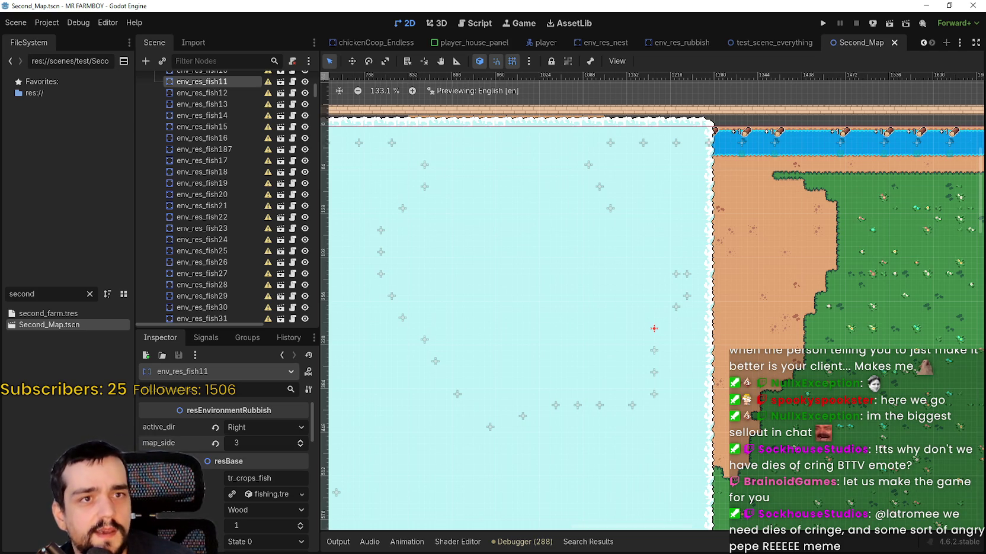
Step: Give env_res_fish10 a map_side of 3
{"action": "left_click_drag", "start_coordinate": [669, 355], "coordinate": [647, 335]}
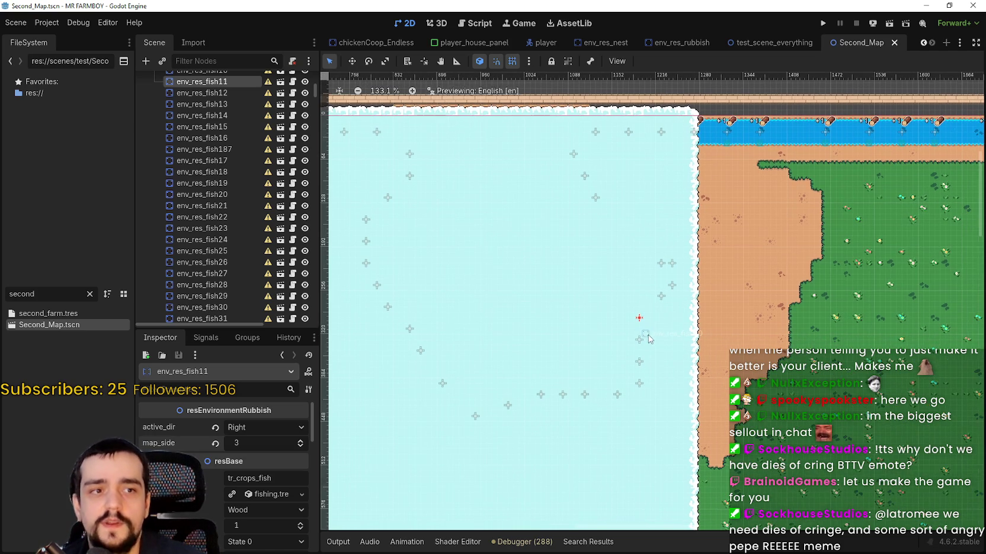
{"action": "scroll", "coordinate": [648, 336], "scroll_direction": "up", "scroll_amount": 4}
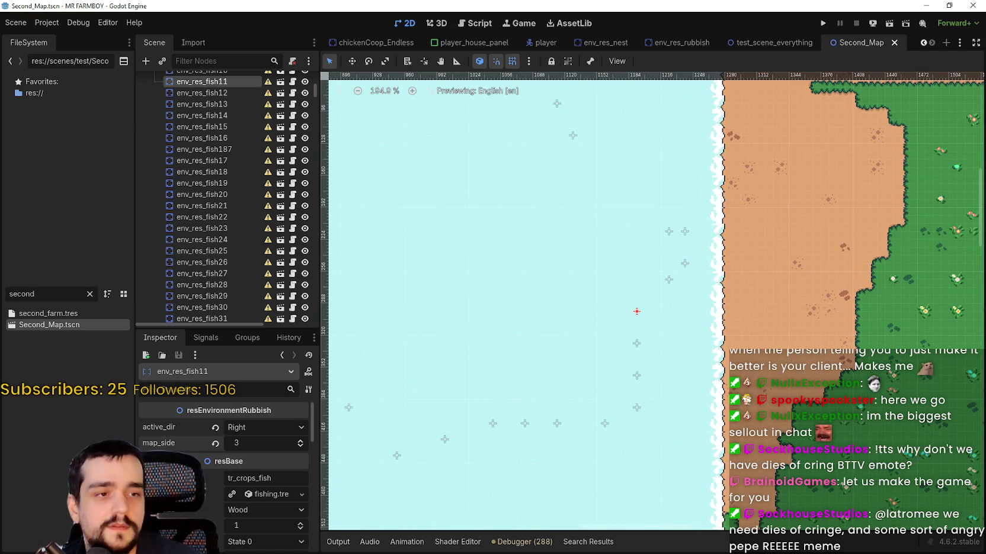
{"action": "left_click", "coordinate": [635, 343]}
{"action": "left_click", "coordinate": [296, 442]}
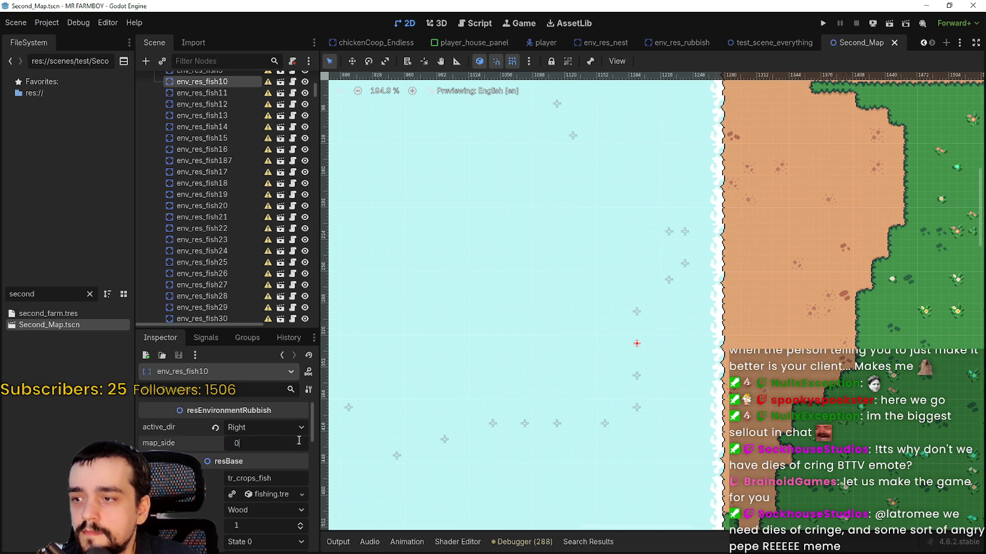
{"action": "type", "text": "3"}
{"action": "key", "text": "Return"}
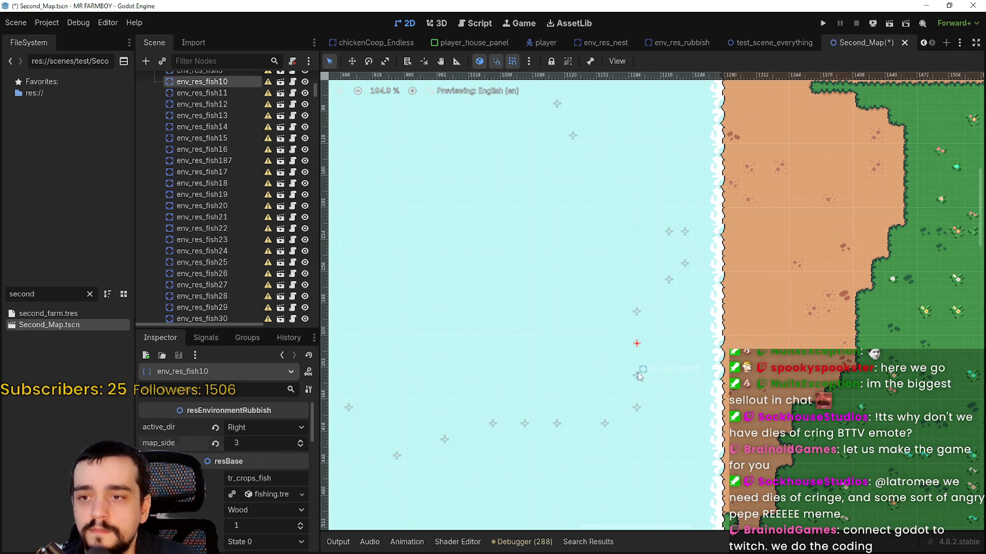
Step: Review env_res_fish12 to env_res_fish15 and save the scene
{"action": "left_click", "coordinate": [636, 312]}
{"action": "left_click", "coordinate": [669, 280]}
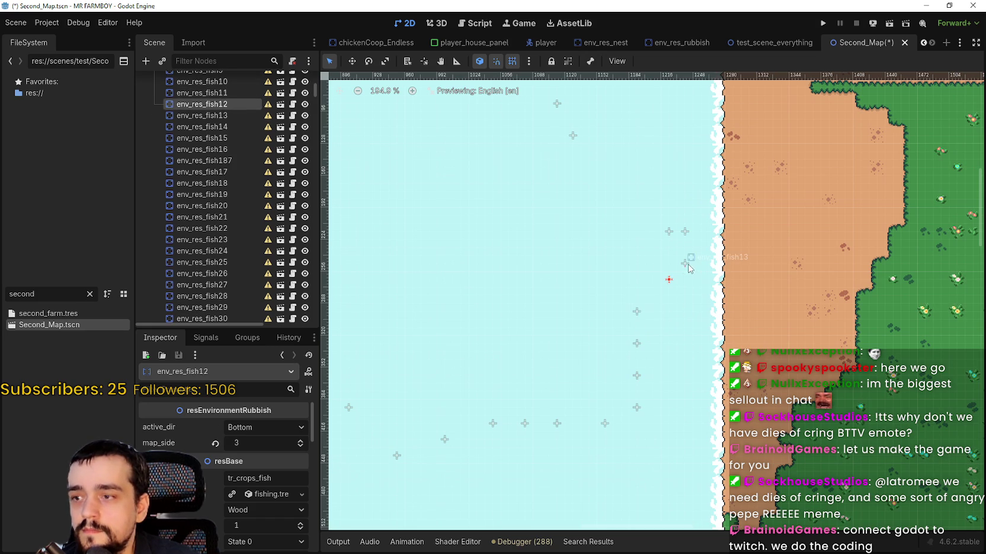
{"action": "left_click", "coordinate": [686, 264]}
{"action": "left_click", "coordinate": [677, 237]}
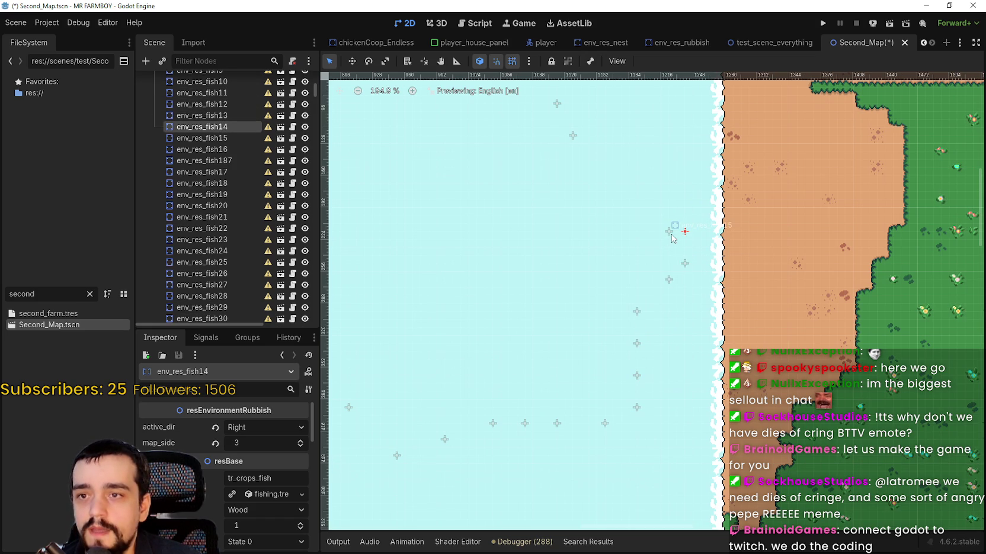
{"action": "left_click", "coordinate": [671, 235]}
{"action": "scroll", "coordinate": [600, 178], "scroll_direction": "down", "scroll_amount": 1}
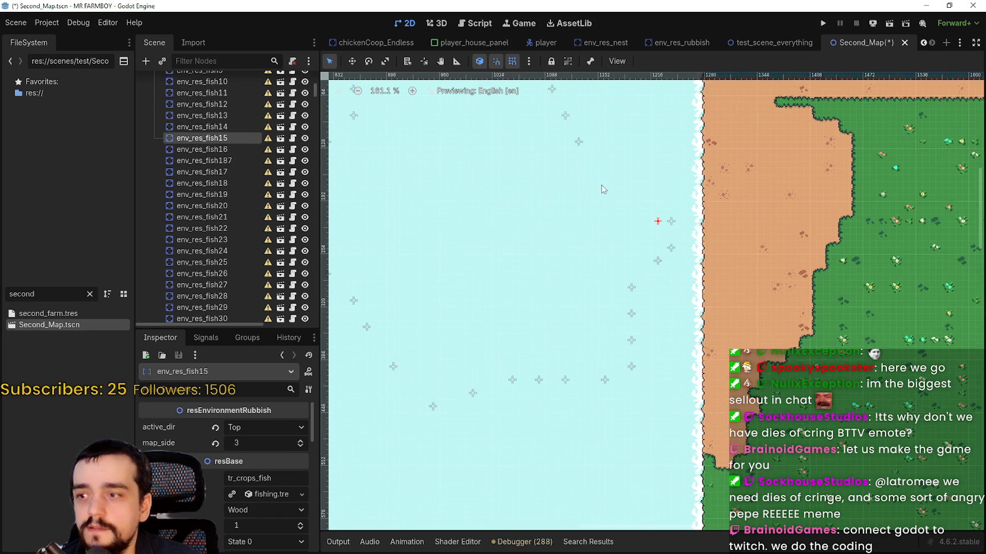
{"action": "key", "text": "ctrl+s"}
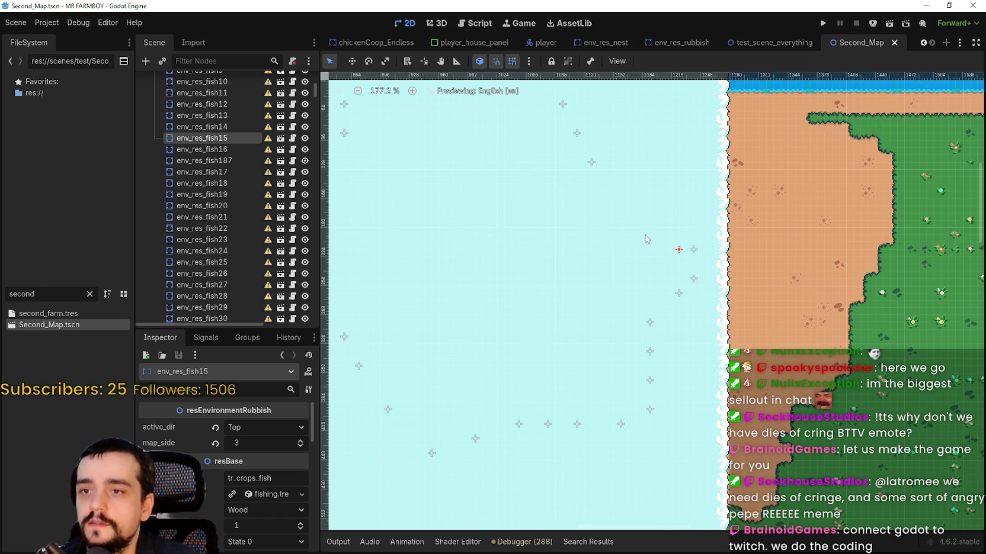
Step: Check env_res_fish187 and env_res_fish150–152 near the map's top, then save
{"action": "left_click", "coordinate": [593, 163]}
{"action": "scroll", "coordinate": [616, 198], "scroll_direction": "down", "scroll_amount": 1}
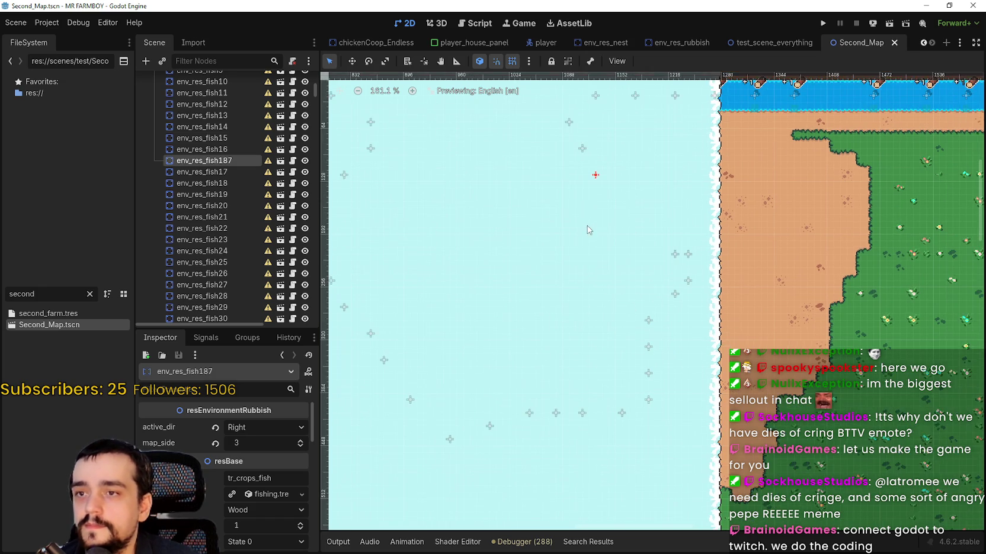
{"action": "scroll", "coordinate": [585, 234], "scroll_direction": "up", "scroll_amount": 3}
{"action": "left_click", "coordinate": [617, 255]}
{"action": "left_click", "coordinate": [604, 228]}
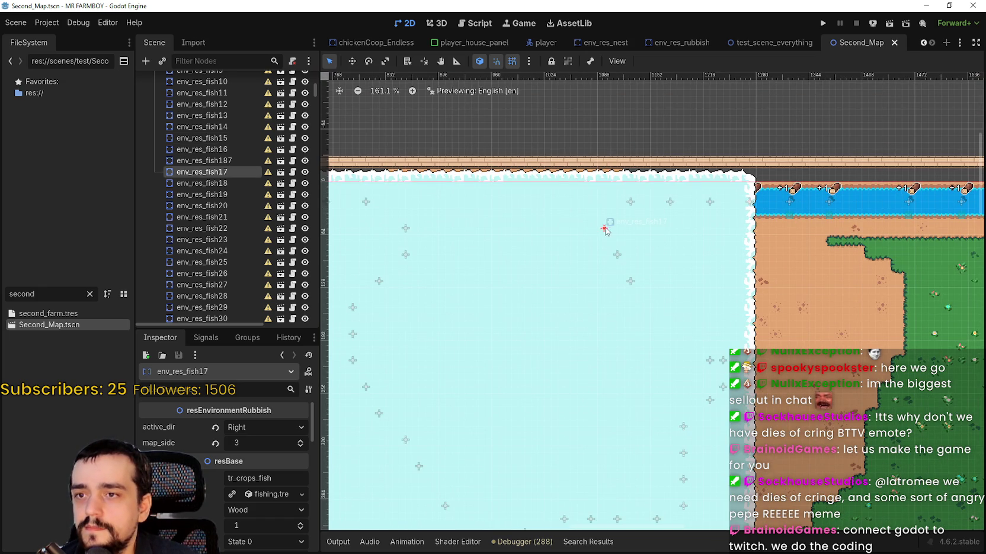
{"action": "left_click", "coordinate": [630, 202]}
{"action": "left_click", "coordinate": [669, 202]}
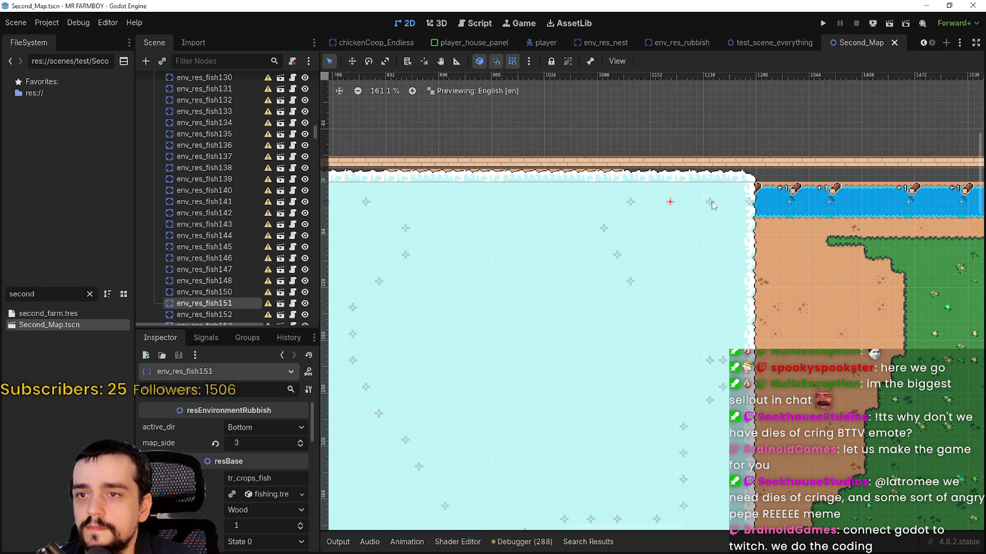
{"action": "left_click", "coordinate": [706, 203]}
{"action": "scroll", "coordinate": [699, 237], "scroll_direction": "down", "scroll_amount": 1}
{"action": "key", "text": "ctrl+s"}
Step: Inspect env_res_fish31, fish45, fish32, fish33 and fish42 near the bottom of the map
{"action": "scroll", "coordinate": [575, 285], "scroll_direction": "down", "scroll_amount": 1}
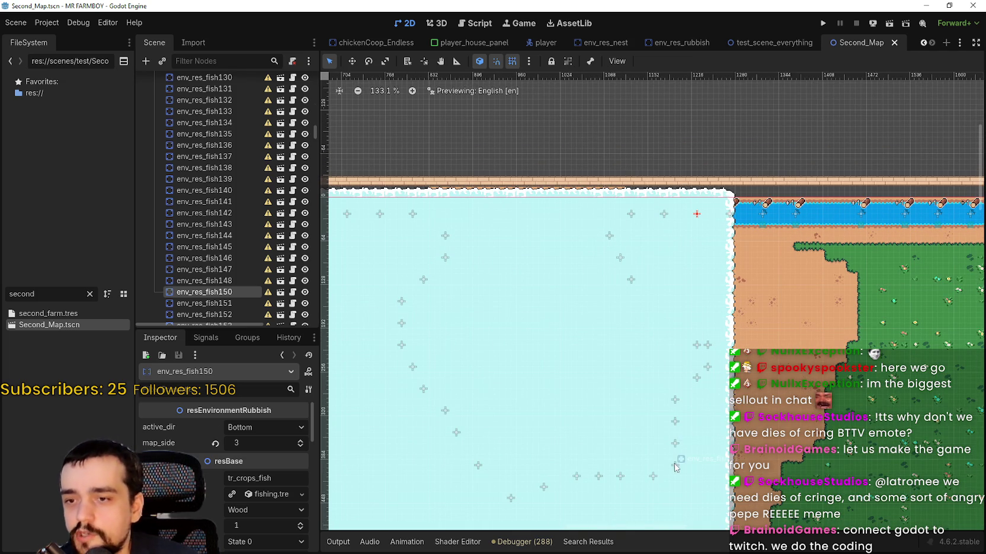
{"action": "left_click", "coordinate": [674, 465]}
{"action": "left_click", "coordinate": [675, 445]}
{"action": "left_click", "coordinate": [652, 487]}
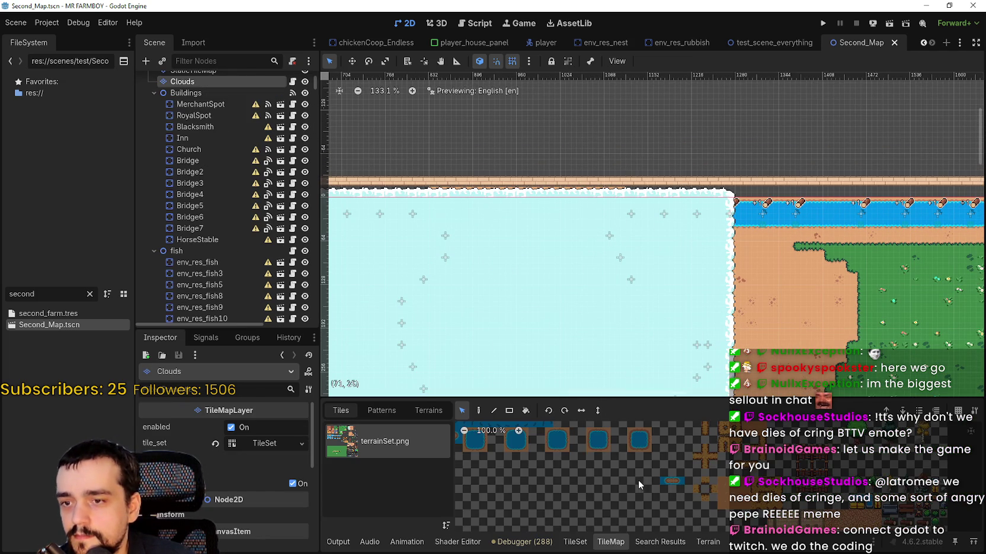
{"action": "scroll", "coordinate": [732, 238], "scroll_direction": "down", "scroll_amount": 5}
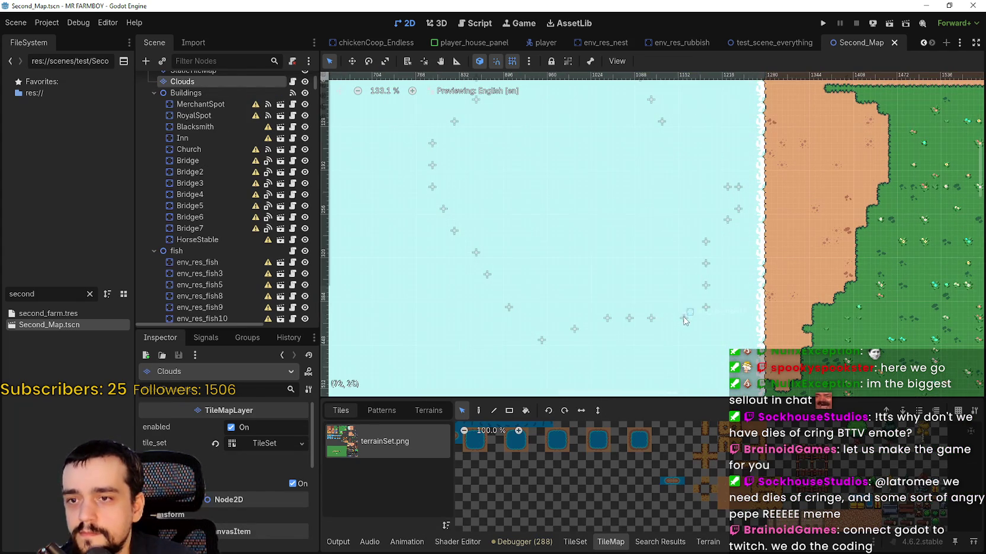
{"action": "left_click", "coordinate": [683, 318]}
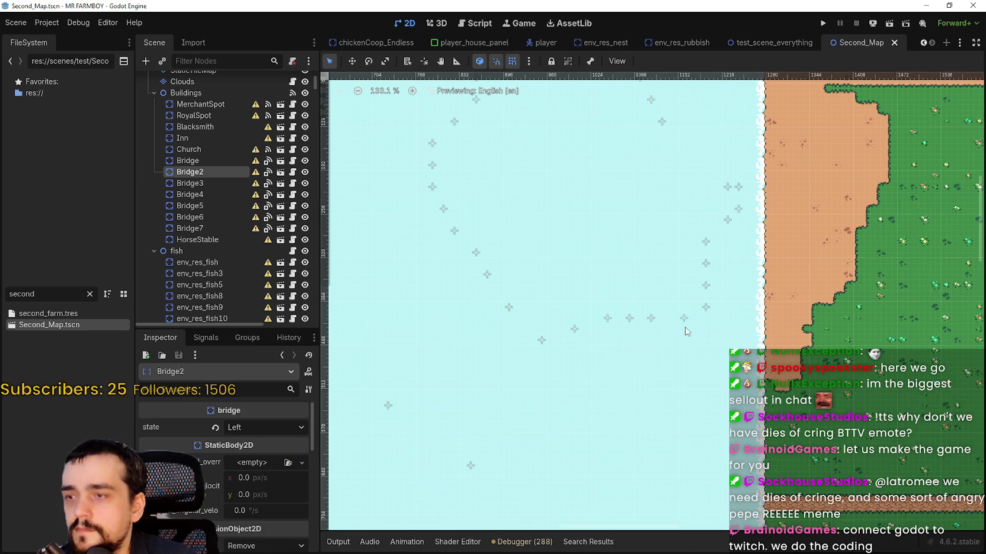
{"action": "left_click", "coordinate": [650, 318]}
{"action": "left_click", "coordinate": [629, 324]}
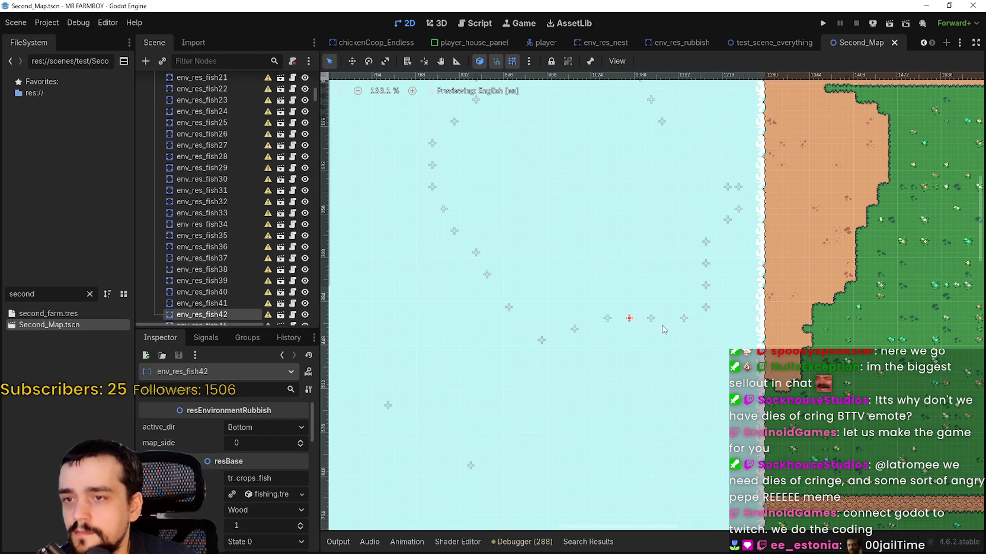
{"action": "left_click", "coordinate": [652, 325]}
Step: Set map_side 3 on env_res_fish33 and env_res_fish42 and save Second_Map
{"action": "left_click", "coordinate": [286, 448]}
{"action": "type", "text": "3"}
{"action": "key", "text": "Return"}
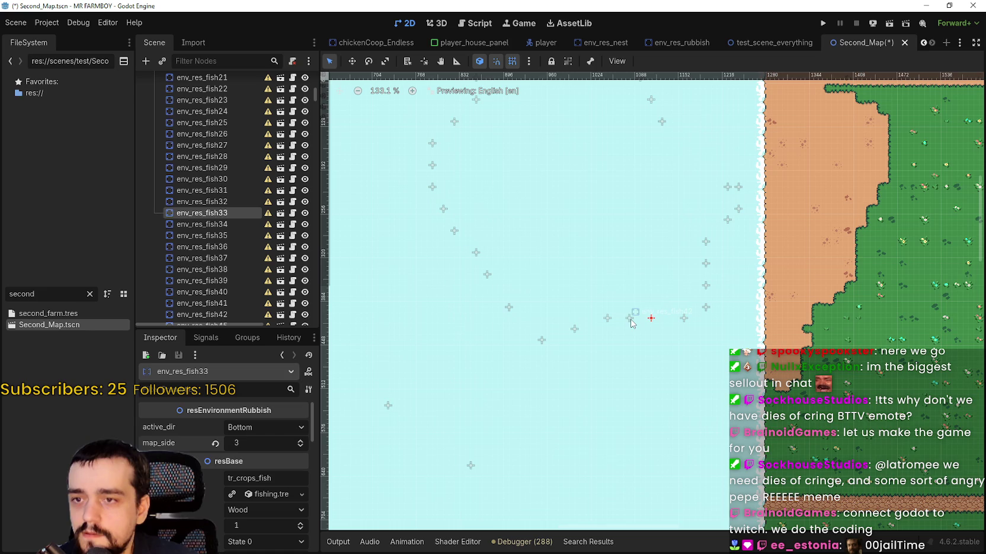
{"action": "left_click", "coordinate": [630, 313]}
{"action": "left_click", "coordinate": [259, 441]}
{"action": "type", "text": "3"}
{"action": "key", "text": "Return"}
{"action": "scroll", "coordinate": [531, 296], "scroll_direction": "up", "scroll_amount": 2}
{"action": "key", "text": "ctrl+s"}
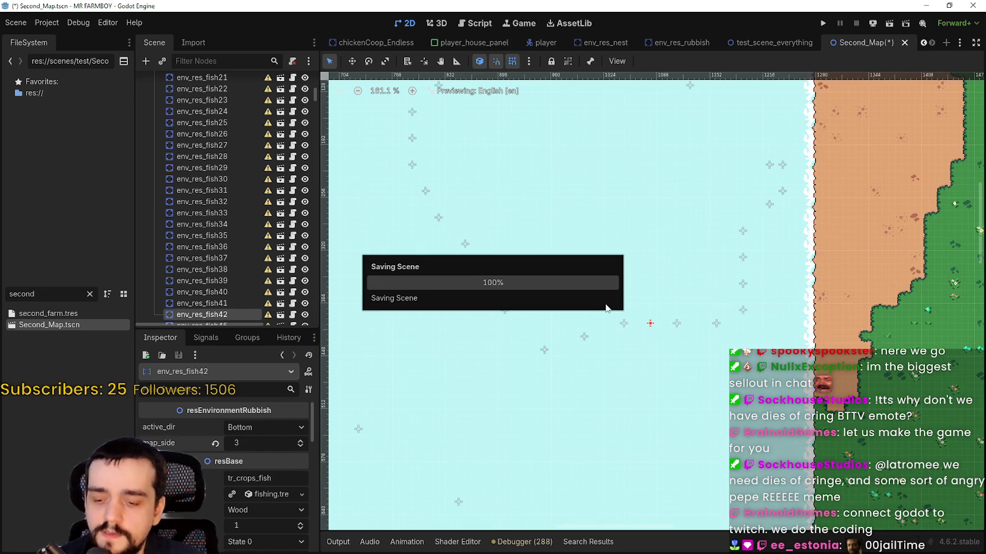
{"action": "scroll", "coordinate": [604, 311], "scroll_direction": "down", "scroll_amount": 2}
{"action": "left_click", "coordinate": [617, 318]}
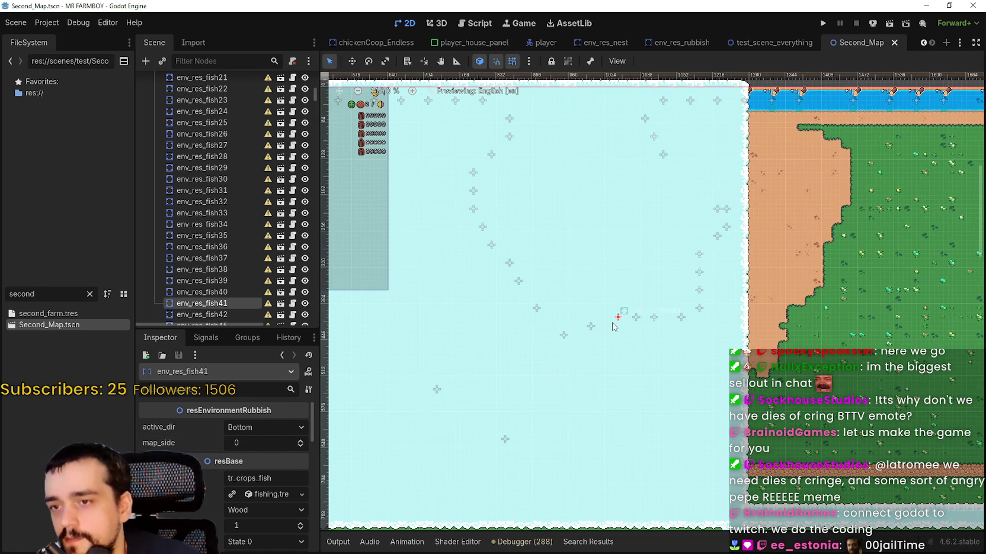
Step: Raise map_side on env_res_fish41, set env_res_fish34 to 1, raise env_res_fish35, saving along the way
{"action": "left_click", "coordinate": [301, 441]}
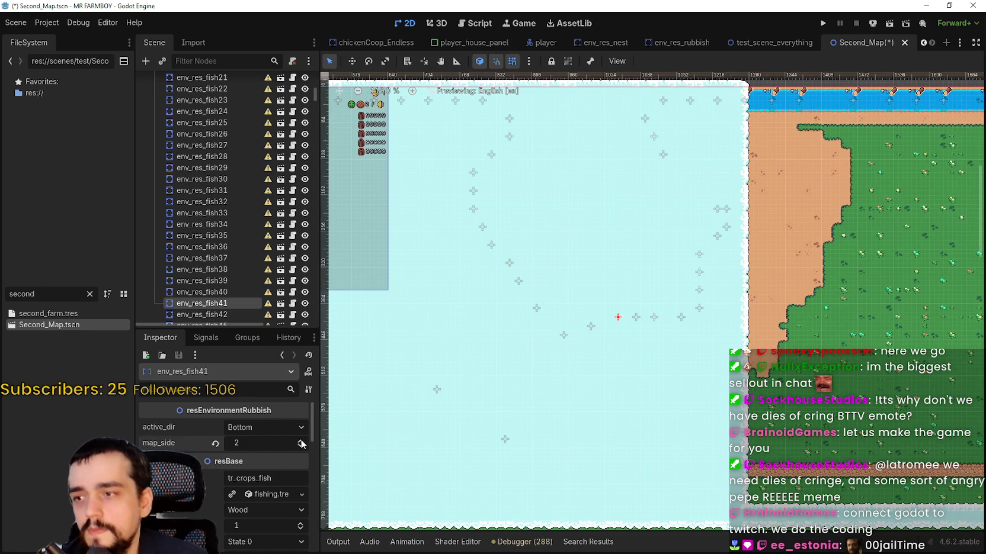
{"action": "scroll", "coordinate": [588, 321], "scroll_direction": "up", "scroll_amount": 3}
{"action": "left_click", "coordinate": [589, 321]}
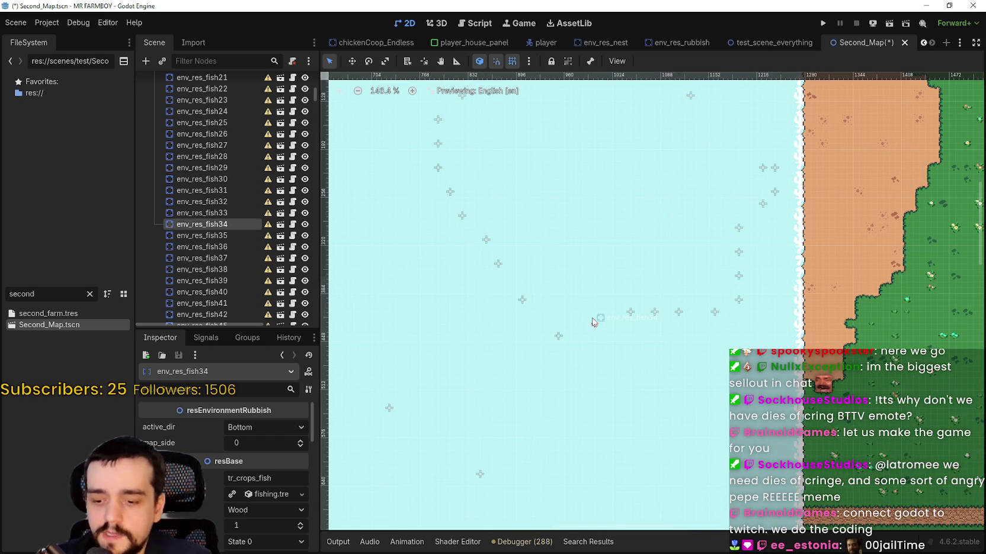
{"action": "key", "text": "ctrl+s"}
{"action": "left_click", "coordinate": [300, 441]}
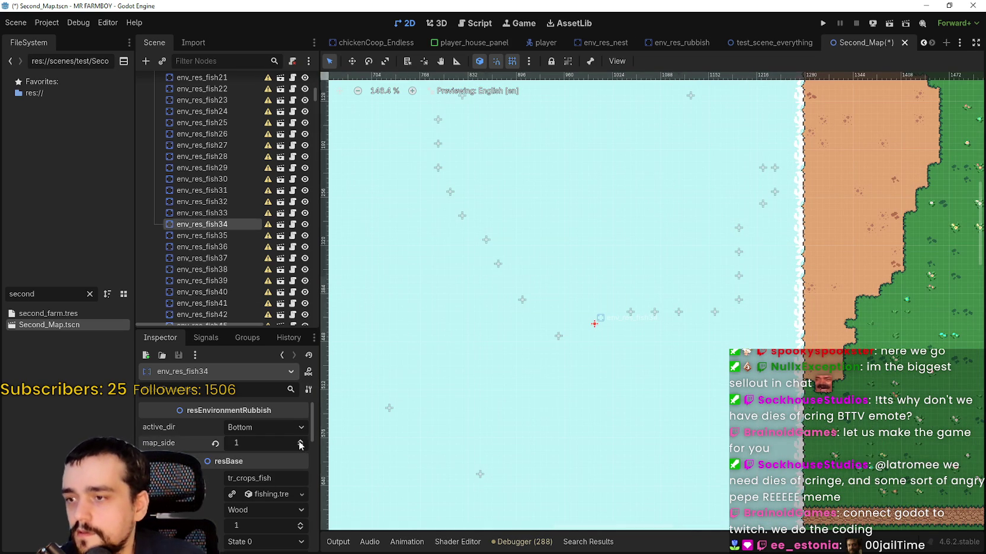
{"action": "left_click", "coordinate": [563, 340]}
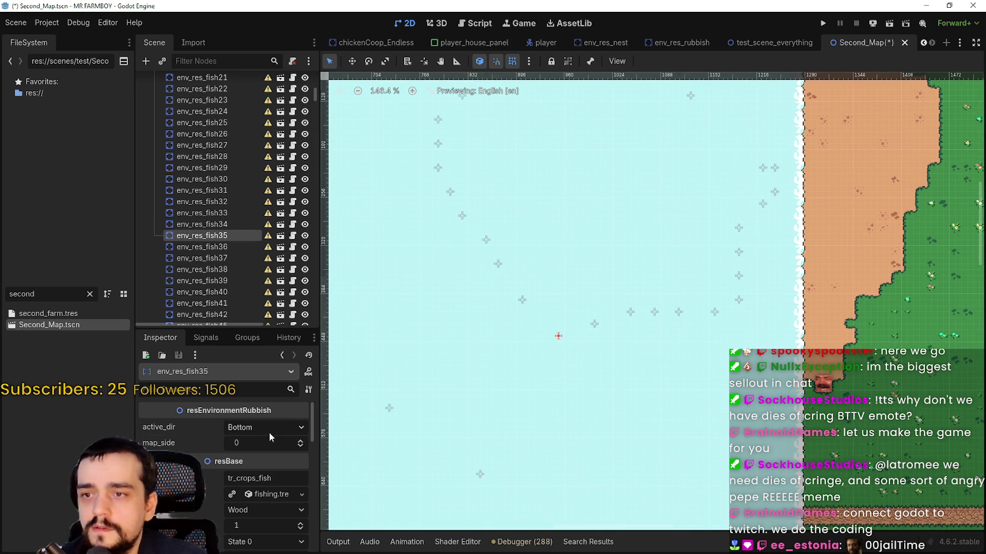
{"action": "left_click", "coordinate": [300, 440]}
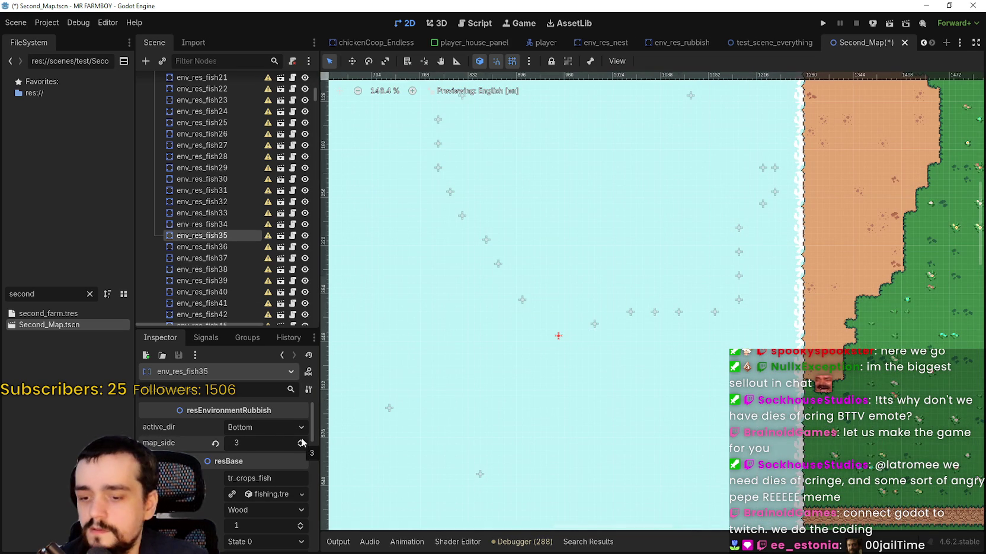
{"action": "key", "text": "ctrl+s"}
Step: Set env_res_fish36's map_side to 2 and env_res_fish37's map_side to 3
{"action": "scroll", "coordinate": [523, 337], "scroll_direction": "down", "scroll_amount": 1}
{"action": "left_click", "coordinate": [522, 303]}
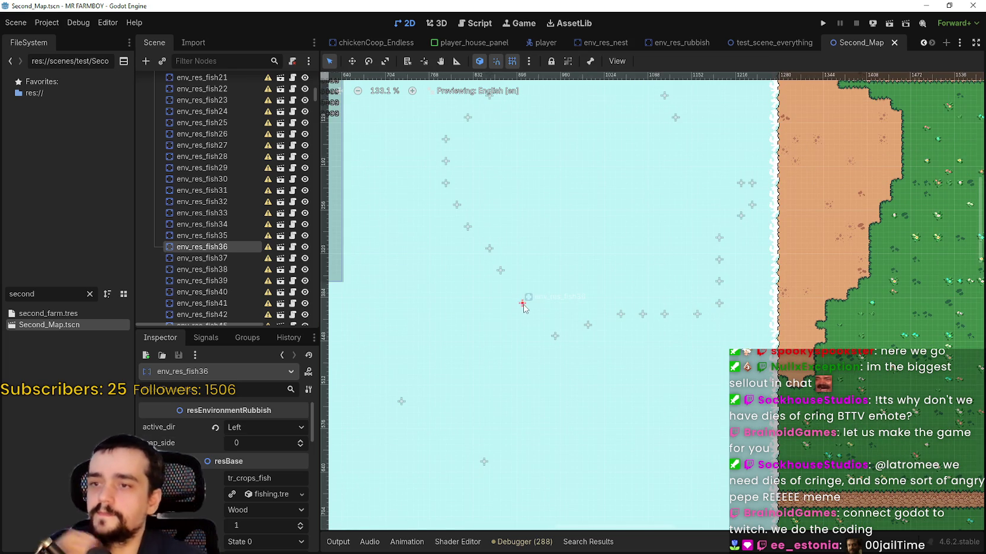
{"action": "left_click", "coordinate": [300, 441]}
{"action": "left_click", "coordinate": [300, 441]}
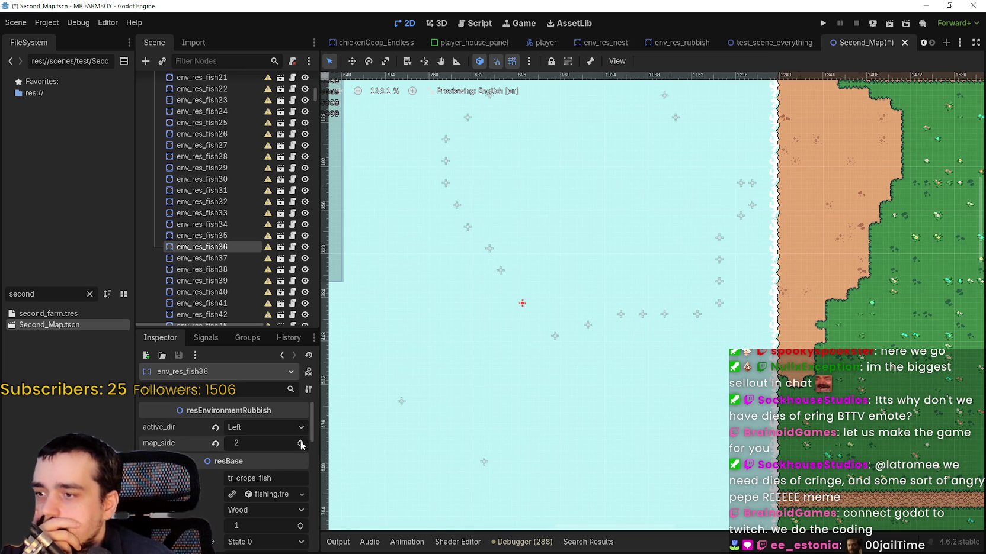
{"action": "scroll", "coordinate": [569, 296], "scroll_direction": "up", "scroll_amount": 1}
{"action": "left_click", "coordinate": [518, 300]}
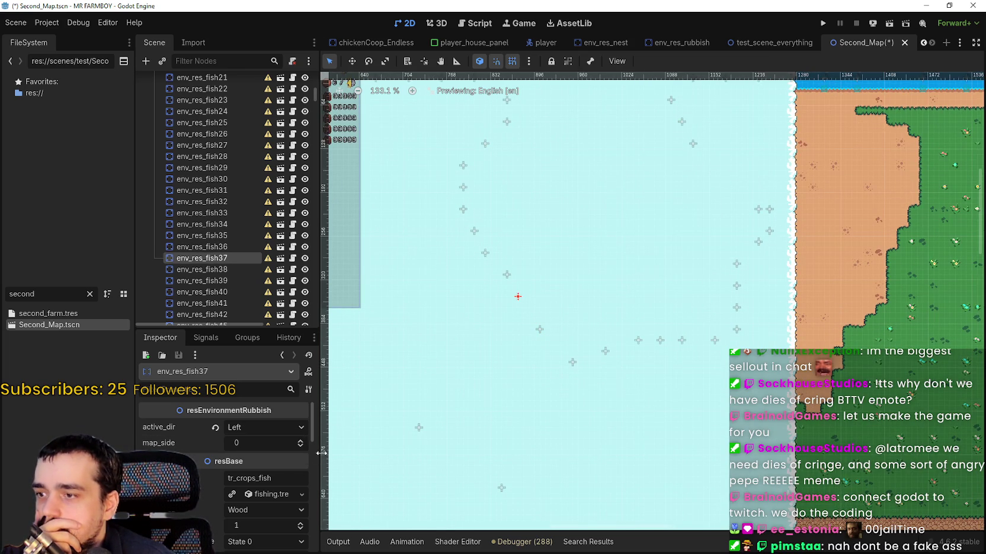
{"action": "left_click", "coordinate": [300, 441]}
{"action": "left_click", "coordinate": [300, 441]}
{"action": "left_click", "coordinate": [300, 441]}
Step: Raise env_res_fish39's map_side and set env_res_fish40's map_side to 3
{"action": "scroll", "coordinate": [504, 309], "scroll_direction": "up", "scroll_amount": 1}
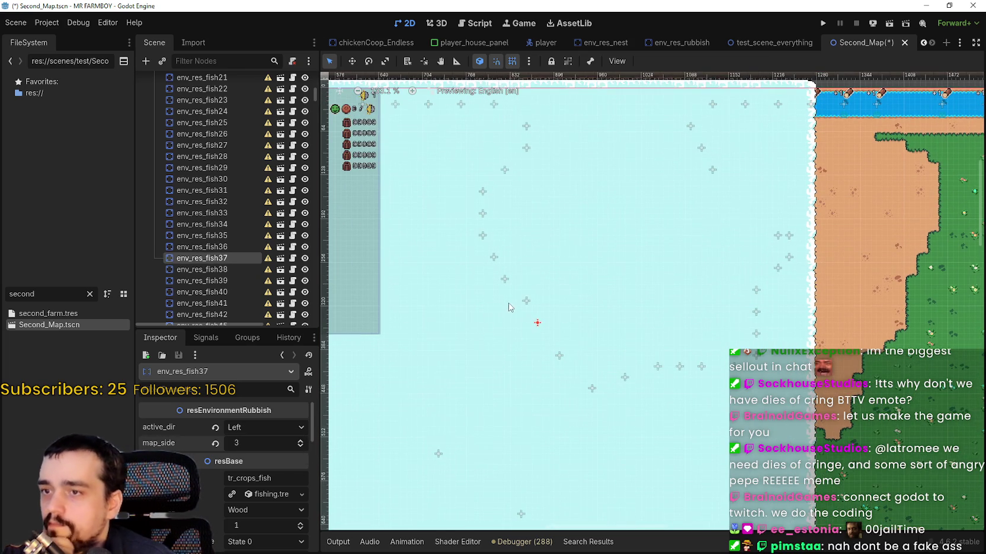
{"action": "left_click", "coordinate": [526, 300]}
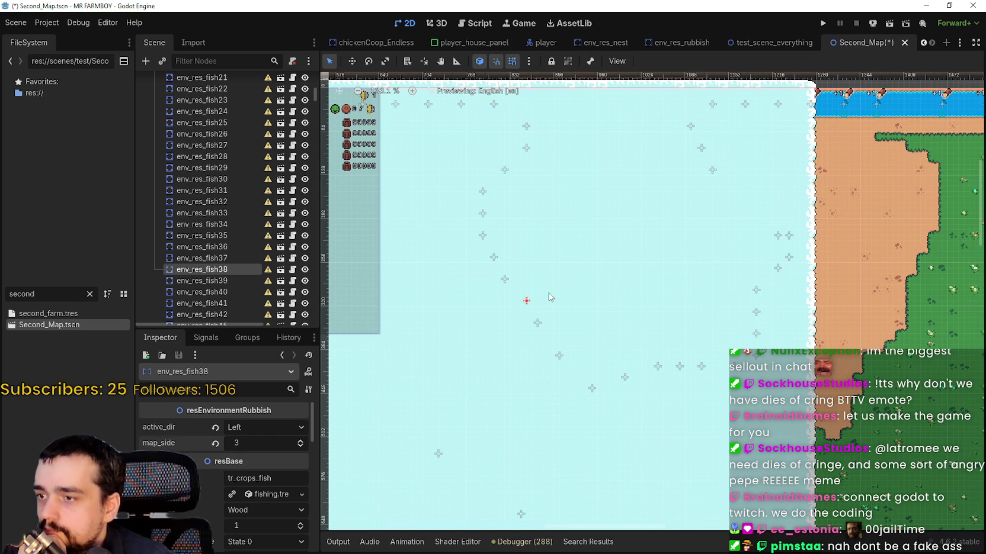
{"action": "left_click", "coordinate": [505, 280]}
{"action": "left_click", "coordinate": [301, 441]}
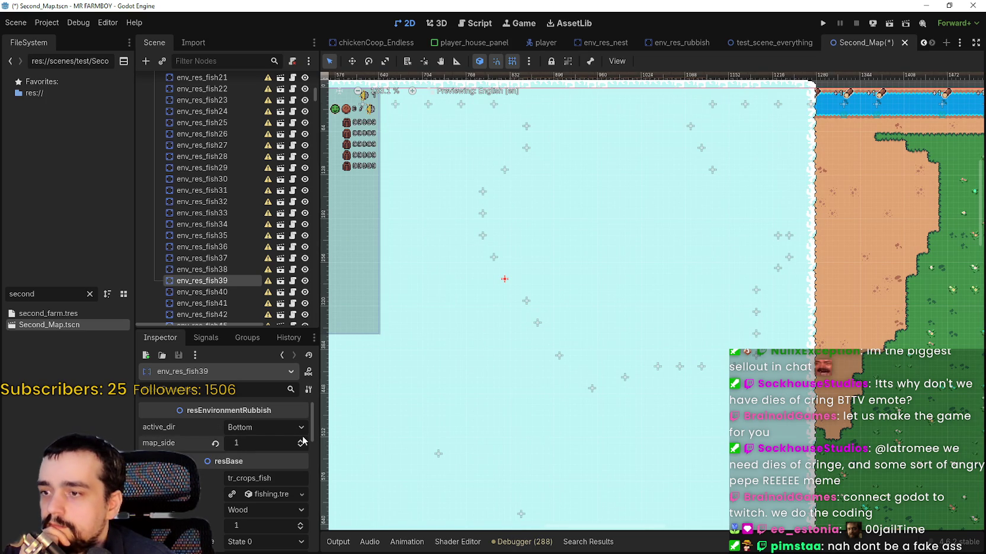
{"action": "left_click_drag", "start_coordinate": [553, 272], "coordinate": [579, 291]}
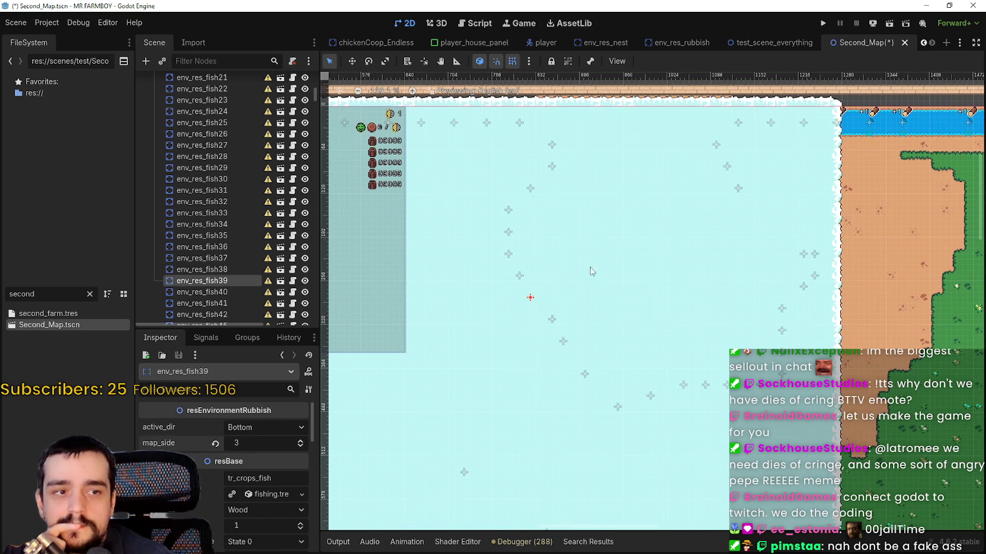
{"action": "left_click", "coordinate": [520, 276]}
{"action": "left_click", "coordinate": [301, 441]}
{"action": "double_click", "coordinate": [300, 441]}
Step: Step through env_res_fish153–157, set env_res_fish18's map_side to 3, and save Second_Map
{"action": "left_click", "coordinate": [506, 255]}
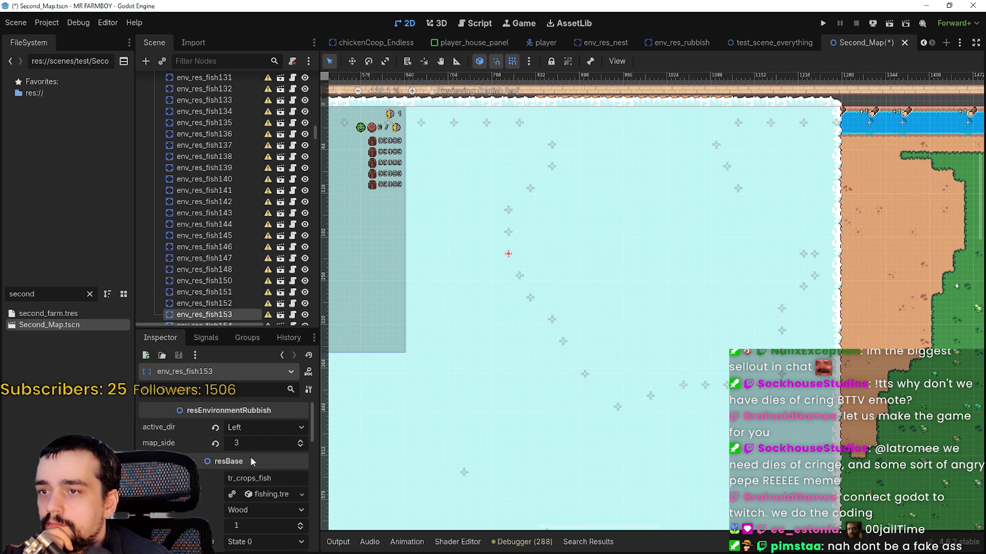
{"action": "left_click", "coordinate": [509, 231]}
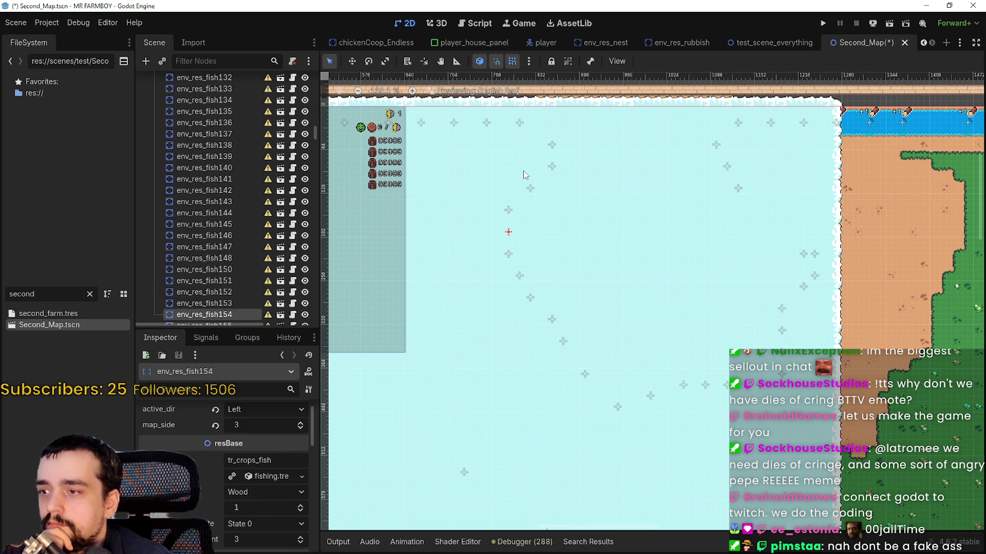
{"action": "left_click", "coordinate": [509, 210]}
{"action": "left_click", "coordinate": [532, 189]}
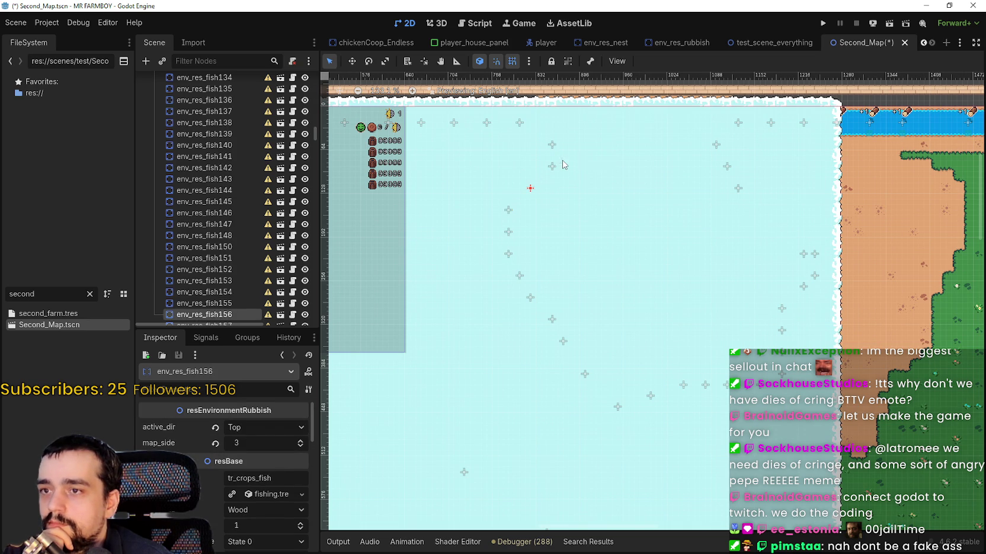
{"action": "left_click", "coordinate": [552, 145]}
{"action": "left_click", "coordinate": [553, 165]}
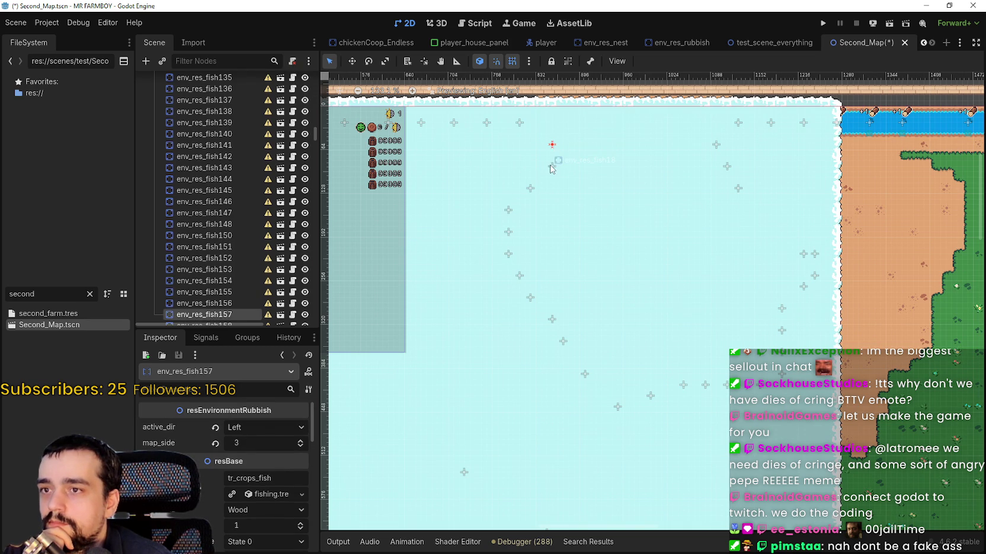
{"action": "left_click", "coordinate": [552, 166]}
{"action": "left_click", "coordinate": [300, 440]}
{"action": "left_click", "coordinate": [300, 441]}
{"action": "left_click", "coordinate": [301, 441]}
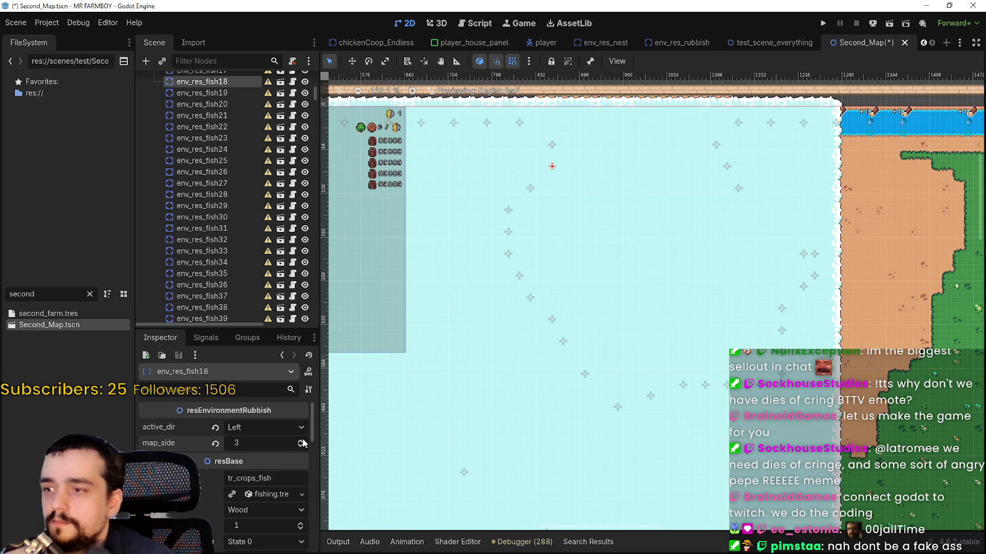
{"action": "key", "text": "ctrl+s"}
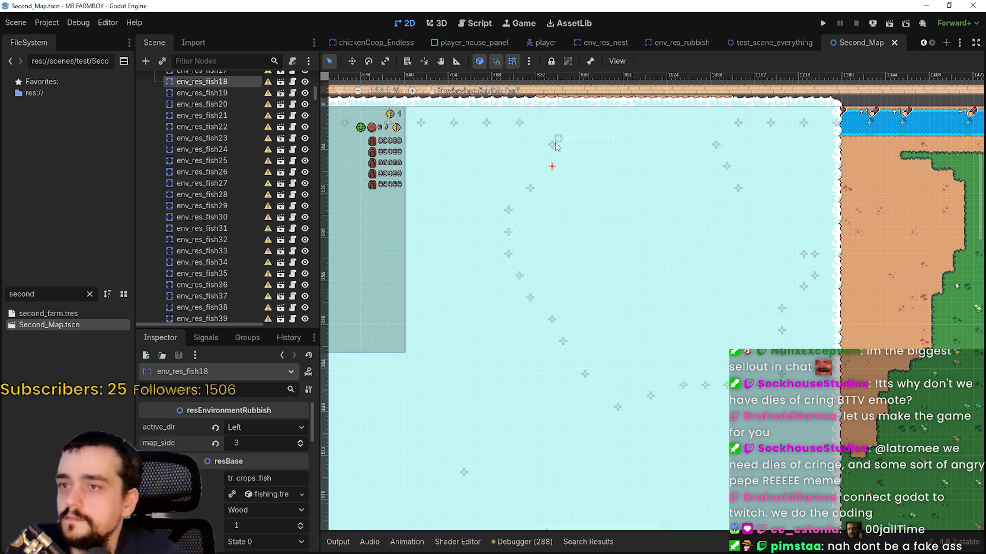
Step: Review the values of env_res_fish157, 160, 36, 34, 41 and 42, then save
{"action": "left_click", "coordinate": [552, 143]}
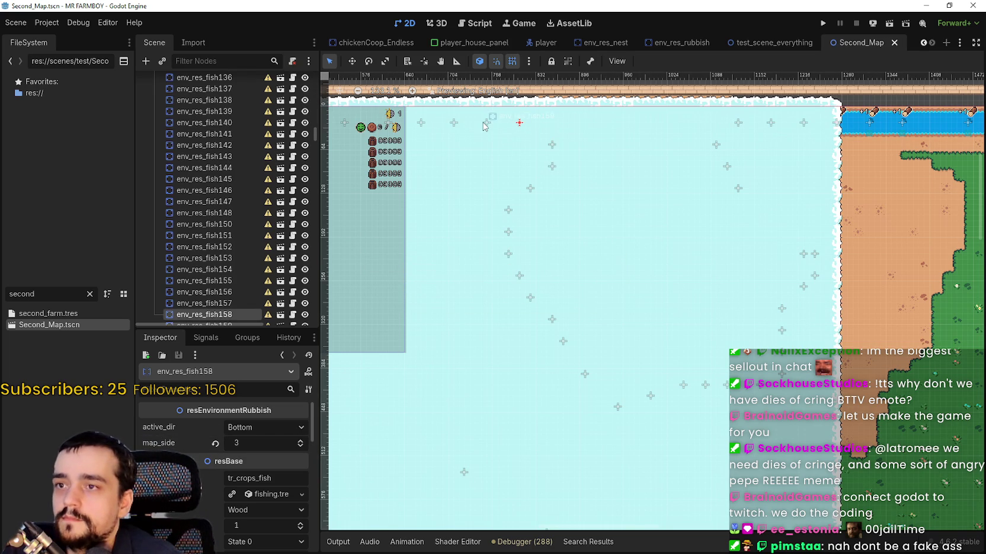
{"action": "left_click", "coordinate": [453, 123]}
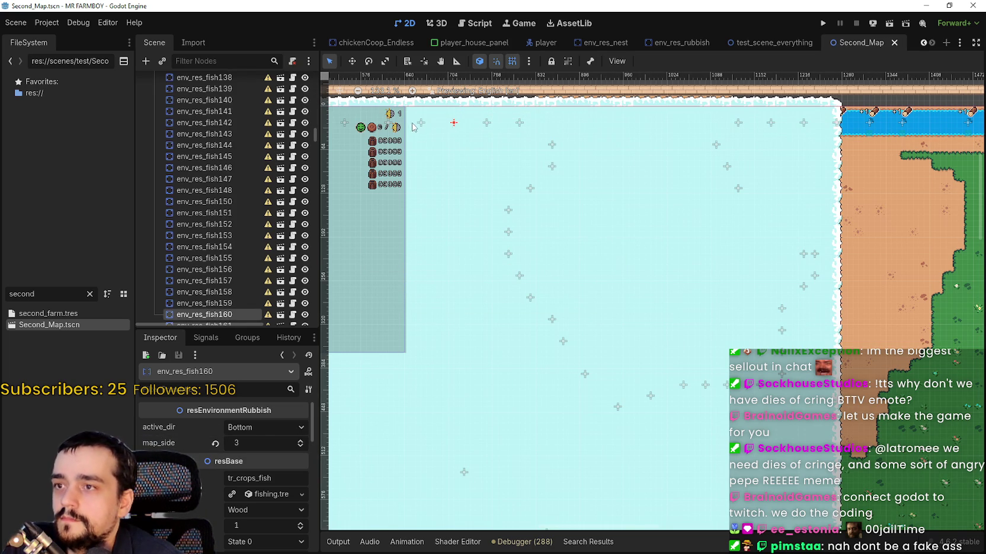
{"action": "scroll", "coordinate": [580, 252], "scroll_direction": "down", "scroll_amount": 1}
{"action": "left_click", "coordinate": [585, 363]}
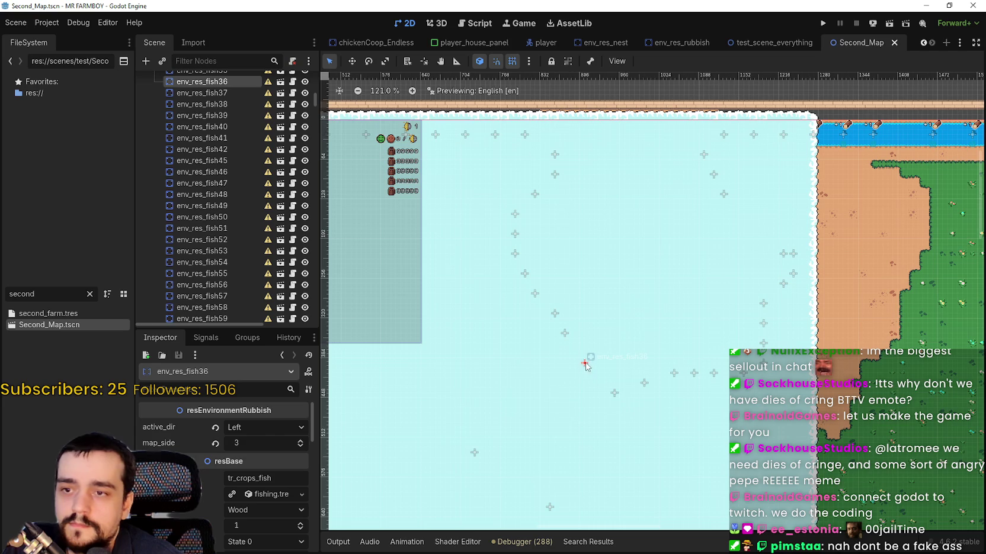
{"action": "left_click", "coordinate": [645, 383]}
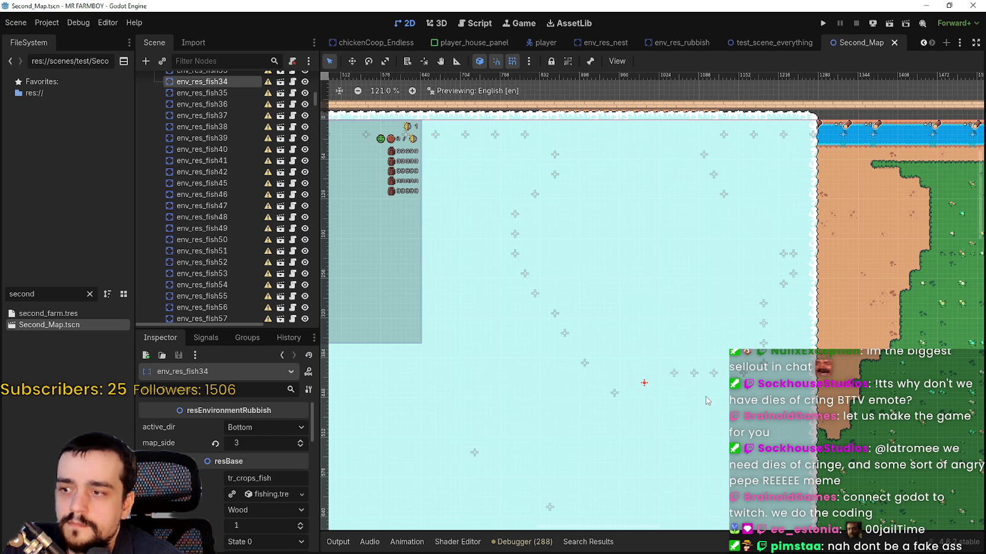
{"action": "left_click", "coordinate": [673, 374]}
{"action": "left_click", "coordinate": [694, 373]}
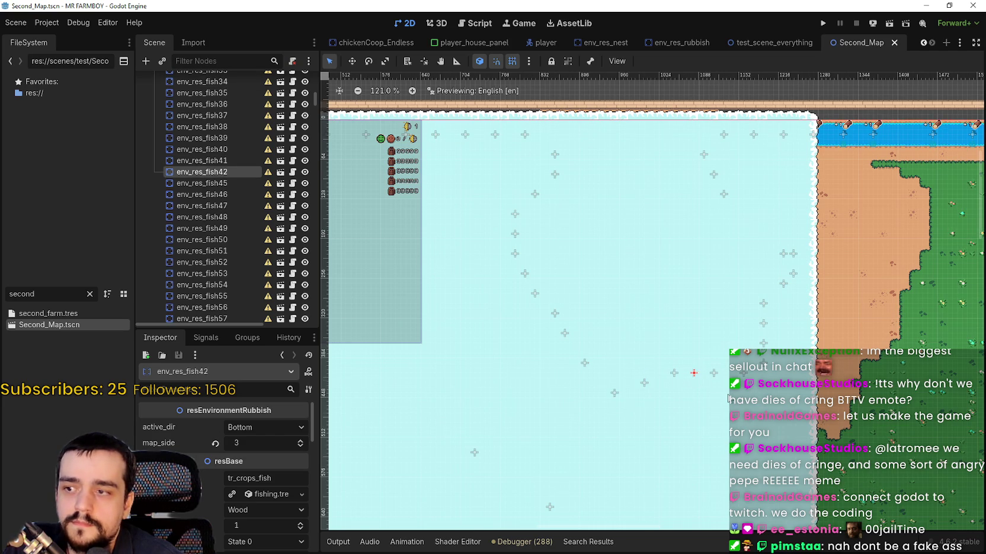
{"action": "scroll", "coordinate": [727, 395], "scroll_direction": "down", "scroll_amount": 3}
{"action": "key", "text": "ctrl+s"}
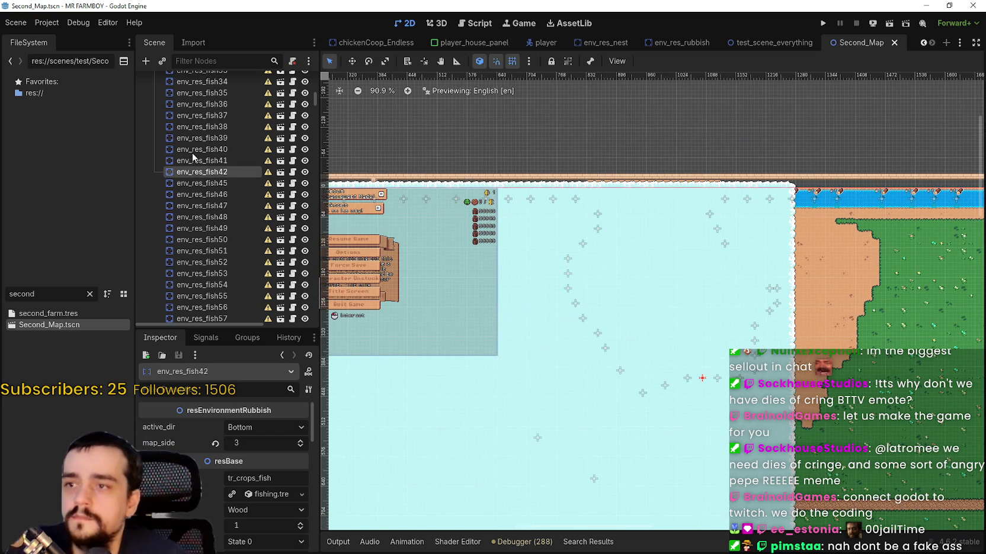
Step: Check env_res_fish45, 47 and 50, and hide the GameScreen interface overlay from the map
{"action": "left_click", "coordinate": [197, 183]}
{"action": "left_click", "coordinate": [195, 207]}
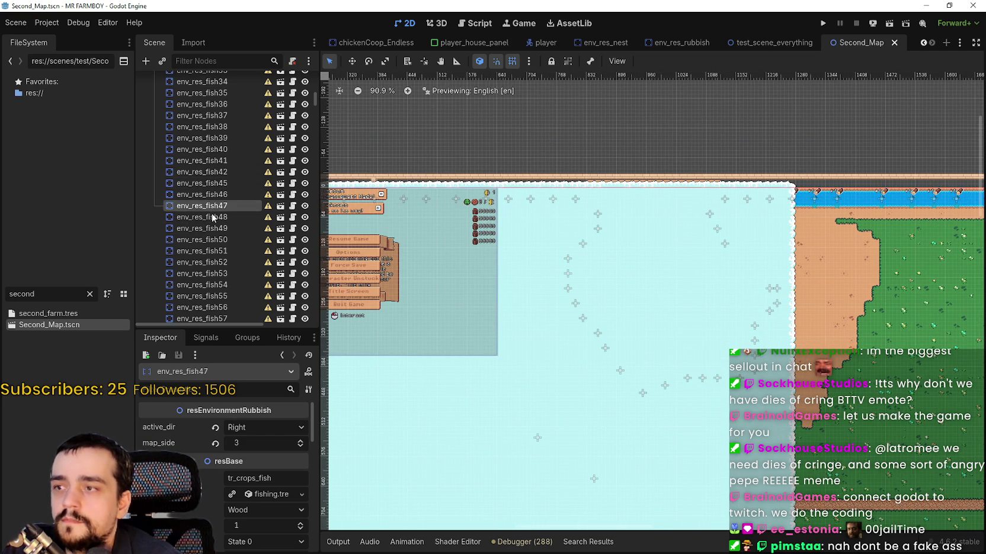
{"action": "left_click", "coordinate": [201, 239]}
{"action": "scroll", "coordinate": [708, 280], "scroll_direction": "down", "scroll_amount": 2}
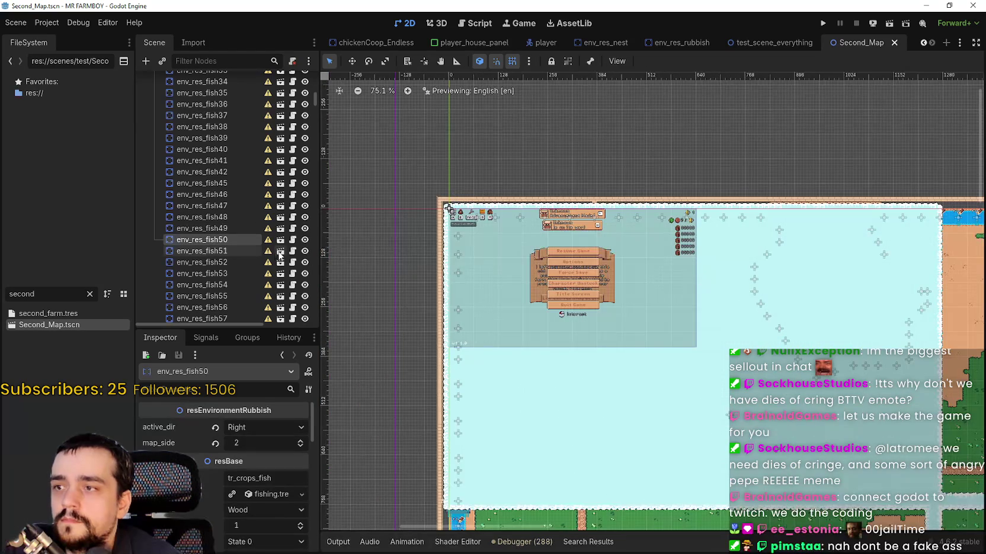
{"action": "mouse_move", "coordinate": [313, 100]}
{"action": "left_mouse_down"}
{"action": "mouse_move", "coordinate": [311, 322]}
{"action": "mouse_move", "coordinate": [314, 144]}
{"action": "mouse_move", "coordinate": [317, 165]}
{"action": "left_mouse_up"}
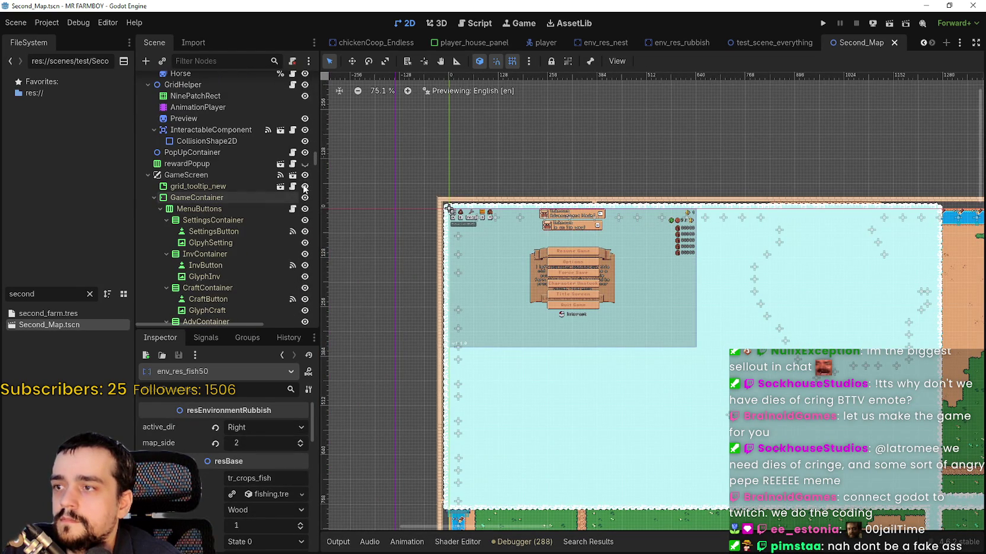
{"action": "left_click", "coordinate": [305, 175]}
{"action": "scroll", "coordinate": [515, 219], "scroll_direction": "up", "scroll_amount": 7}
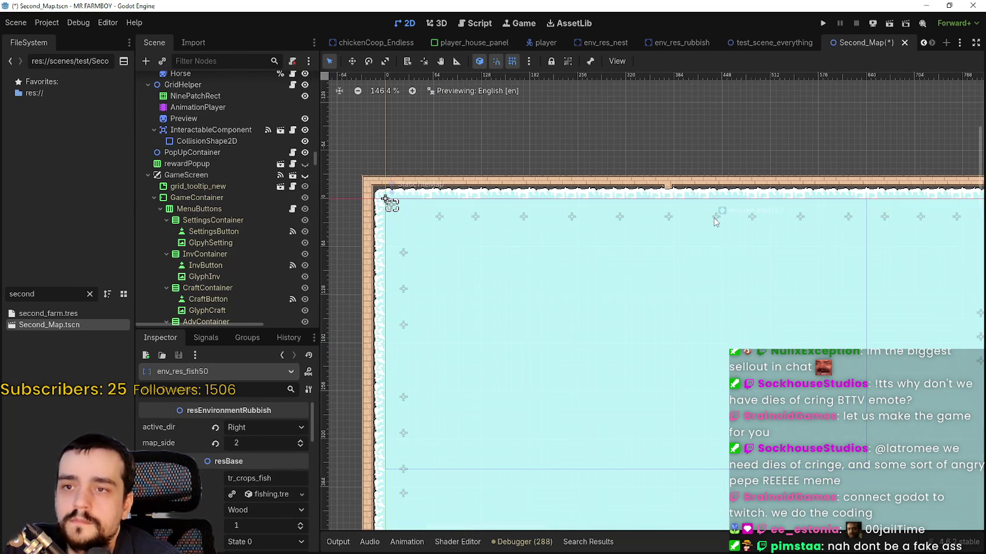
Step: Verify the top-edge fish spots env_res_fish164–170 face Bottom with map_side 3
{"action": "left_click", "coordinate": [714, 218]}
{"action": "left_click", "coordinate": [752, 222]}
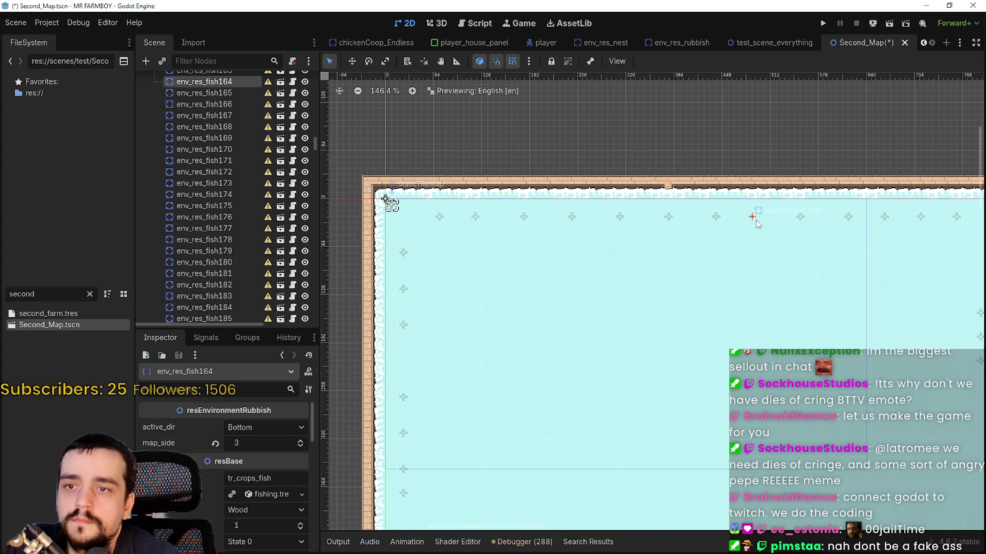
{"action": "scroll", "coordinate": [817, 234], "scroll_direction": "down", "scroll_amount": 2}
{"action": "left_click", "coordinate": [804, 221]}
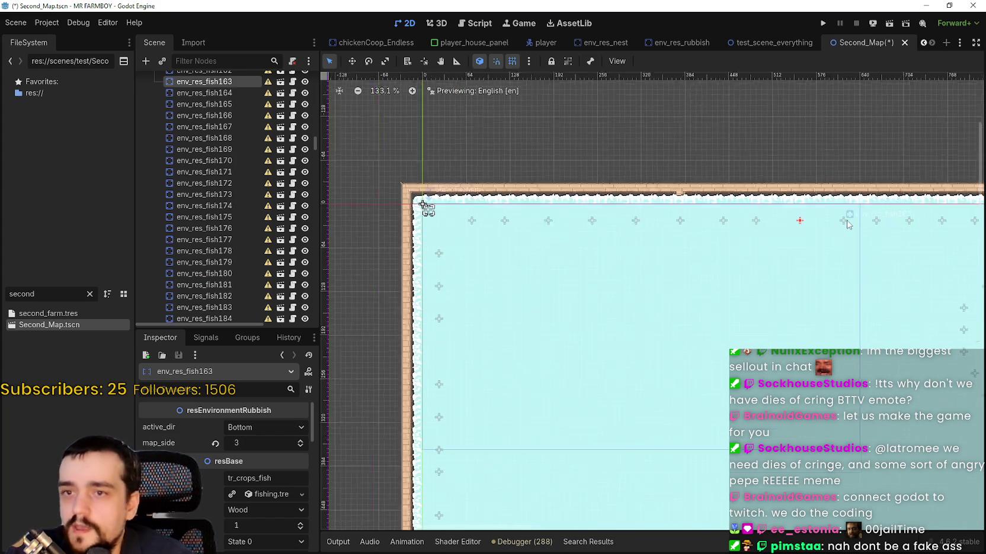
{"action": "left_click", "coordinate": [844, 221]}
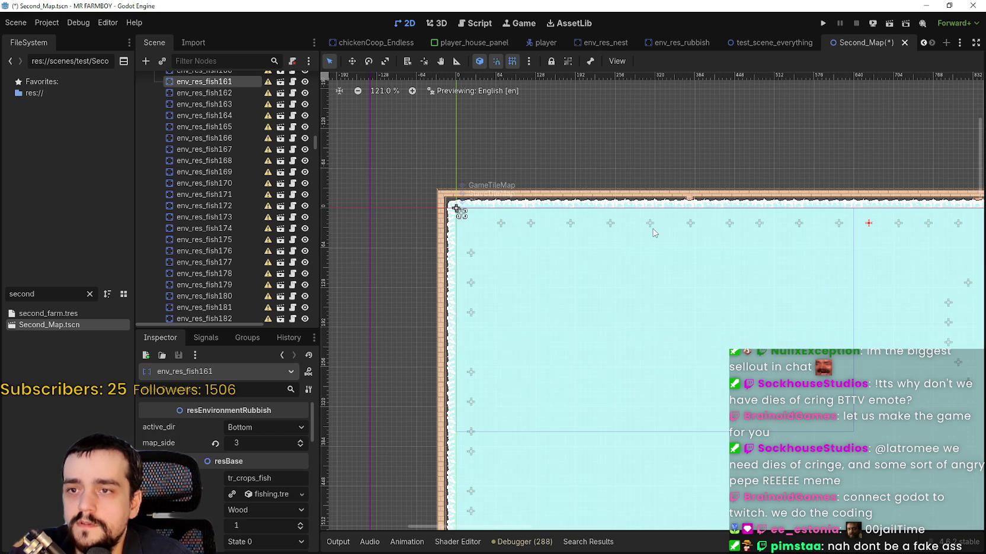
{"action": "left_click", "coordinate": [661, 227]}
{"action": "left_click", "coordinate": [689, 224]}
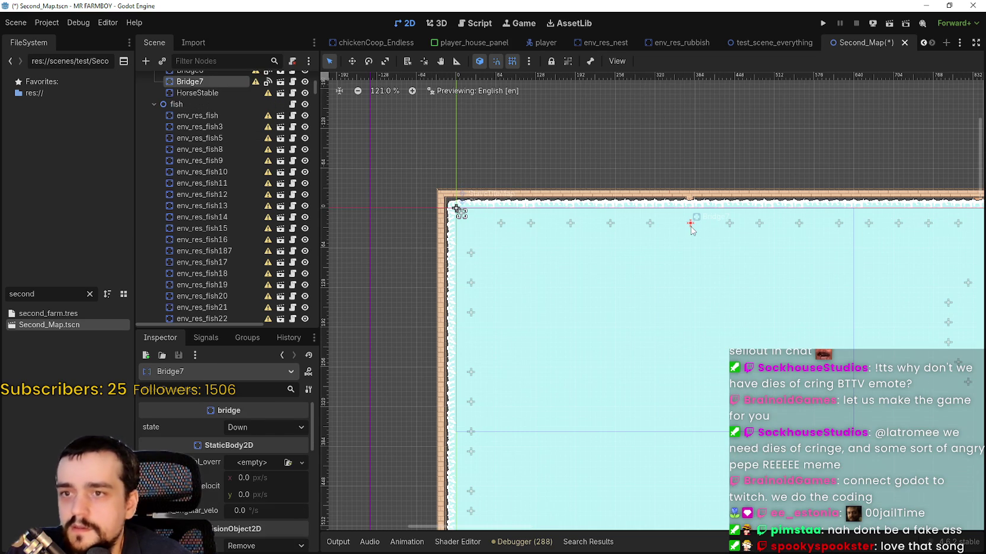
{"action": "scroll", "coordinate": [718, 200], "scroll_direction": "up", "scroll_amount": 3}
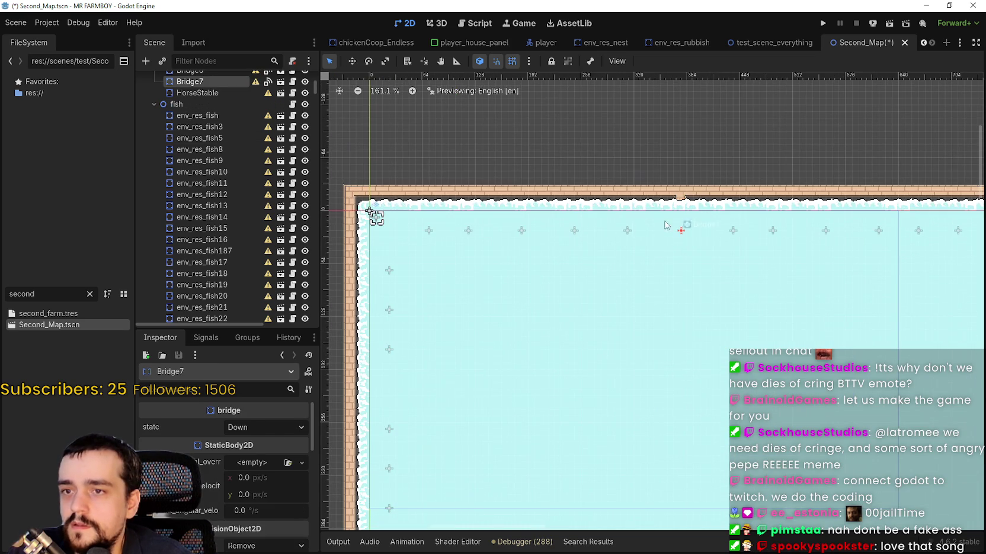
{"action": "left_click", "coordinate": [573, 230]}
{"action": "left_click", "coordinate": [522, 230]}
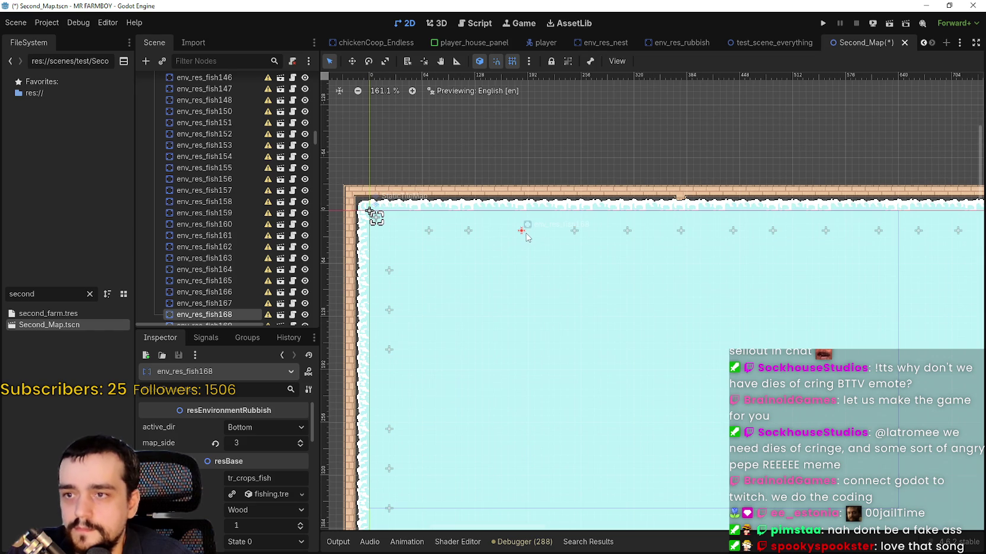
{"action": "left_click", "coordinate": [429, 231]}
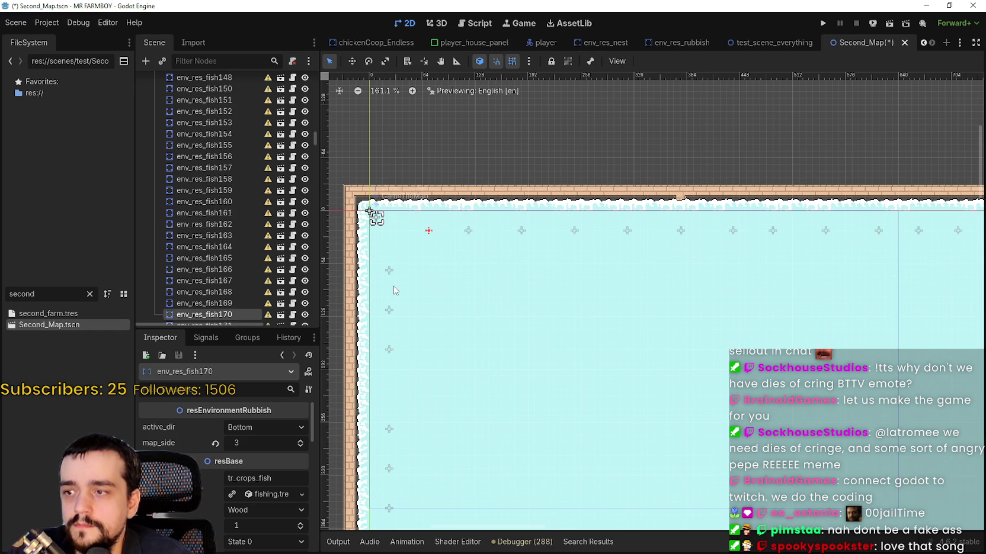
Step: Verify the left-edge fish spots env_res_fish172–181 face Right with map_side 3
{"action": "left_click", "coordinate": [390, 271]}
{"action": "left_click", "coordinate": [387, 310]}
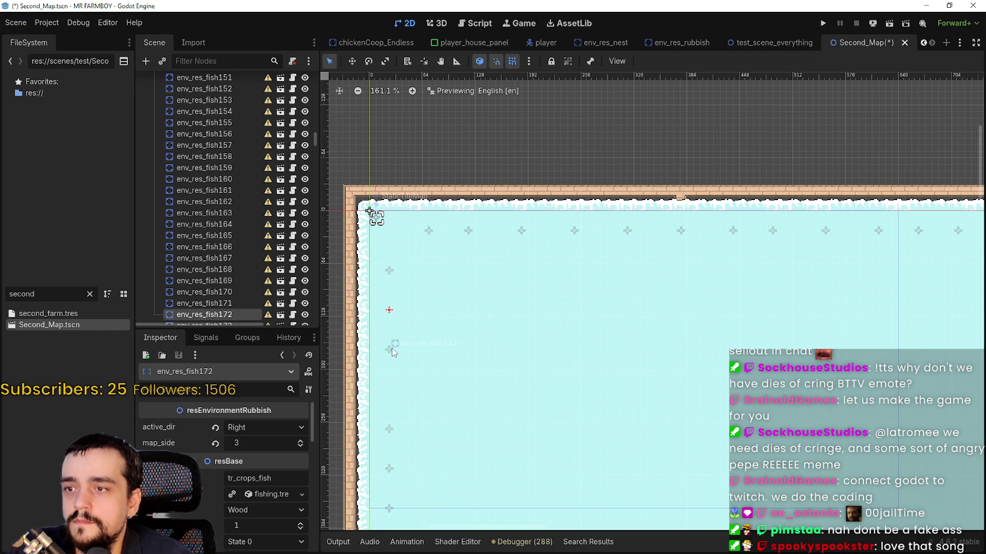
{"action": "left_click", "coordinate": [390, 428]}
{"action": "scroll", "coordinate": [391, 422], "scroll_direction": "down", "scroll_amount": 2}
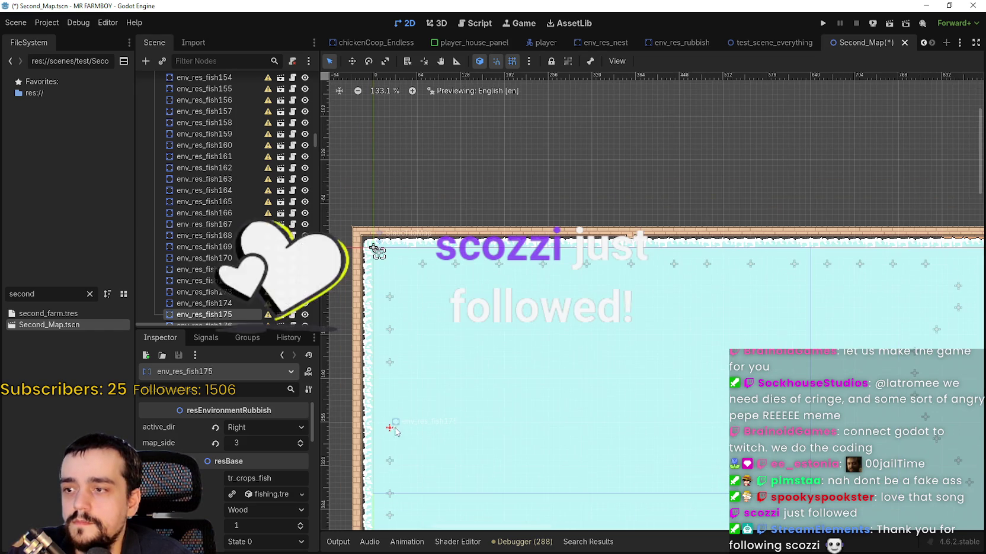
{"action": "left_click", "coordinate": [389, 493]}
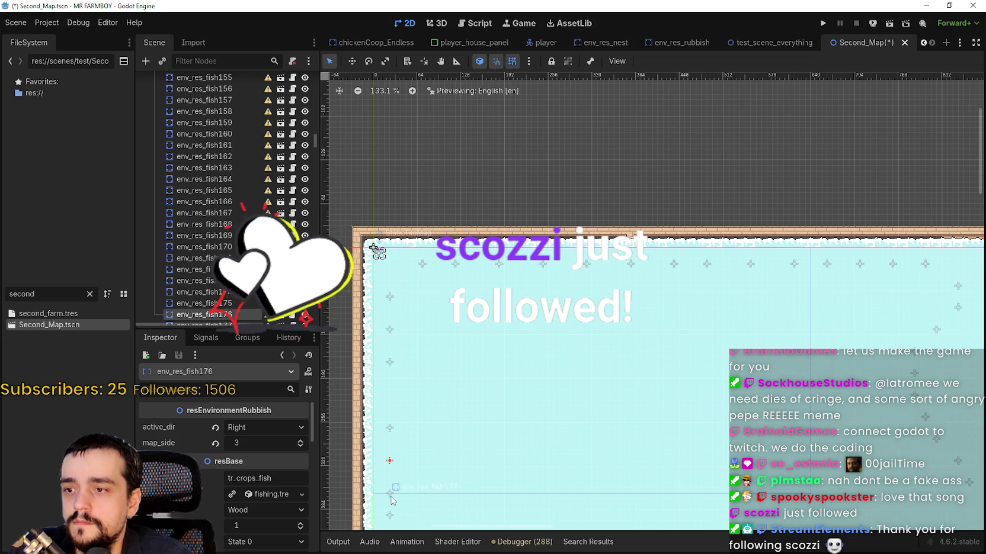
{"action": "scroll", "coordinate": [421, 474], "scroll_direction": "down", "scroll_amount": 2}
{"action": "left_click_drag", "start_coordinate": [452, 467], "coordinate": [501, 294]}
{"action": "scroll", "coordinate": [501, 294], "scroll_direction": "up", "scroll_amount": 1}
{"action": "left_click", "coordinate": [432, 356]}
{"action": "scroll", "coordinate": [459, 270], "scroll_direction": "up", "scroll_amount": 1}
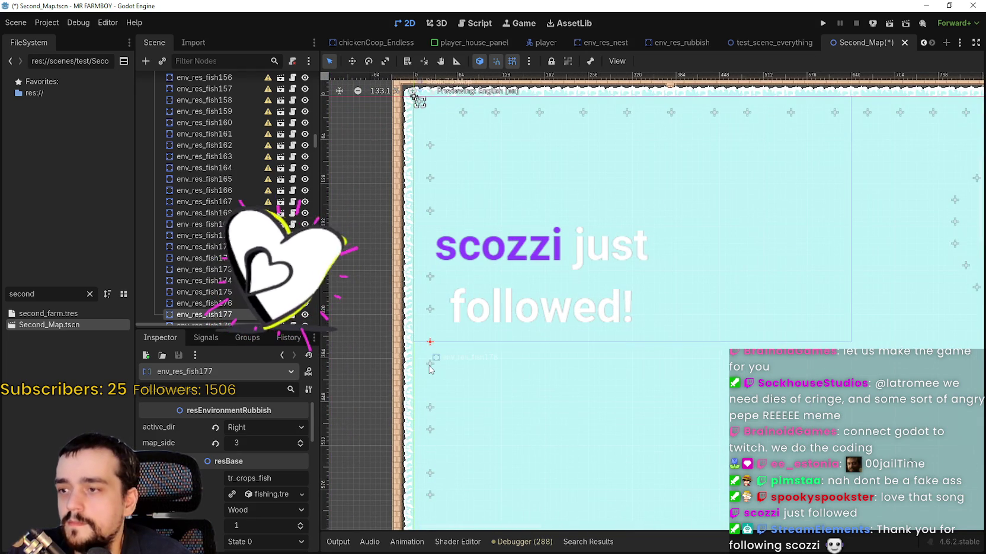
{"action": "left_click", "coordinate": [430, 429]}
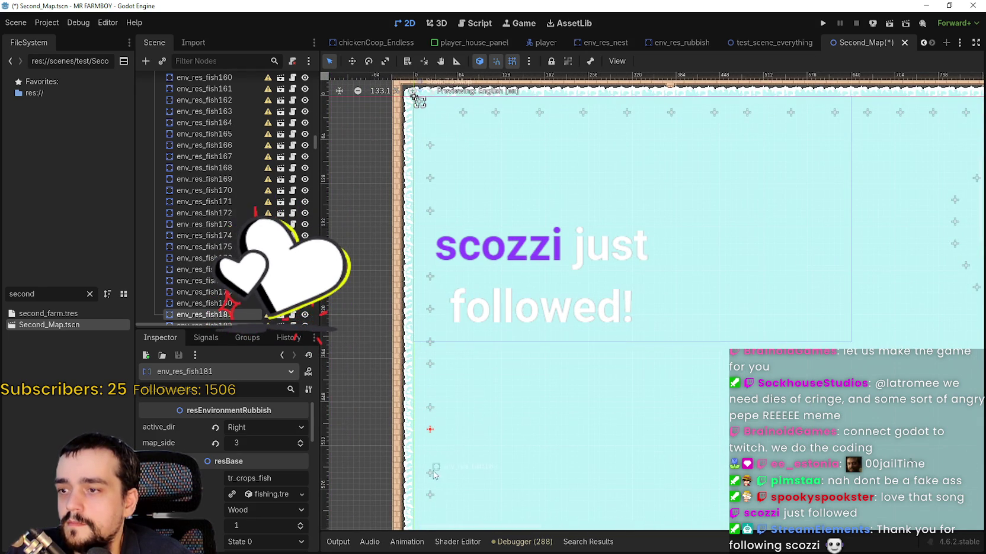
Step: Verify the lower left-edge spots (env_res_fish183–186, 46, 47) and save Second_Map
{"action": "scroll", "coordinate": [431, 478], "scroll_direction": "down", "scroll_amount": 4}
{"action": "left_click_drag", "start_coordinate": [430, 478], "coordinate": [444, 353]}
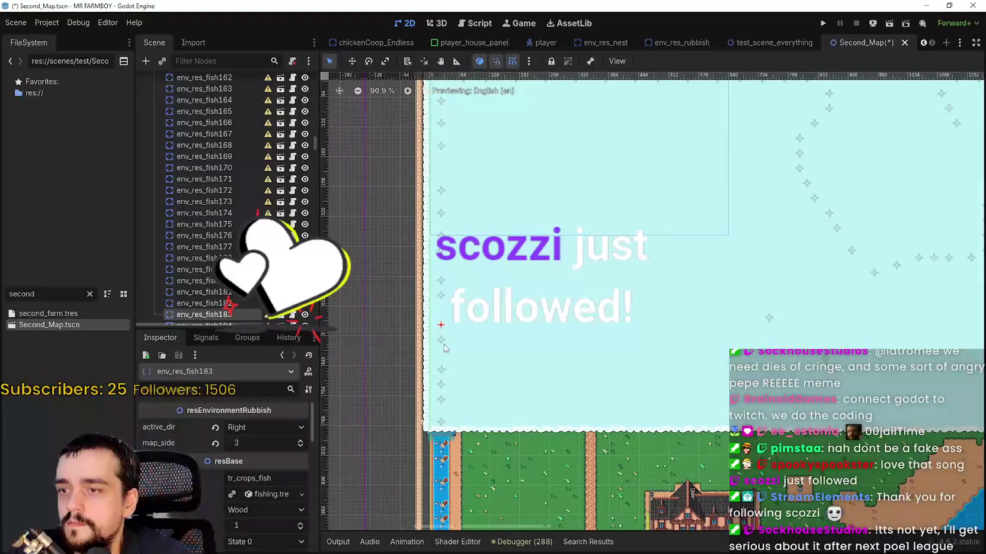
{"action": "left_click", "coordinate": [446, 349]}
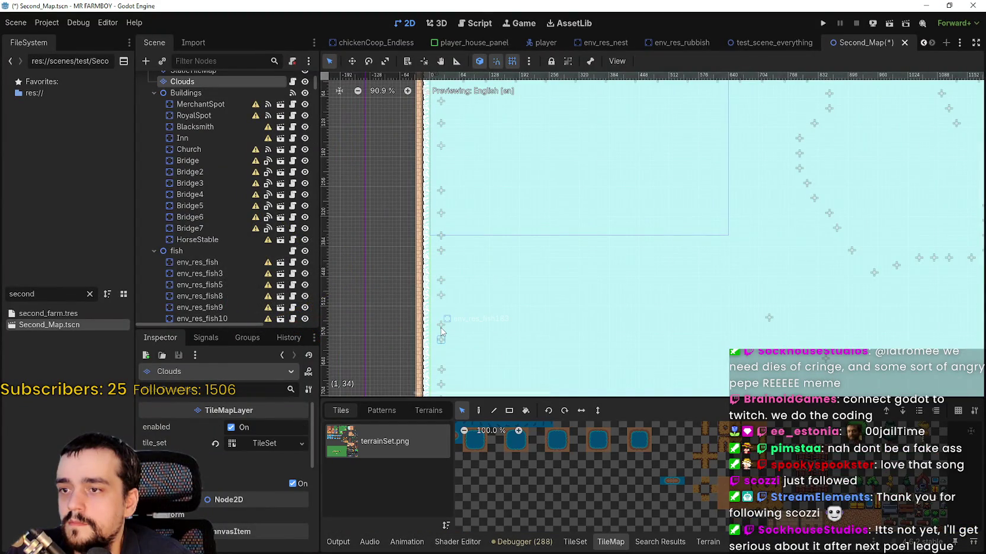
{"action": "left_click", "coordinate": [441, 344]}
{"action": "scroll", "coordinate": [442, 345], "scroll_direction": "up", "scroll_amount": 3}
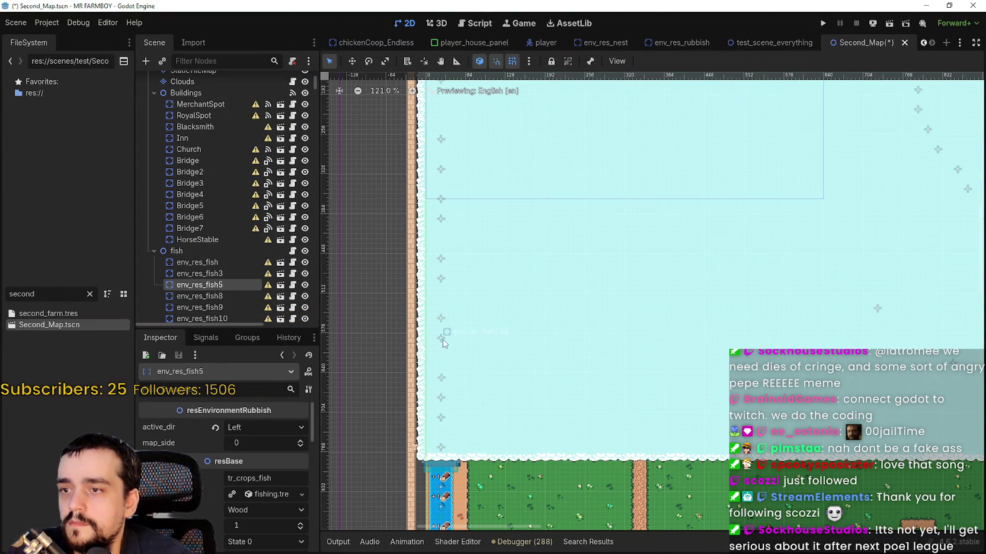
{"action": "left_click", "coordinate": [444, 320]}
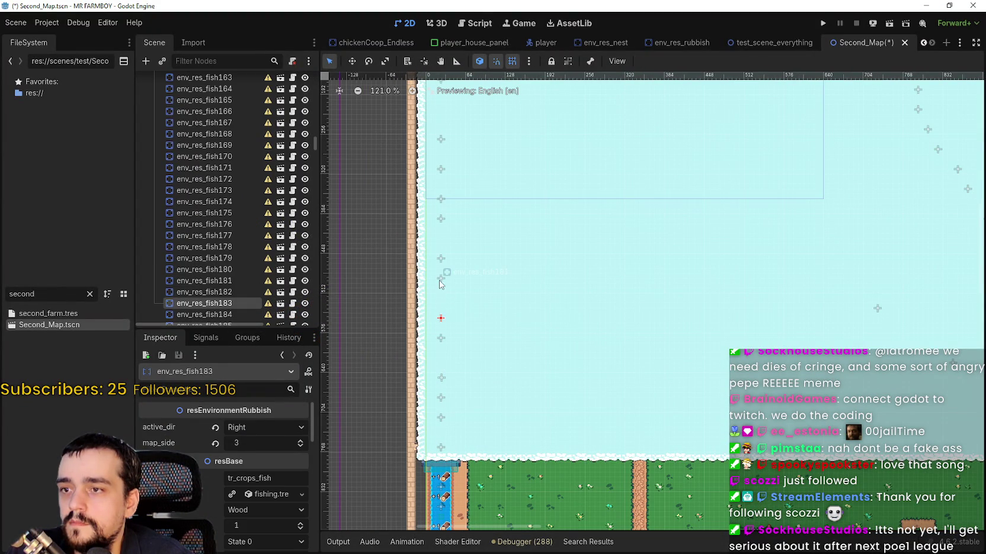
{"action": "left_click", "coordinate": [440, 282]}
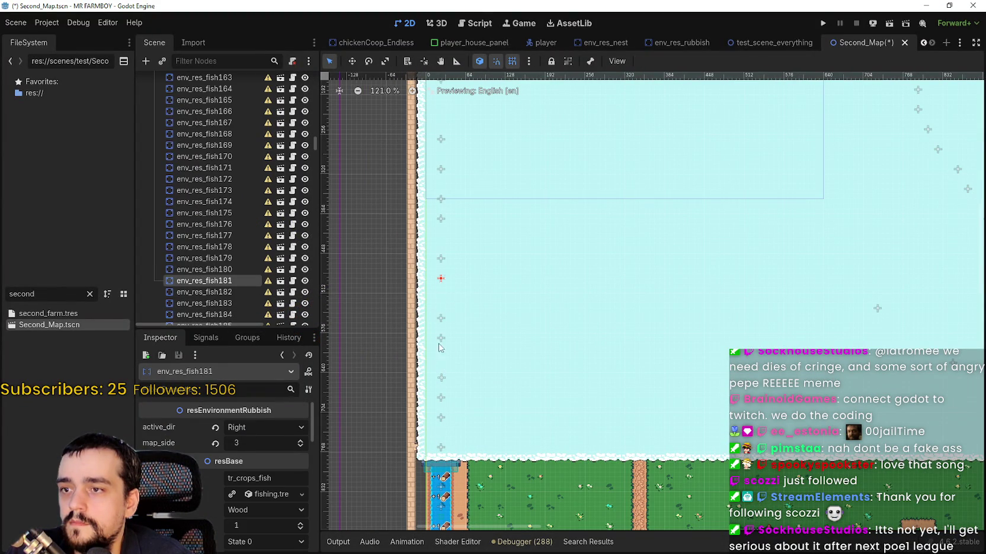
{"action": "left_click", "coordinate": [442, 378]}
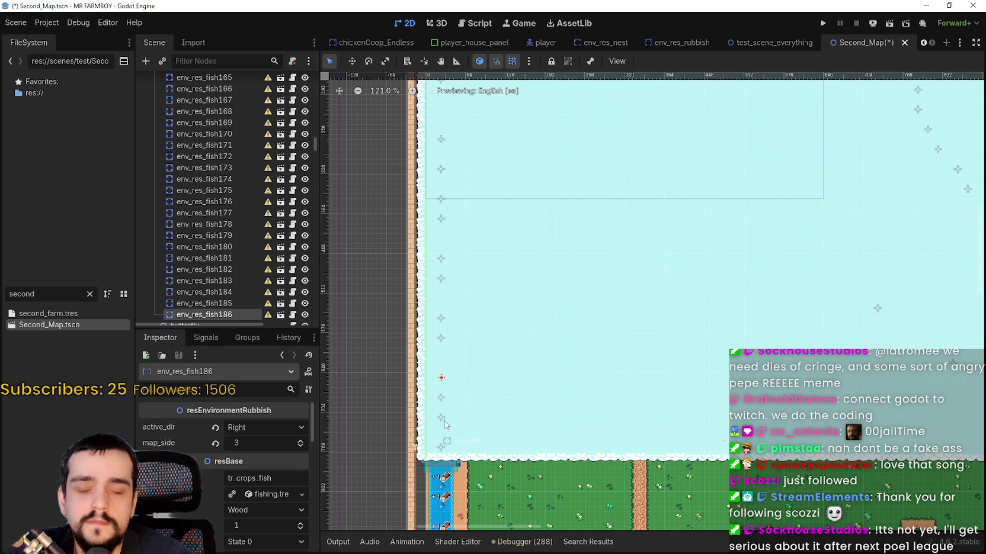
{"action": "left_click", "coordinate": [441, 398]}
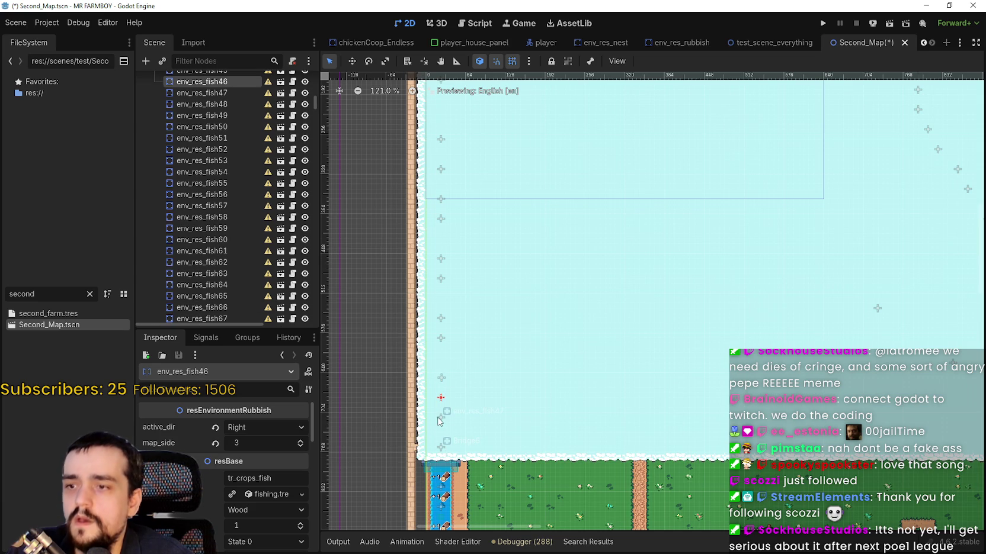
{"action": "left_click", "coordinate": [441, 417]}
{"action": "left_click", "coordinate": [444, 451]}
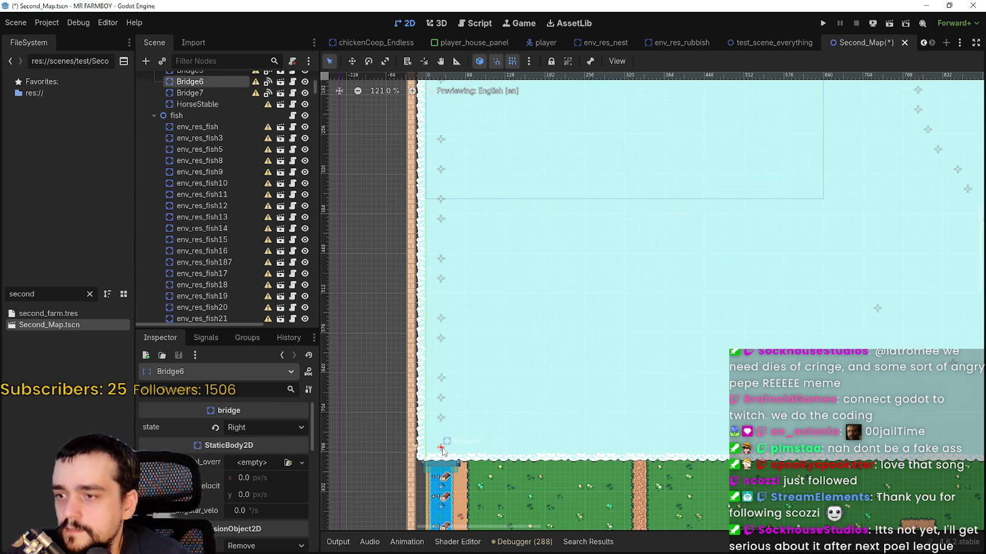
{"action": "scroll", "coordinate": [466, 400], "scroll_direction": "down", "scroll_amount": 6}
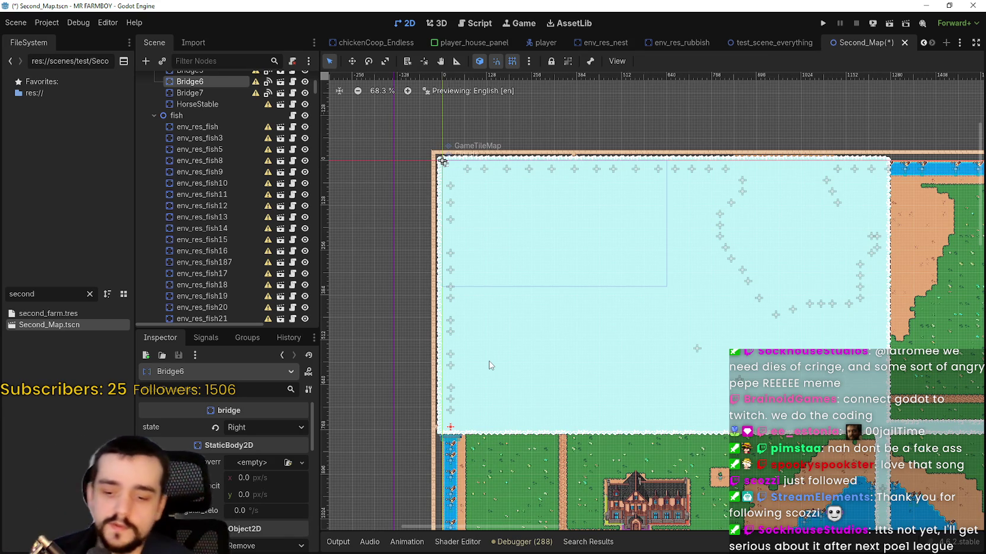
{"action": "key", "text": "ctrl+s"}
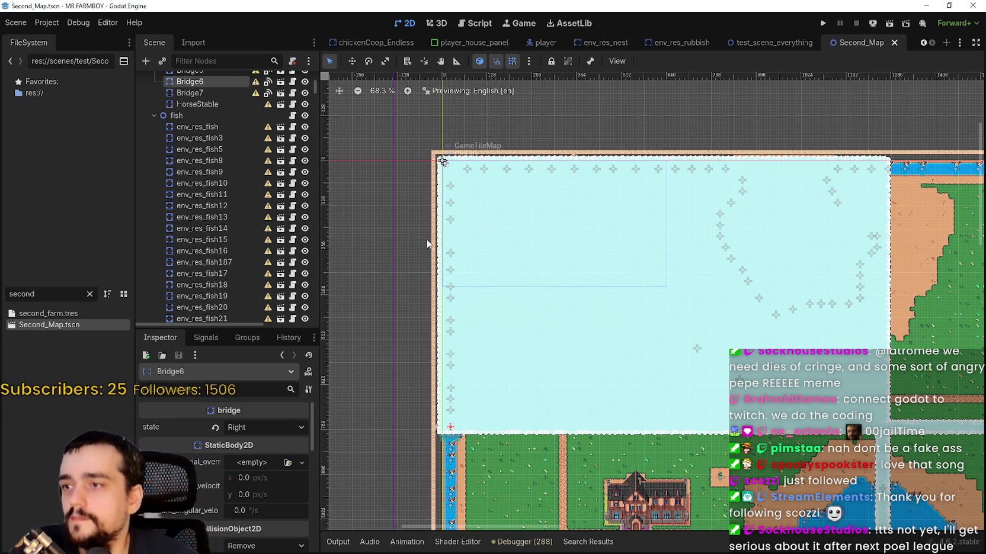
Step: Collapse the fish group, make the GameScreen overlay visible again, and save Second_Map
{"action": "left_click", "coordinate": [198, 103]}
{"action": "left_click", "coordinate": [153, 116]}
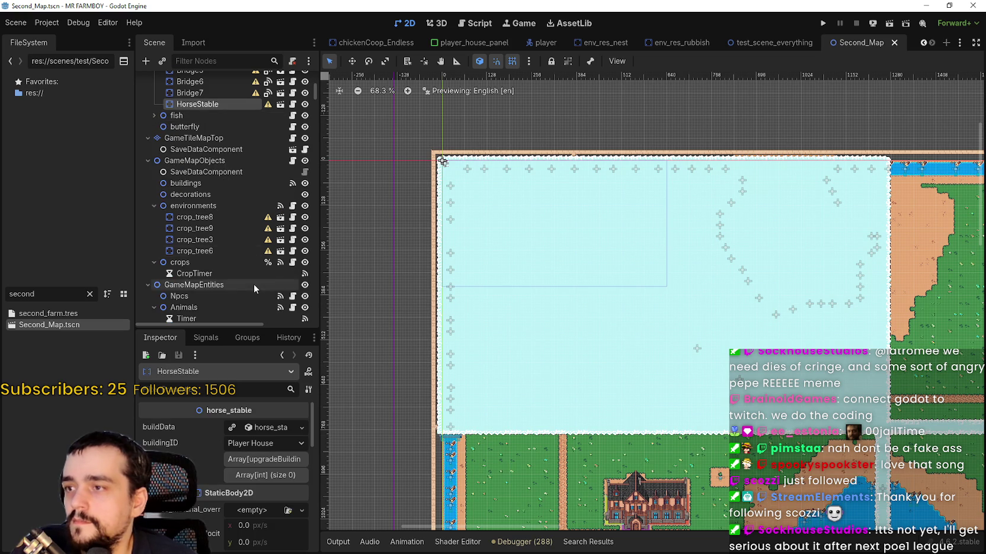
{"action": "scroll", "coordinate": [225, 196], "scroll_direction": "down", "scroll_amount": 5}
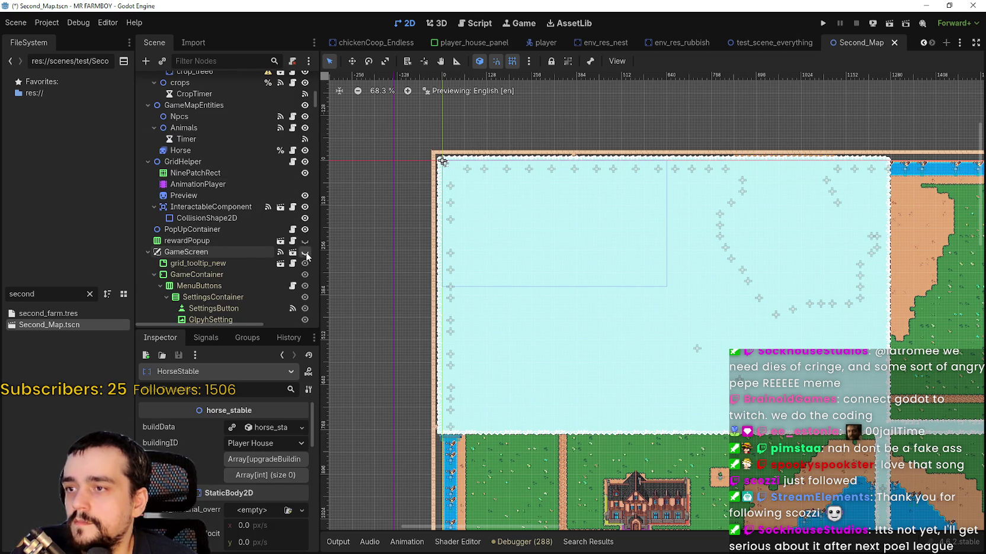
{"action": "left_click", "coordinate": [305, 253]}
{"action": "key", "text": "ctrl+s"}
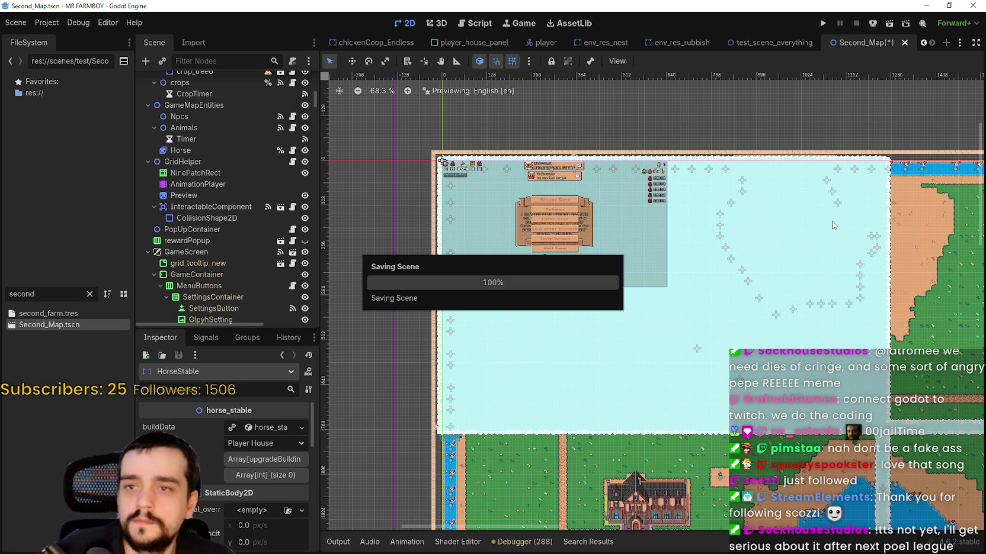
{"action": "scroll", "coordinate": [688, 259], "scroll_direction": "down", "scroll_amount": 8}
{"action": "key", "text": "ctrl+s"}
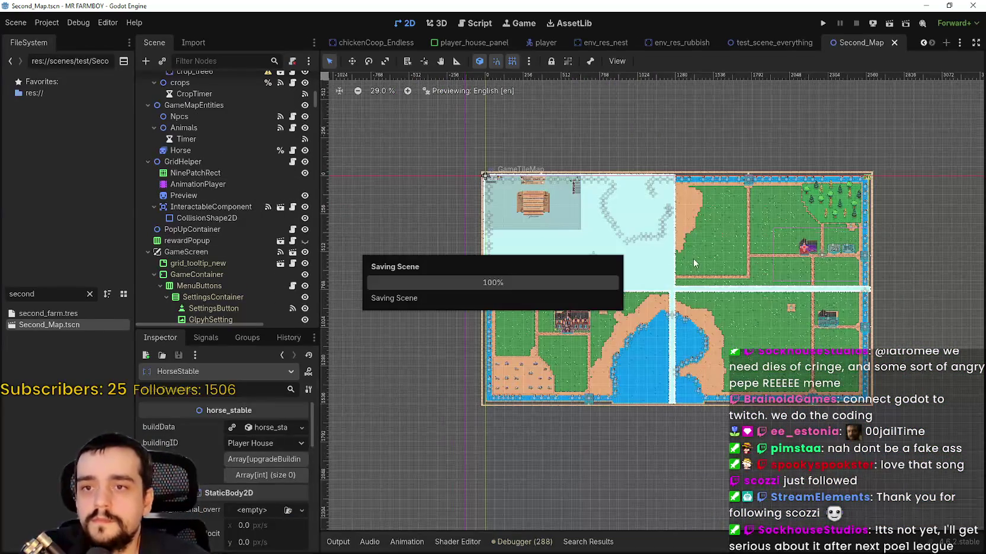
Step: Filter the FileSystem dock for 'thir' and open Third_Map.tscn
{"action": "left_click", "coordinate": [90, 293]}
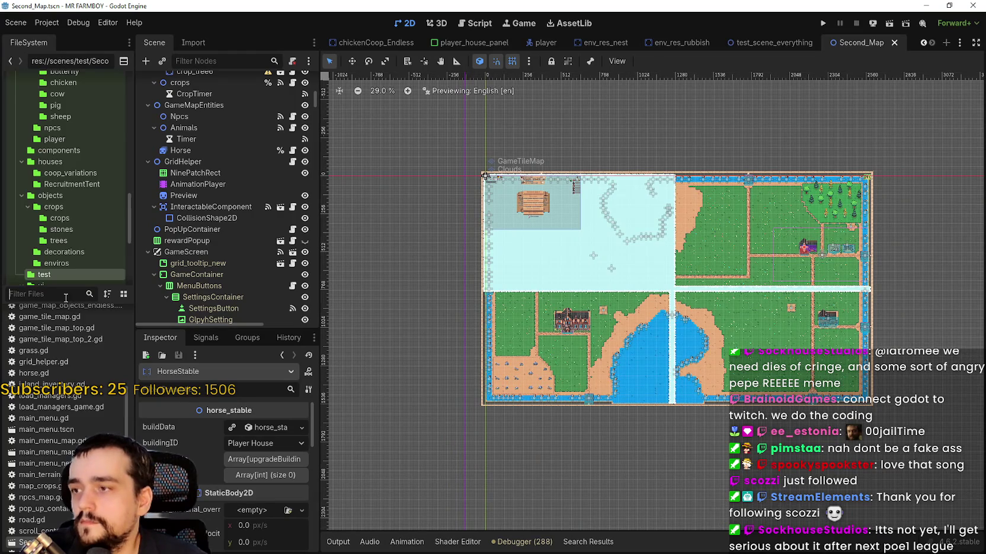
{"action": "type", "text": "to"}
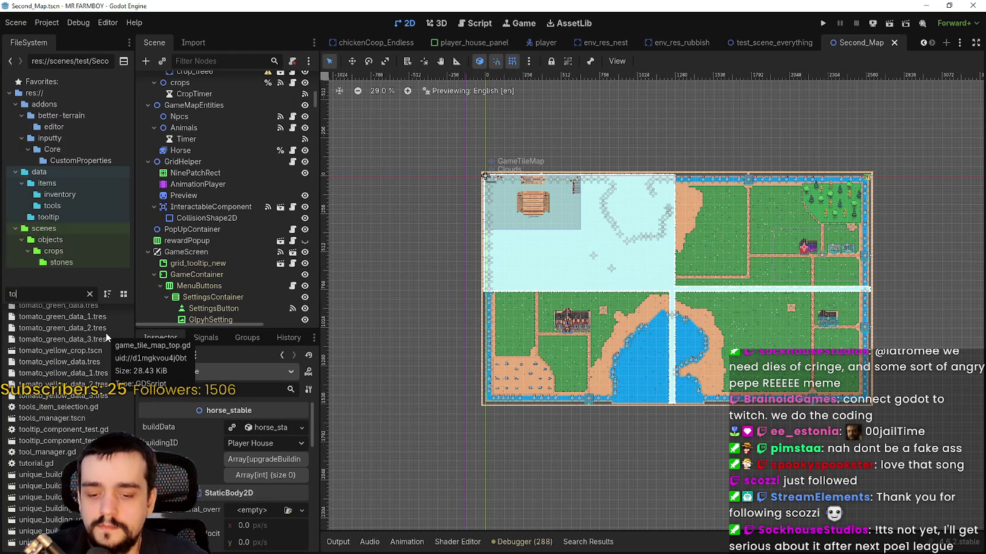
{"action": "key", "text": "BackSpace"}
{"action": "key", "text": "BackSpace"}
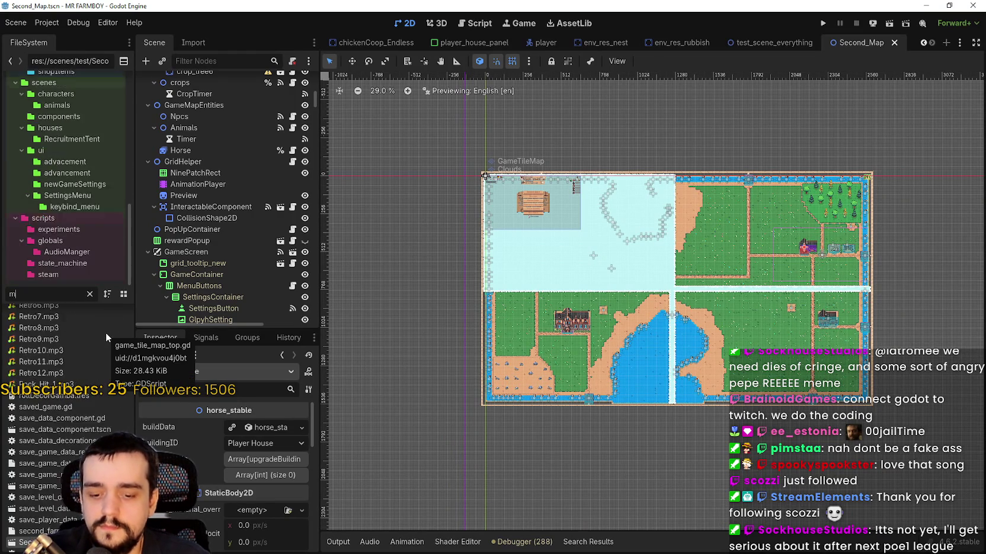
{"action": "type", "text": "thir"}
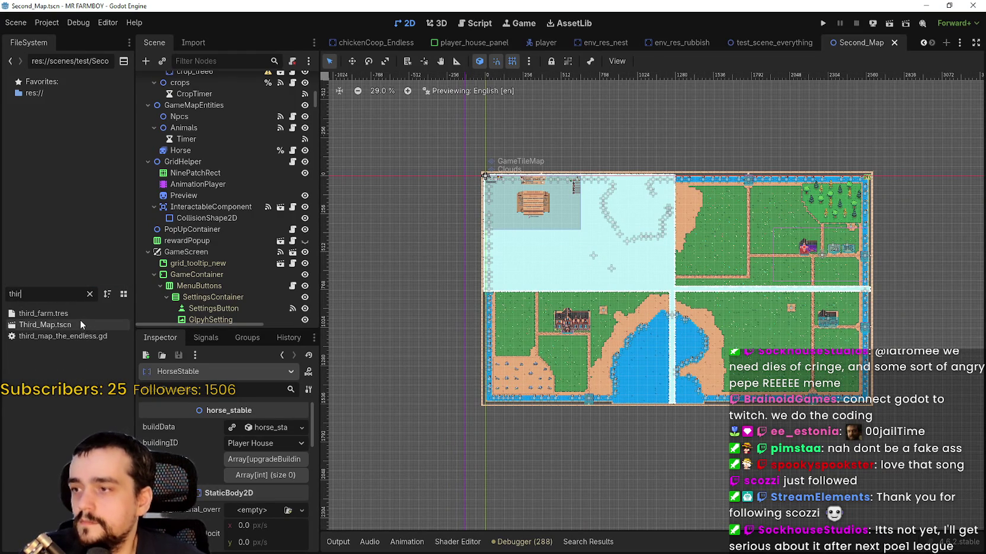
{"action": "double_click", "coordinate": [75, 323]}
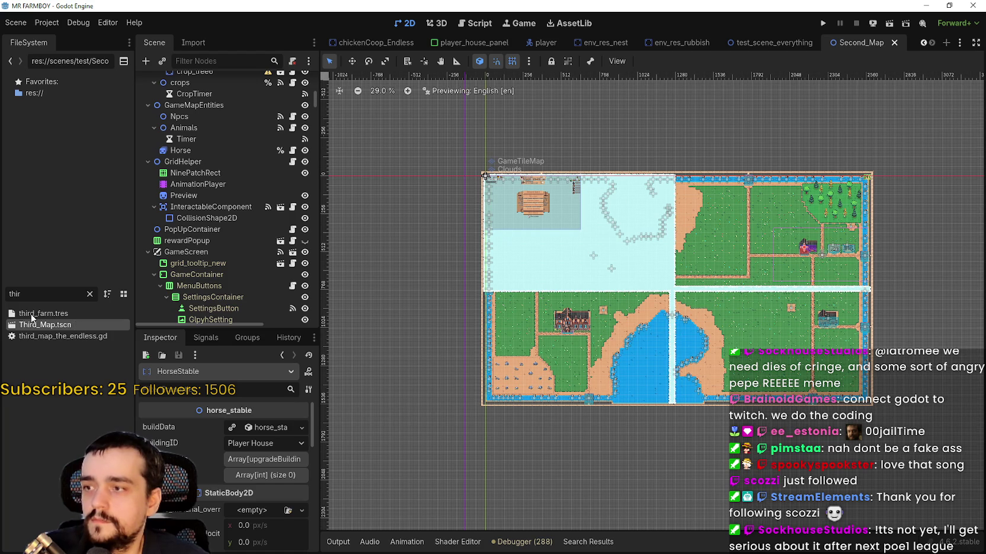
Step: Save, then select the first fish node, env_res_fish, on the Third_Map river
{"action": "key", "text": "ctrl+s"}
{"action": "scroll", "coordinate": [808, 131], "scroll_direction": "down", "scroll_amount": 4}
{"action": "scroll", "coordinate": [782, 256], "scroll_direction": "down", "scroll_amount": 3}
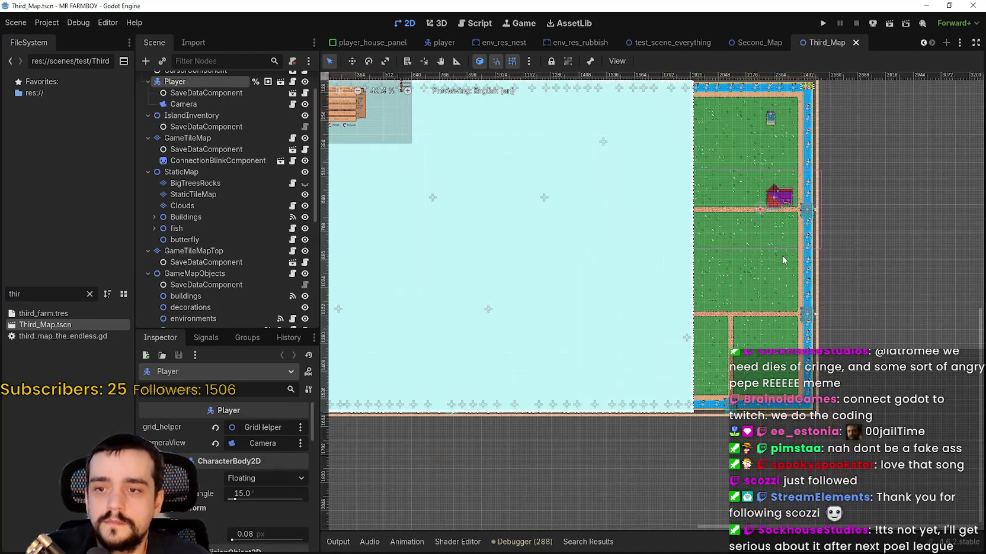
{"action": "scroll", "coordinate": [795, 207], "scroll_direction": "up", "scroll_amount": 6}
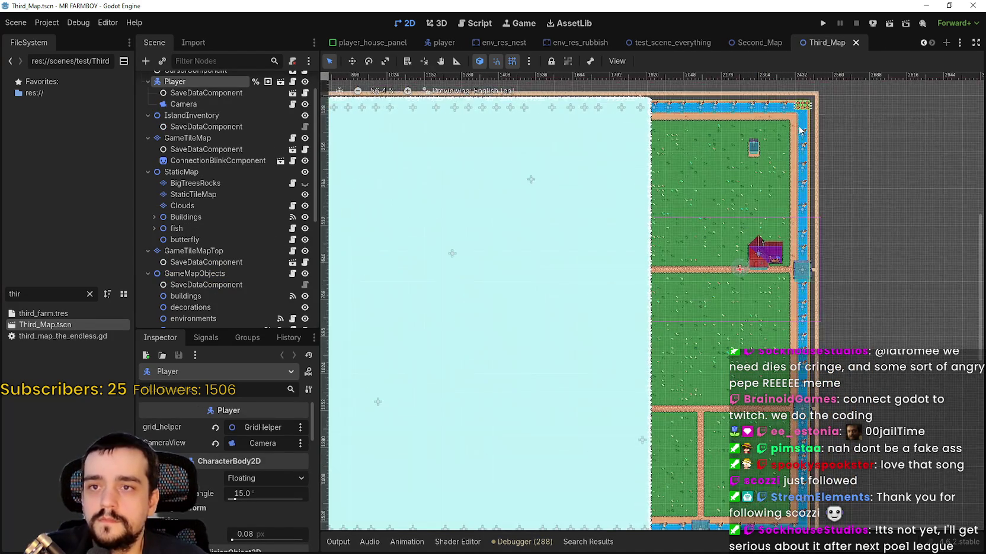
{"action": "scroll", "coordinate": [803, 136], "scroll_direction": "up", "scroll_amount": 2}
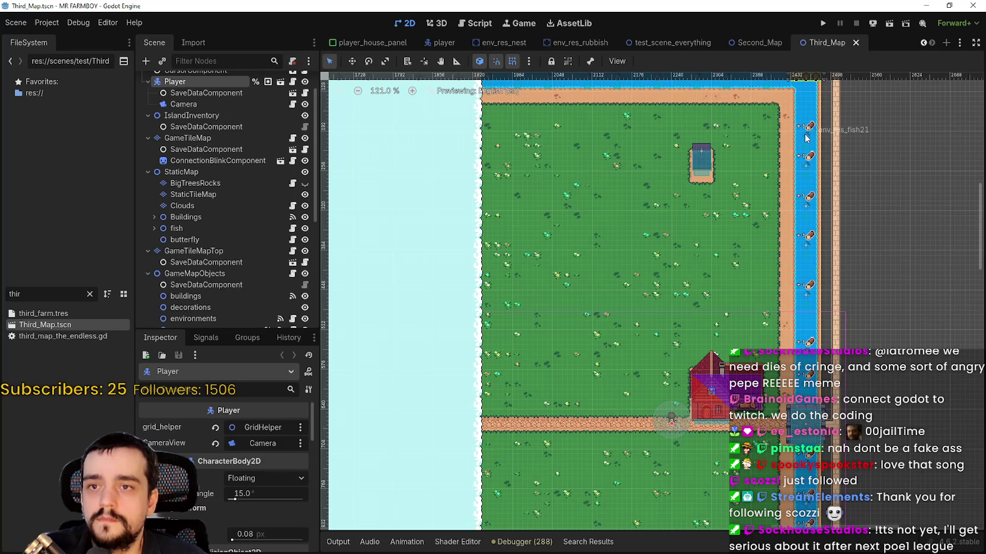
{"action": "left_click", "coordinate": [805, 137]}
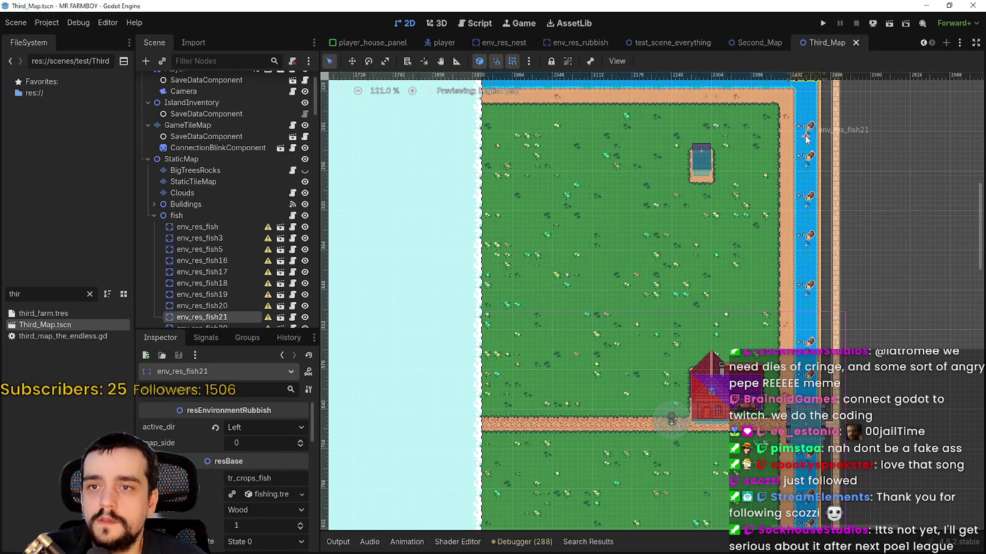
{"action": "left_click", "coordinate": [226, 228]}
Step: Inspect env_res_fish's map_side value, then switch to the player_house_panel scene
{"action": "mouse_move", "coordinate": [736, 166]}
{"action": "left_mouse_down"}
{"action": "mouse_move", "coordinate": [733, 219]}
{"action": "mouse_move", "coordinate": [716, 230]}
{"action": "left_mouse_up"}
{"action": "left_click", "coordinate": [249, 442]}
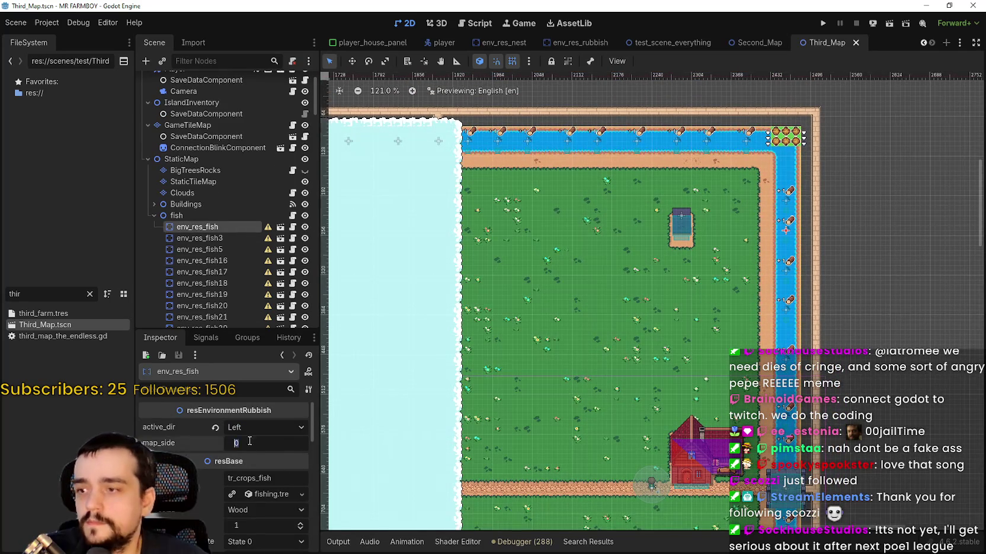
{"action": "scroll", "coordinate": [715, 215], "scroll_direction": "down", "scroll_amount": 10}
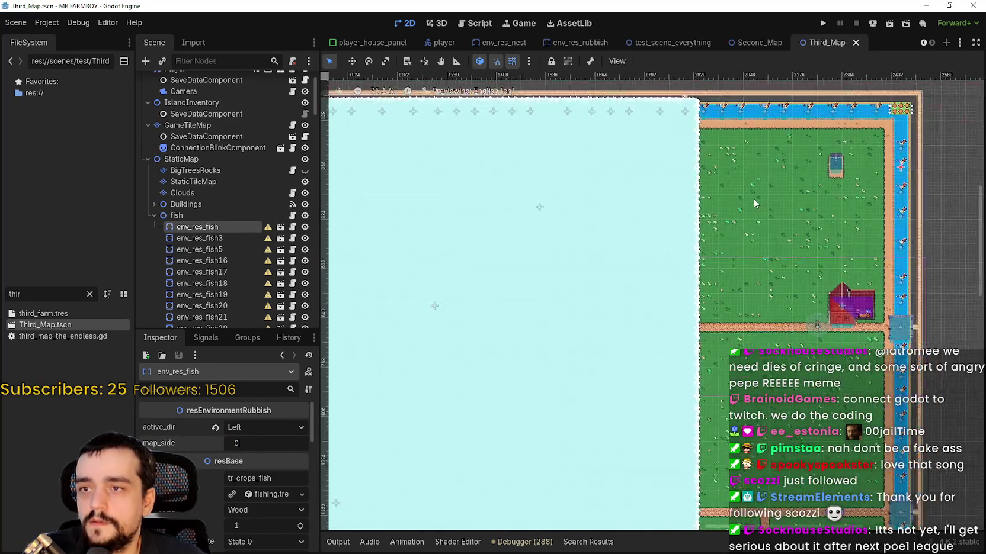
{"action": "scroll", "coordinate": [754, 194], "scroll_direction": "down", "scroll_amount": 2}
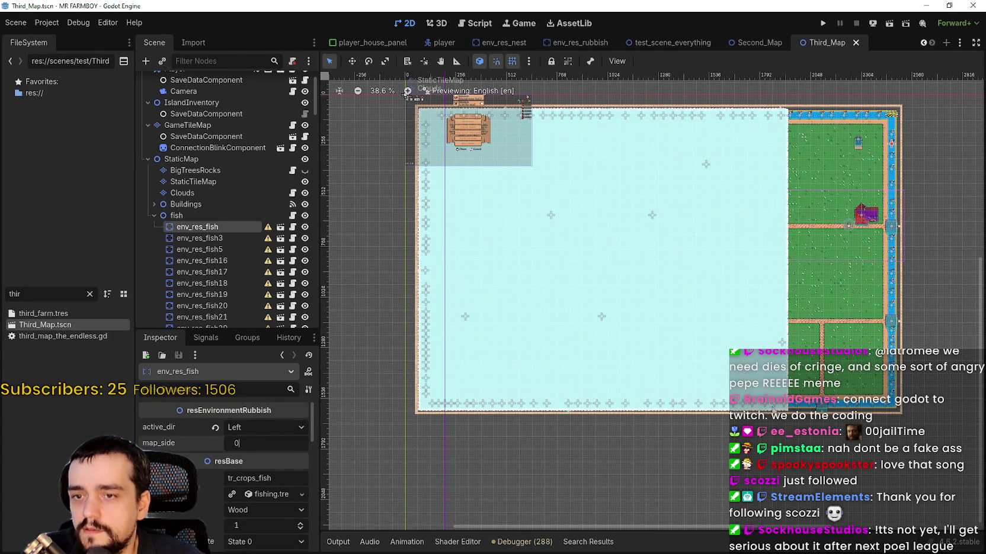
{"action": "scroll", "coordinate": [765, 419], "scroll_direction": "up", "scroll_amount": 3}
{"action": "scroll", "coordinate": [766, 415], "scroll_direction": "down", "scroll_amount": 3}
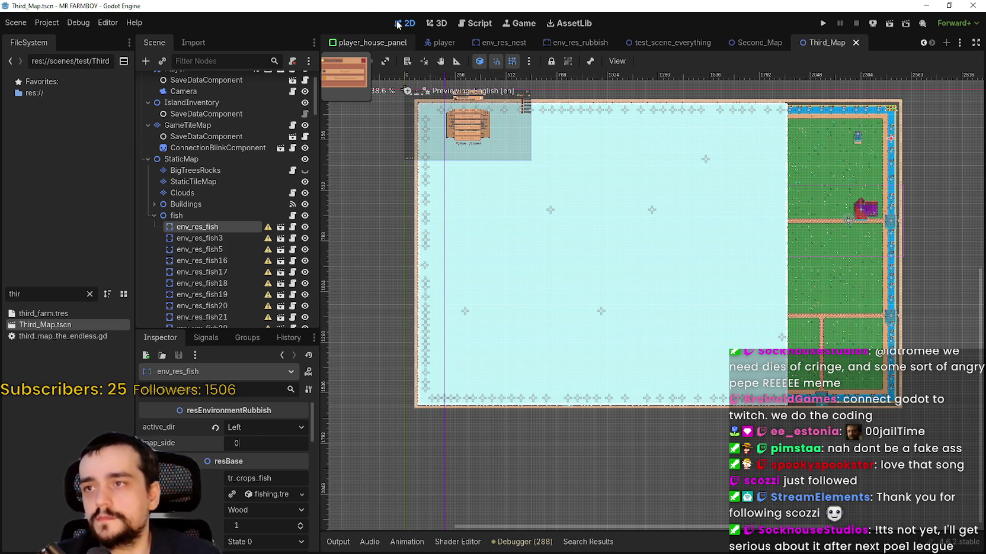
{"action": "left_click", "coordinate": [370, 43]}
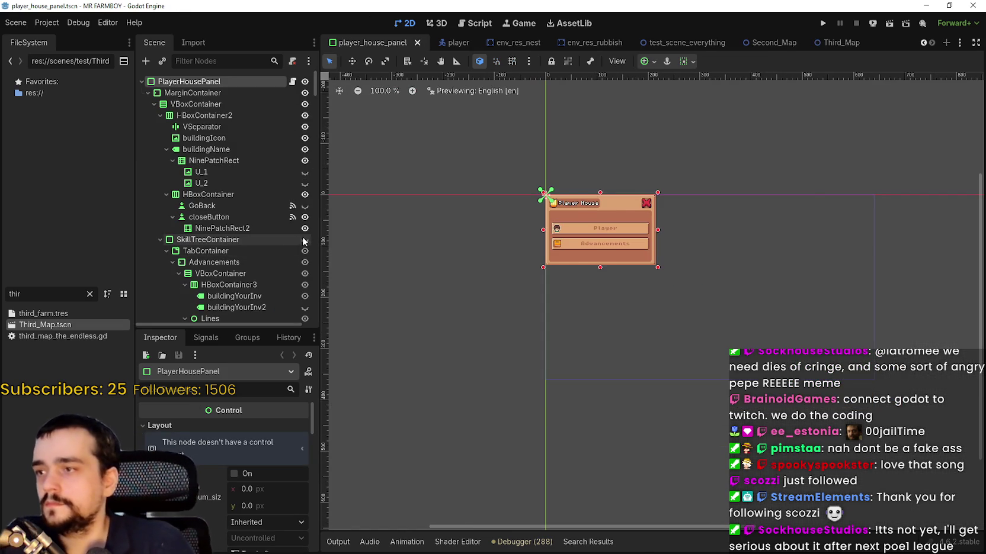
Step: Toggle SkillTreeContainer visible then hidden, save player_house_panel, and return to Third_Map
{"action": "left_click", "coordinate": [305, 239]}
{"action": "scroll", "coordinate": [587, 284], "scroll_direction": "up", "scroll_amount": 5}
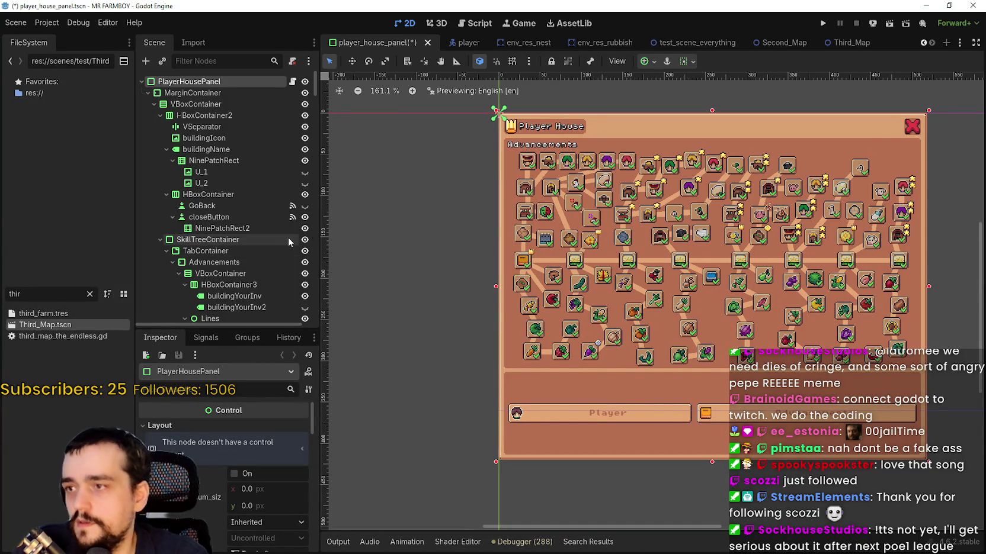
{"action": "left_click", "coordinate": [304, 239]}
{"action": "scroll", "coordinate": [585, 222], "scroll_direction": "down", "scroll_amount": 2}
{"action": "key", "text": "ctrl+s"}
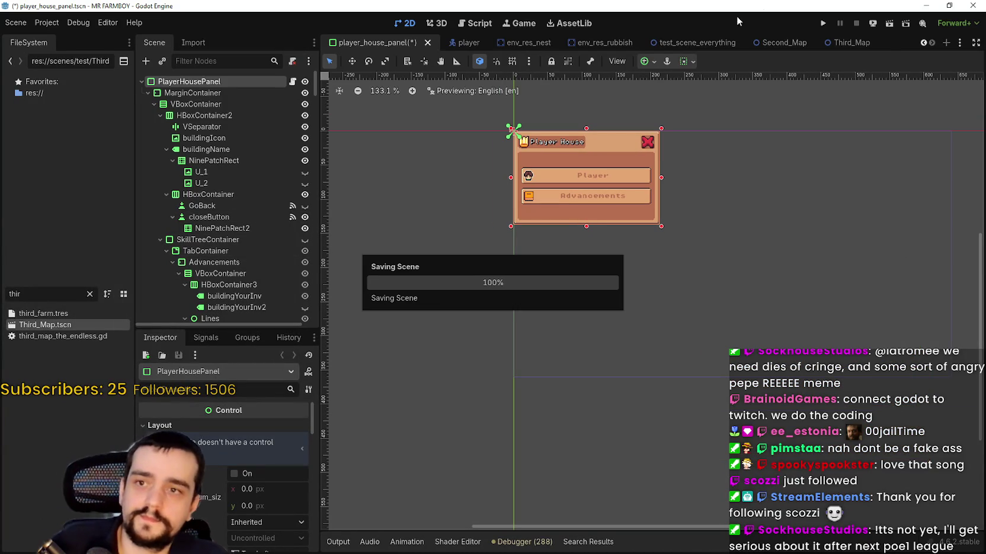
{"action": "left_click", "coordinate": [835, 42]}
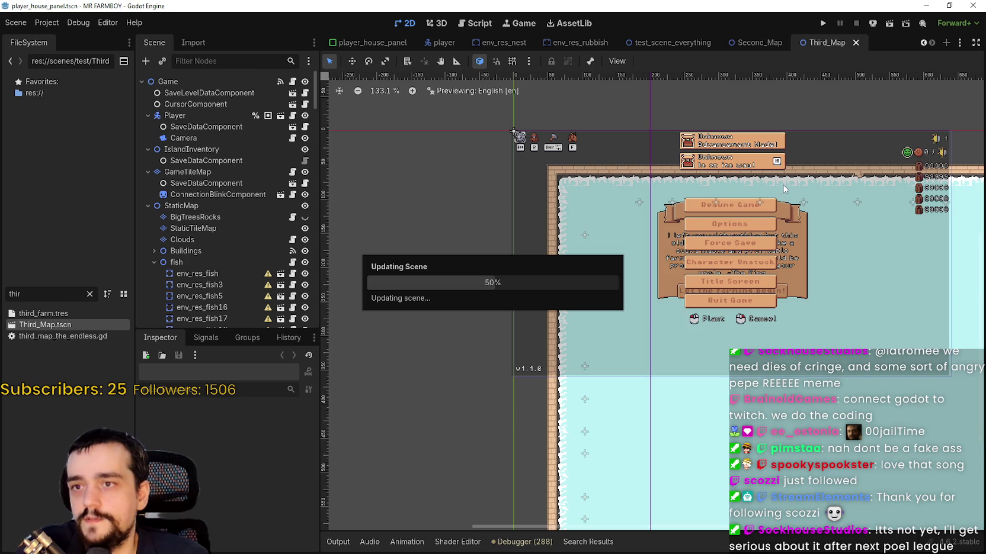
Step: Compute 7 ÷ 3 in Windows Calculator, getting 2.3333333333333333
{"action": "scroll", "coordinate": [887, 135], "scroll_direction": "up", "scroll_amount": 1}
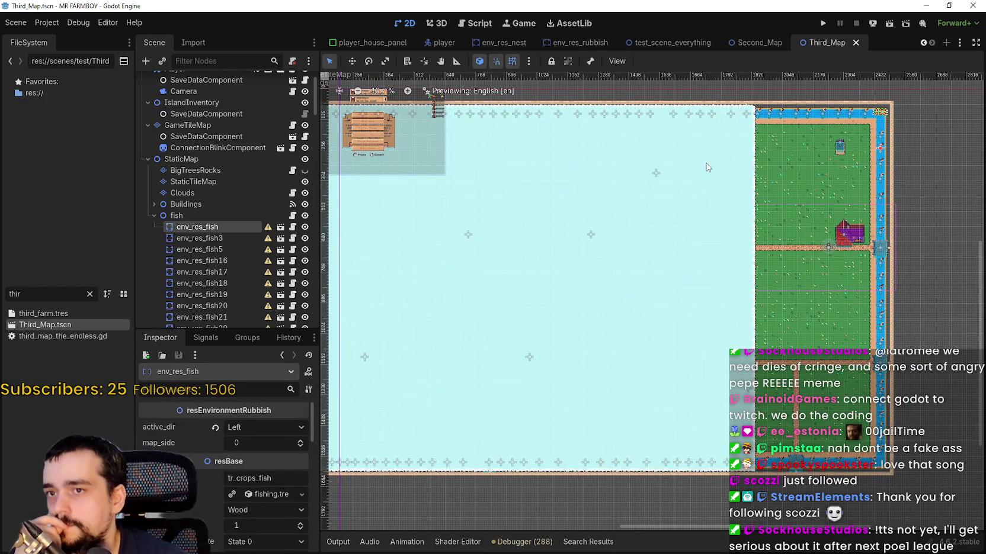
{"action": "scroll", "coordinate": [708, 164], "scroll_direction": "up", "scroll_amount": 2}
{"action": "scroll", "coordinate": [708, 164], "scroll_direction": "left", "scroll_amount": 2}
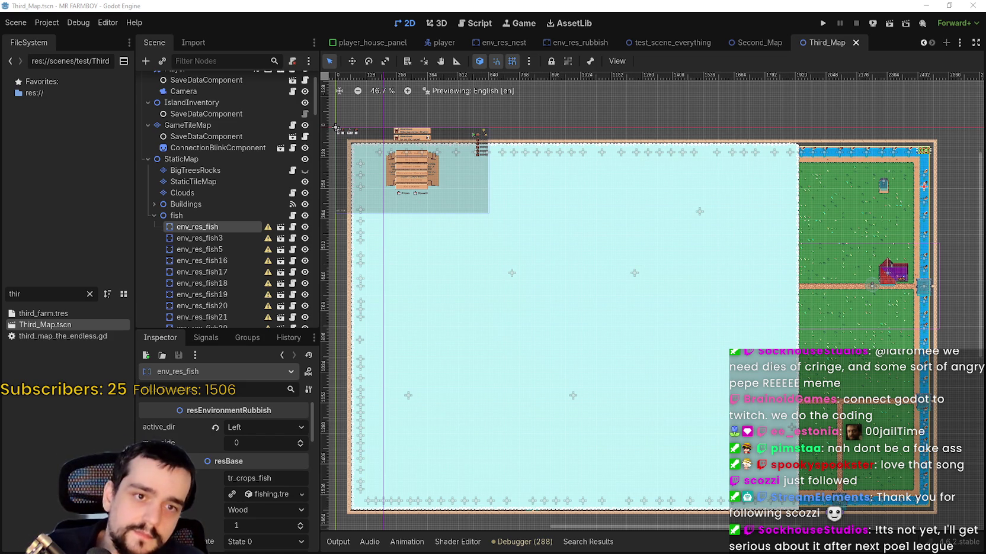
{"action": "key", "text": "XF86Calculator"}
{"action": "type", "text": "7"}
{"action": "key", "text": "Return"}
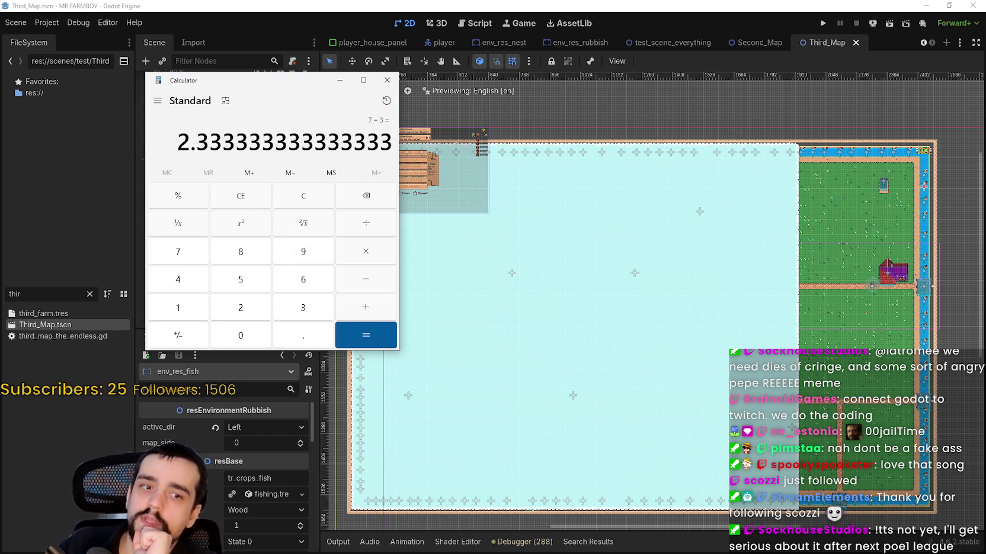
Step: Close the calculator and set env_res_fish74's map_side to 3
{"action": "left_click", "coordinate": [386, 80]}
{"action": "scroll", "coordinate": [591, 266], "scroll_direction": "down", "scroll_amount": 2}
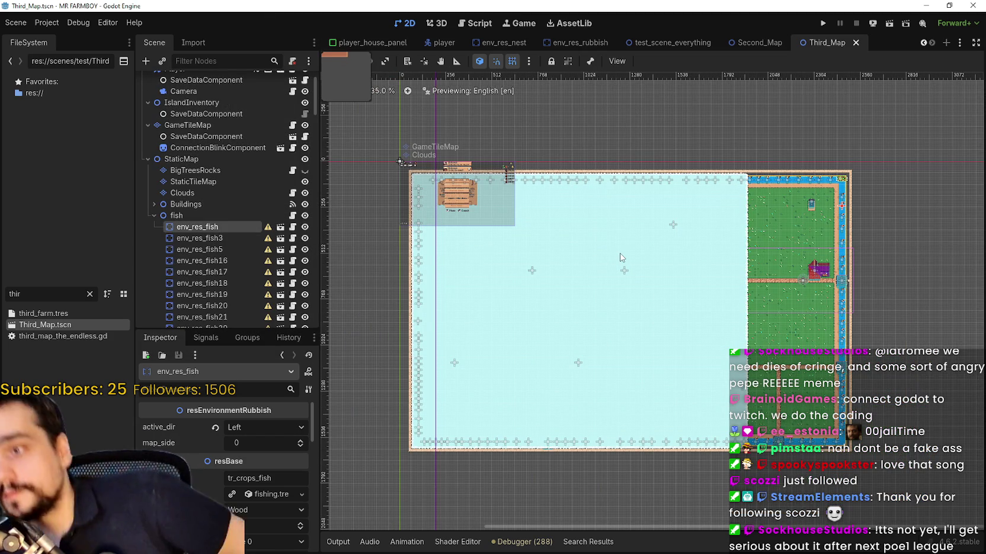
{"action": "scroll", "coordinate": [483, 474], "scroll_direction": "up", "scroll_amount": 8}
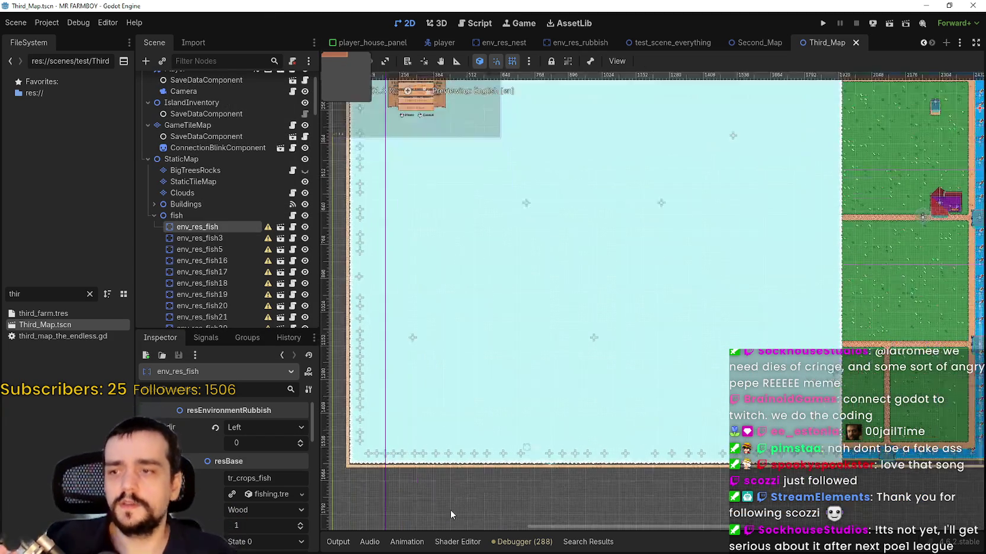
{"action": "scroll", "coordinate": [558, 464], "scroll_direction": "down", "scroll_amount": 1}
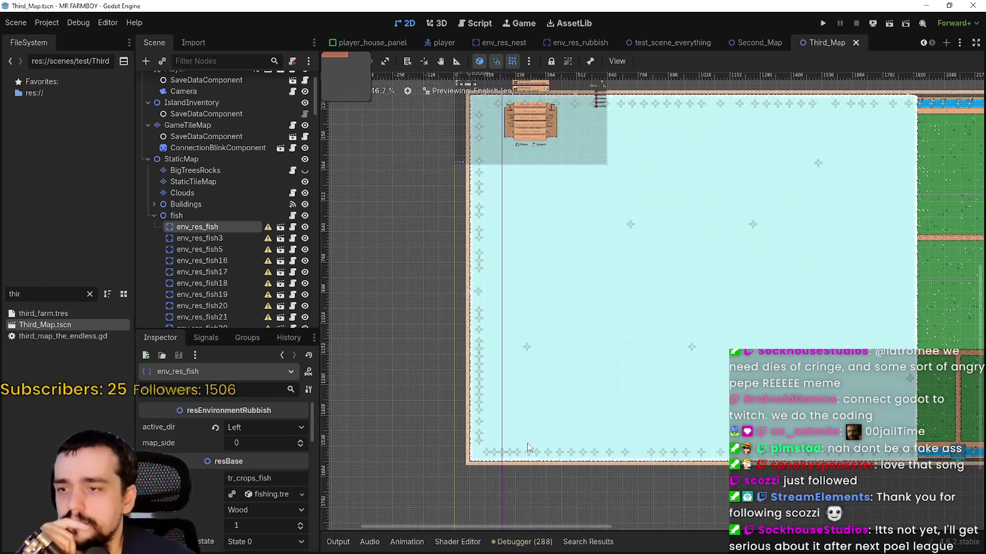
{"action": "scroll", "coordinate": [533, 459], "scroll_direction": "down", "scroll_amount": 3}
{"action": "scroll", "coordinate": [520, 456], "scroll_direction": "down", "scroll_amount": 1}
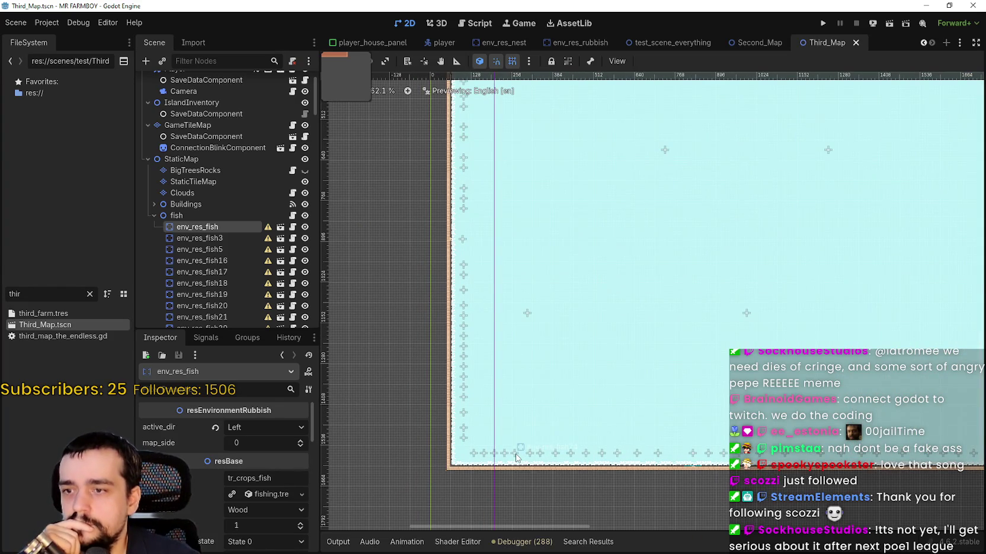
{"action": "left_click", "coordinate": [513, 454]}
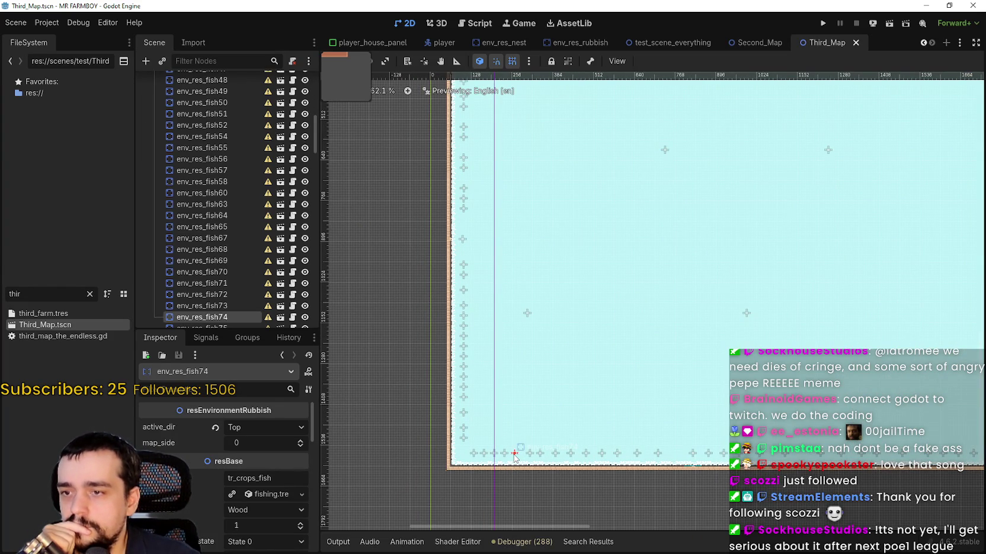
{"action": "left_click", "coordinate": [302, 441]}
{"action": "left_click", "coordinate": [302, 441]}
{"action": "left_click", "coordinate": [302, 441]}
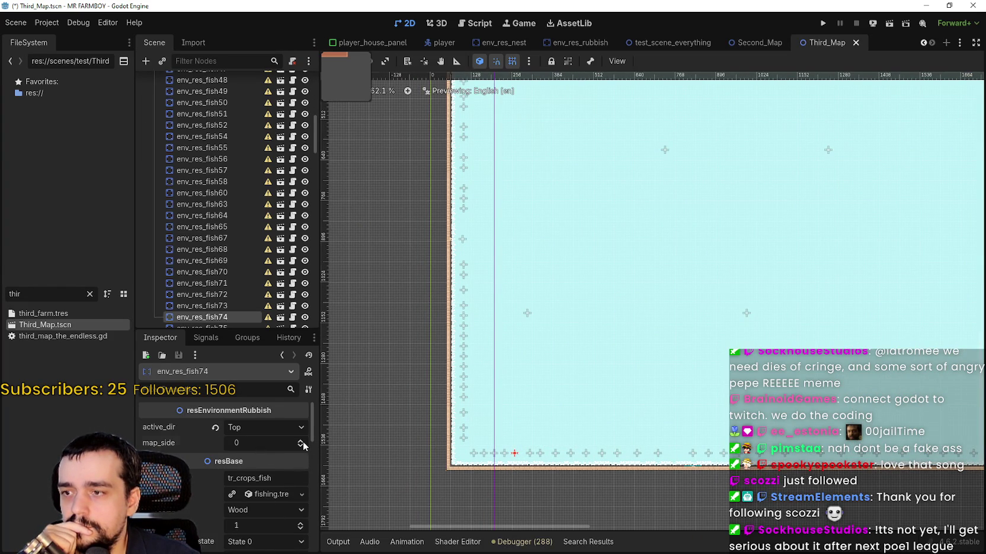
Step: Raise the map_side values of env_res_fish73 and env_res_fish71 in the bottom-left row
{"action": "scroll", "coordinate": [517, 461], "scroll_direction": "up", "scroll_amount": 3}
{"action": "scroll", "coordinate": [517, 461], "scroll_direction": "up", "scroll_amount": 1}
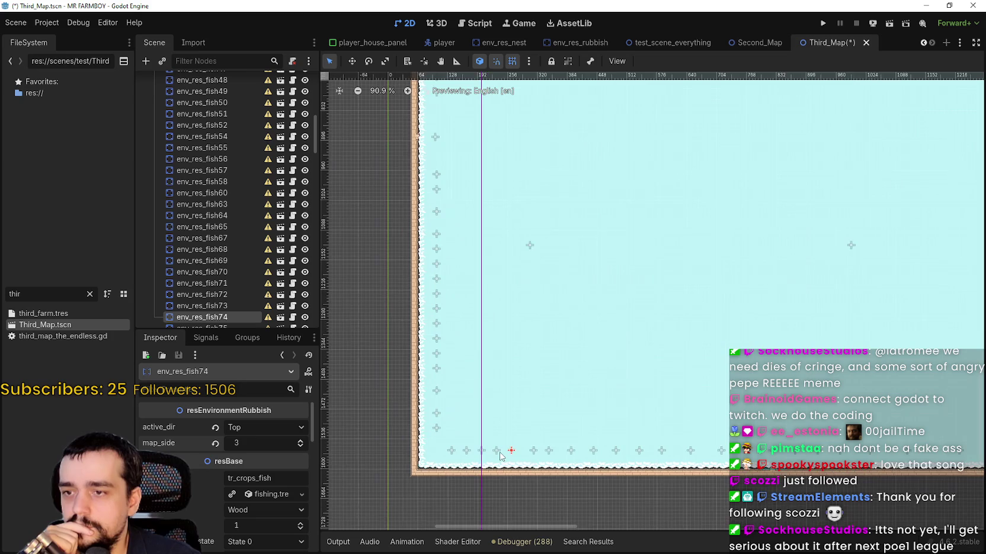
{"action": "left_click", "coordinate": [497, 447]}
{"action": "left_click", "coordinate": [301, 441]}
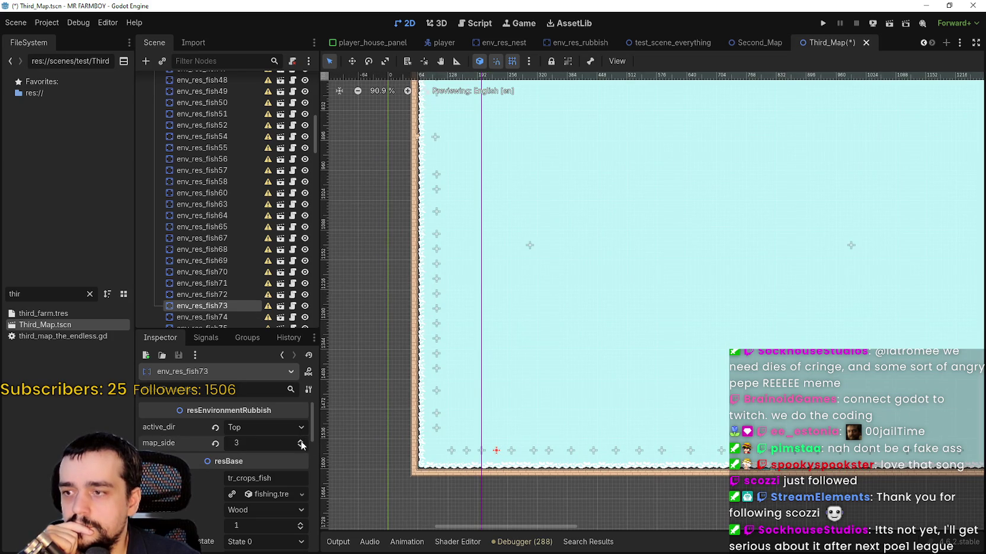
{"action": "left_click", "coordinate": [481, 450]}
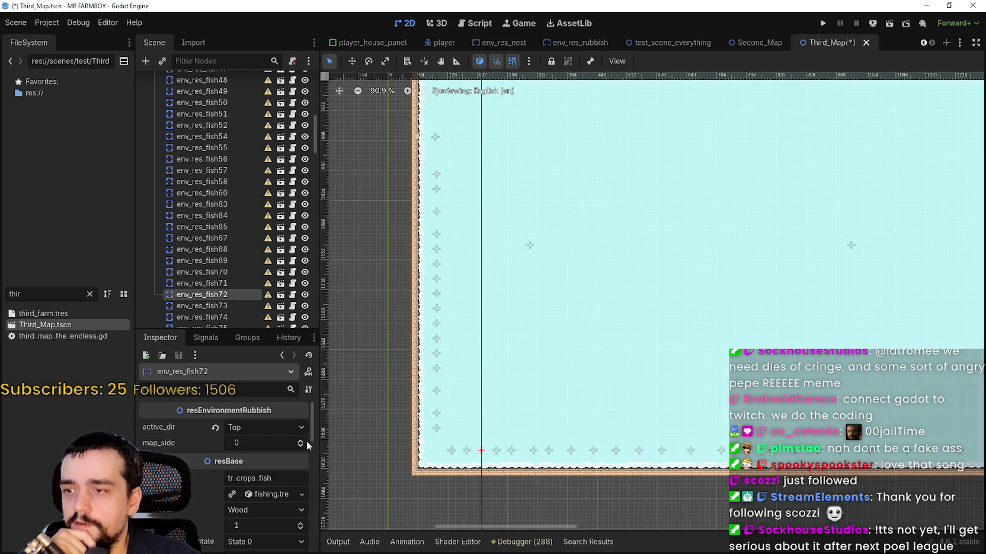
{"action": "left_click", "coordinate": [466, 451]}
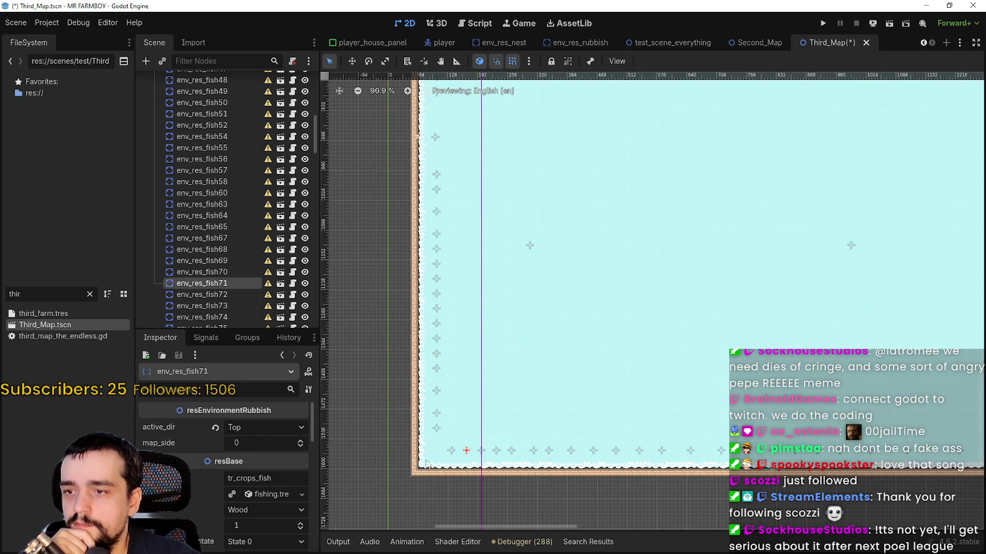
{"action": "left_click", "coordinate": [301, 442]}
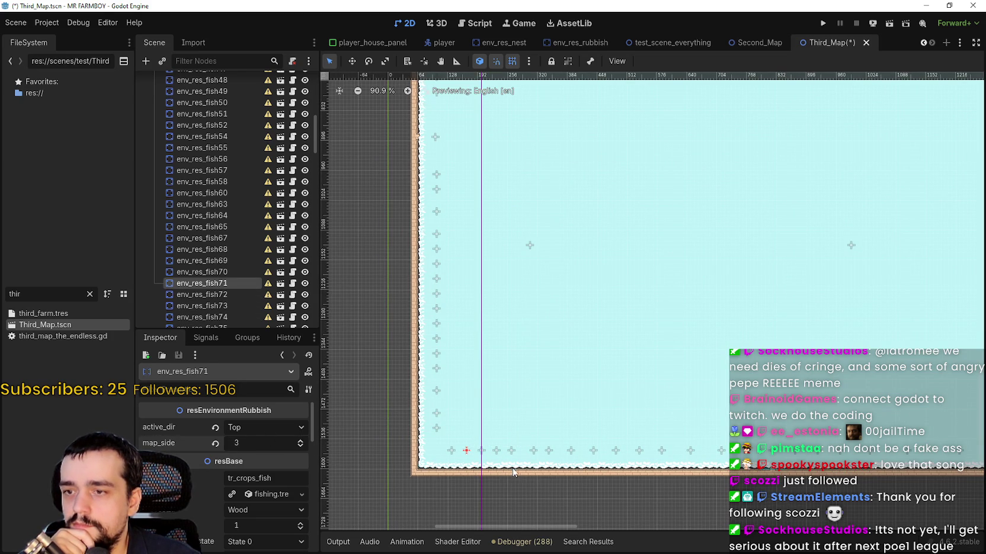
Step: Raise env_res_fish75's map_side value
{"action": "left_click", "coordinate": [511, 450]}
{"action": "scroll", "coordinate": [545, 457], "scroll_direction": "down", "scroll_amount": 6}
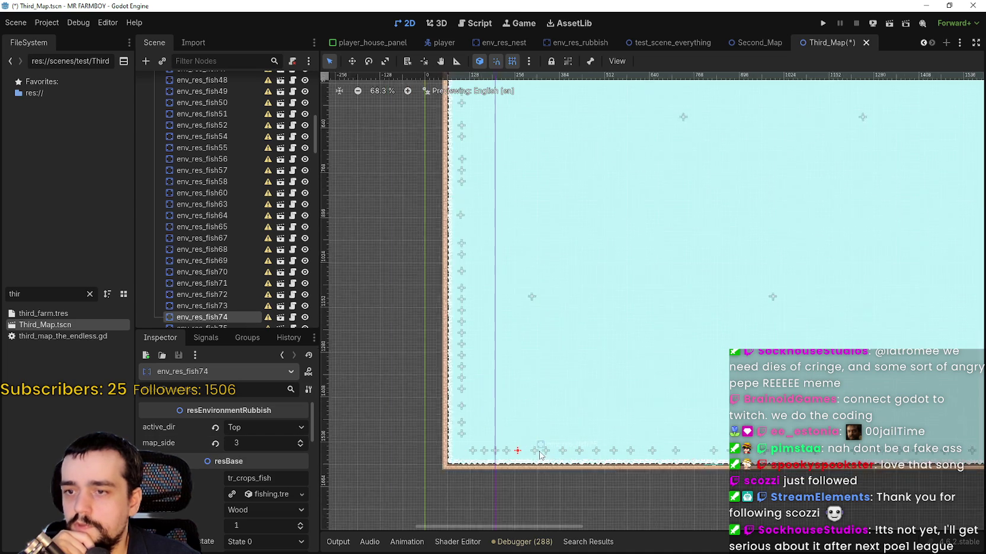
{"action": "scroll", "coordinate": [546, 456], "scroll_direction": "up", "scroll_amount": 2}
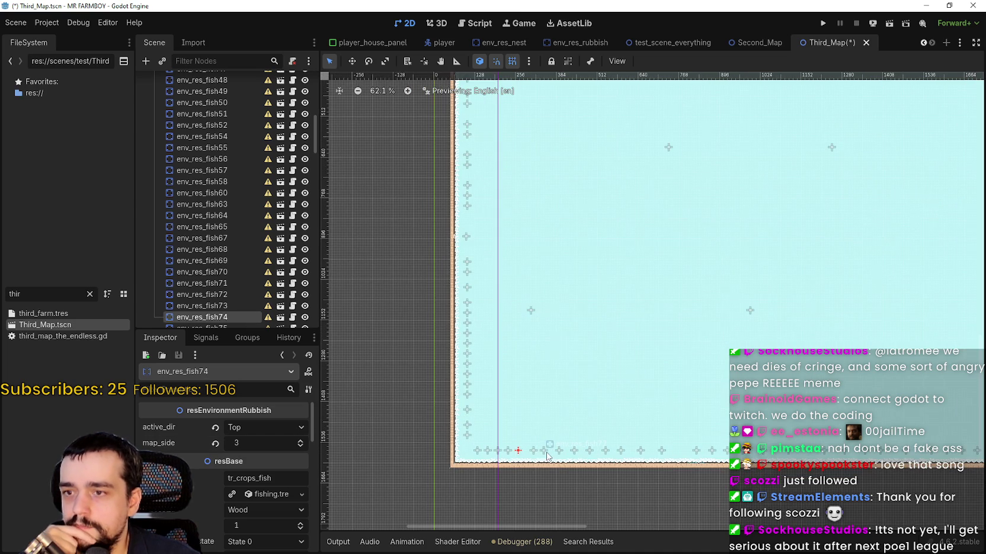
{"action": "left_click", "coordinate": [533, 450]}
{"action": "left_click", "coordinate": [301, 446]}
{"action": "left_click", "coordinate": [301, 446]}
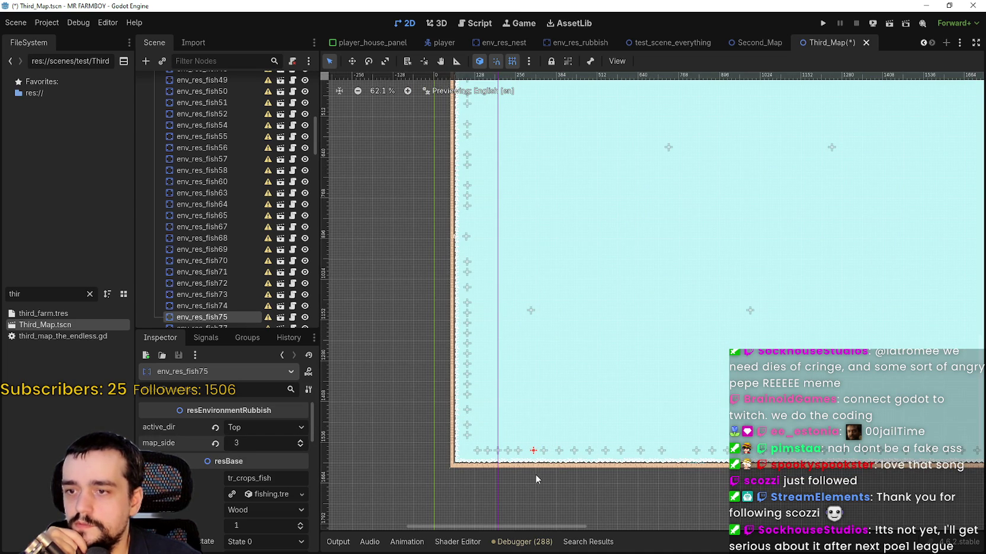
{"action": "scroll", "coordinate": [536, 474], "scroll_direction": "up", "scroll_amount": 5}
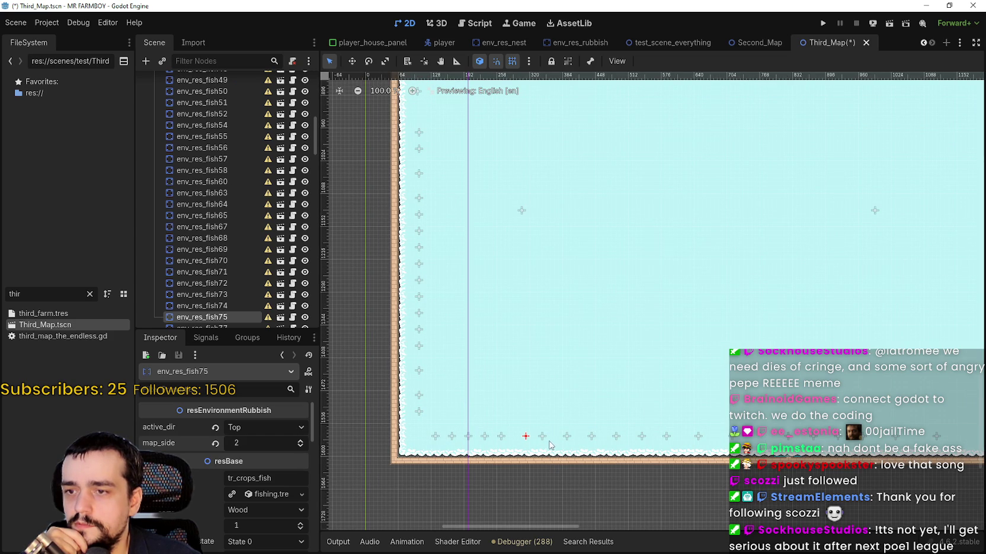
Step: Set map_side to 3 for fish77 and fish78 on the lake's bottom edge
{"action": "left_click", "coordinate": [542, 436]}
{"action": "left_click", "coordinate": [301, 441]}
{"action": "left_click", "coordinate": [300, 441]}
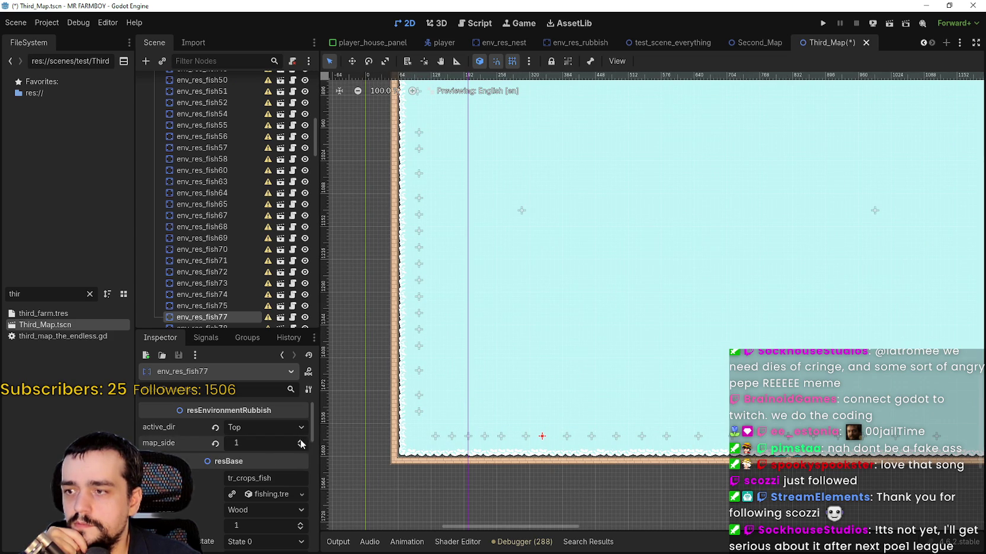
{"action": "left_click", "coordinate": [566, 438]}
{"action": "left_click", "coordinate": [300, 440]}
{"action": "left_click", "coordinate": [301, 441]}
{"action": "scroll", "coordinate": [515, 456], "scroll_direction": "down", "scroll_amount": 7}
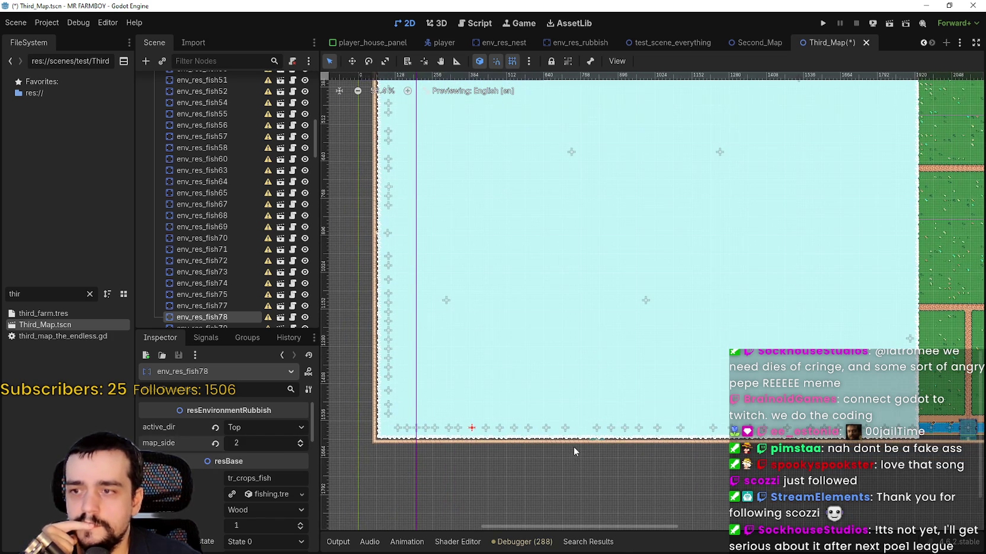
{"action": "scroll", "coordinate": [499, 438], "scroll_direction": "up", "scroll_amount": 1}
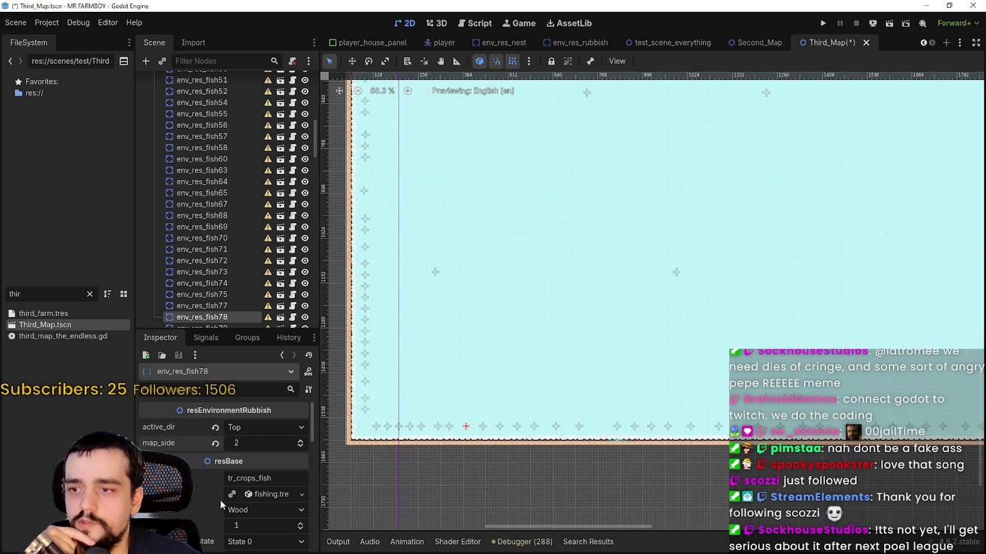
{"action": "left_click", "coordinate": [300, 441]}
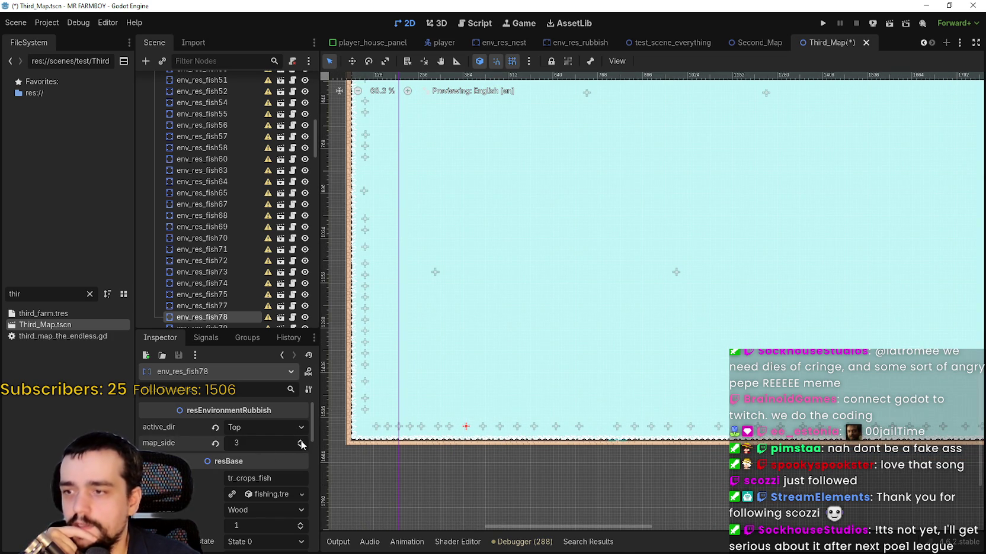
Step: Check fish77's map_side, then set fish75's map_side to 3
{"action": "left_click", "coordinate": [448, 427]}
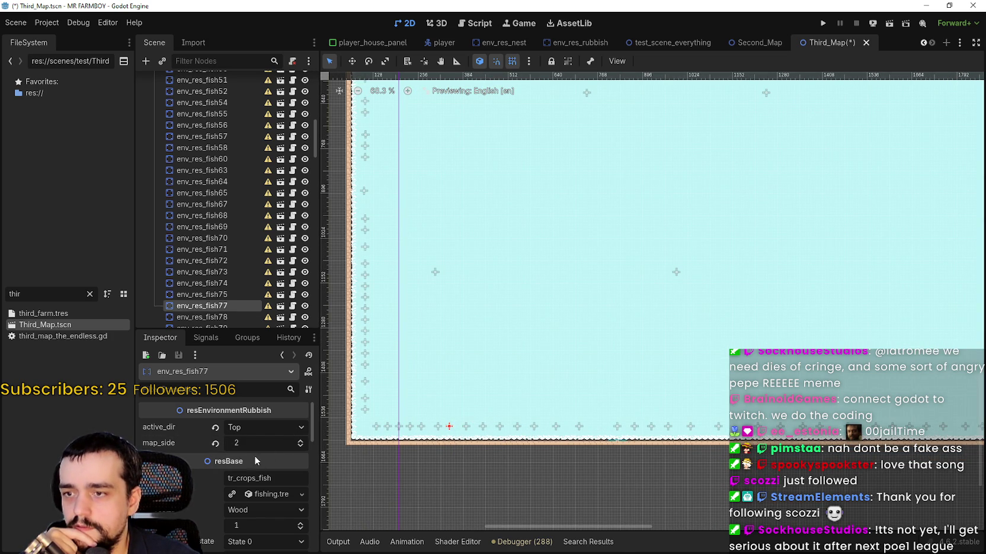
{"action": "left_click", "coordinate": [437, 426]}
{"action": "left_click", "coordinate": [301, 441]}
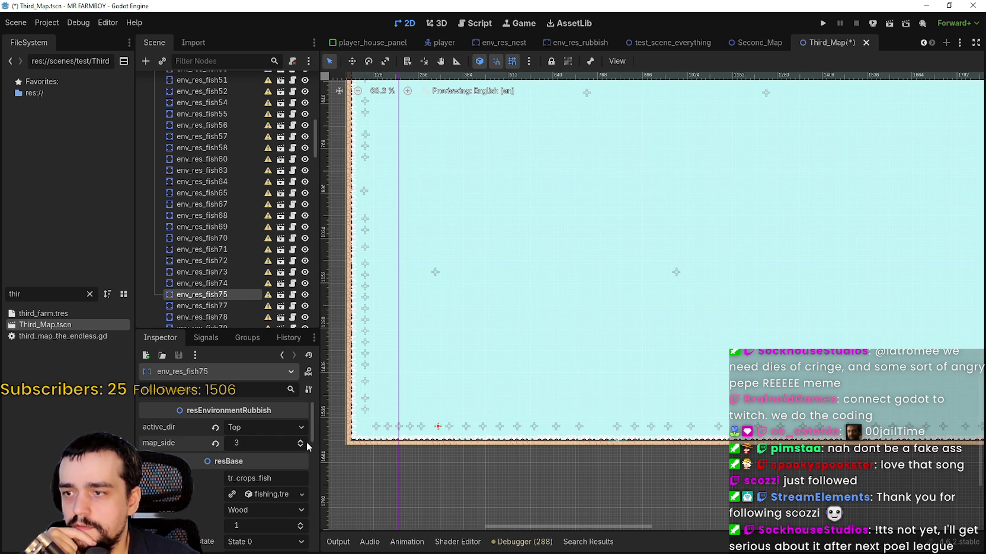
{"action": "left_click", "coordinate": [432, 435]}
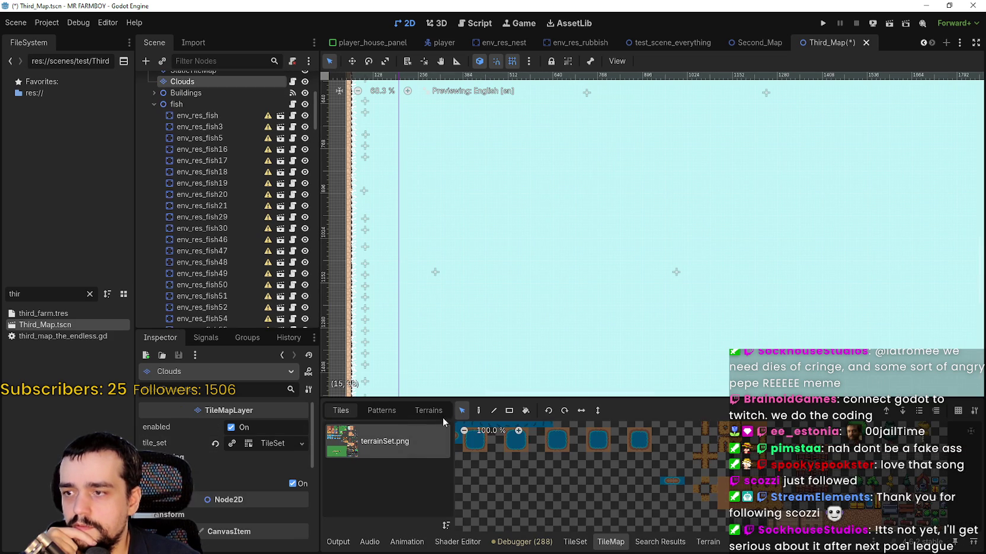
{"action": "scroll", "coordinate": [355, 237], "scroll_direction": "down", "scroll_amount": 4}
{"action": "left_click", "coordinate": [280, 216]}
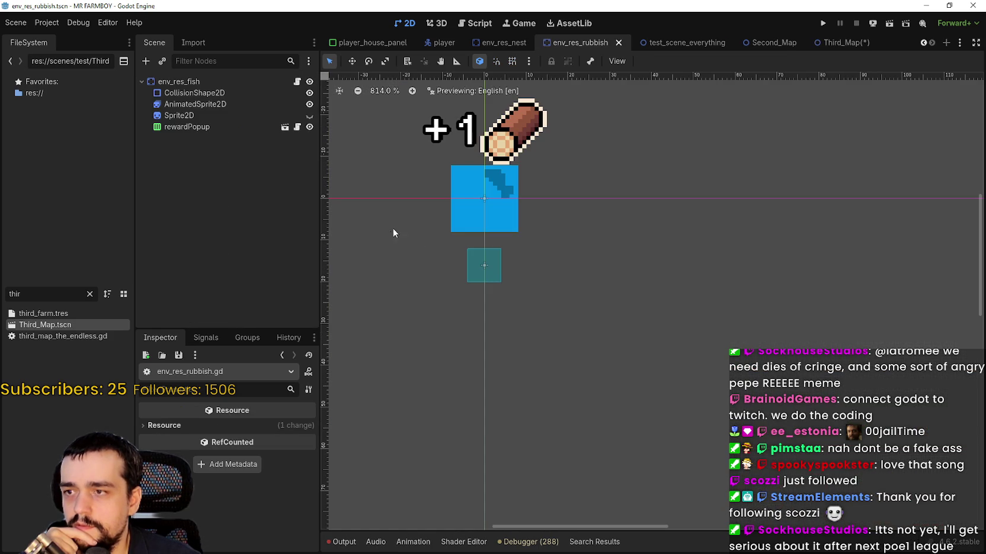
{"action": "left_click", "coordinate": [830, 43]}
{"action": "left_click", "coordinate": [201, 250]}
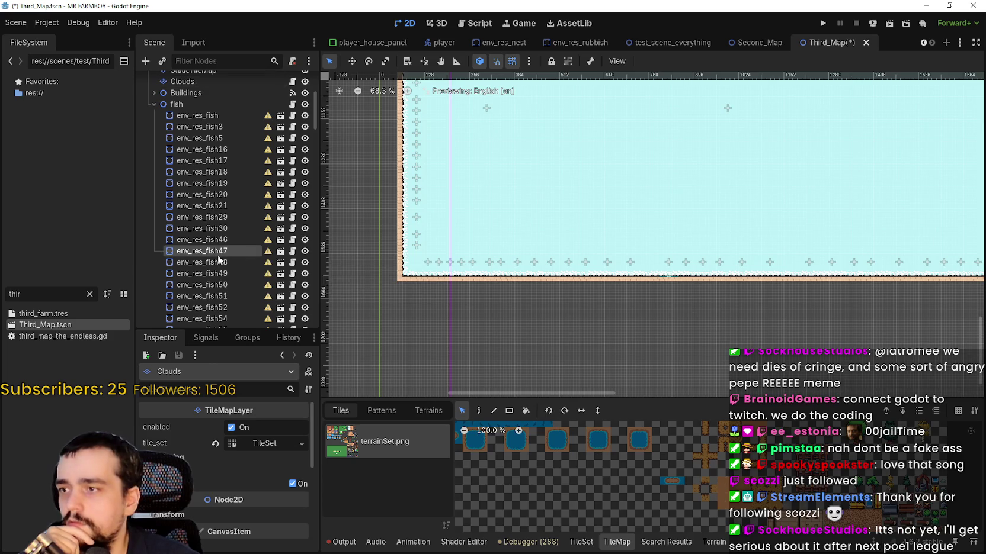
{"action": "left_click", "coordinate": [468, 263]}
{"action": "scroll", "coordinate": [490, 283], "scroll_direction": "down", "scroll_amount": 4}
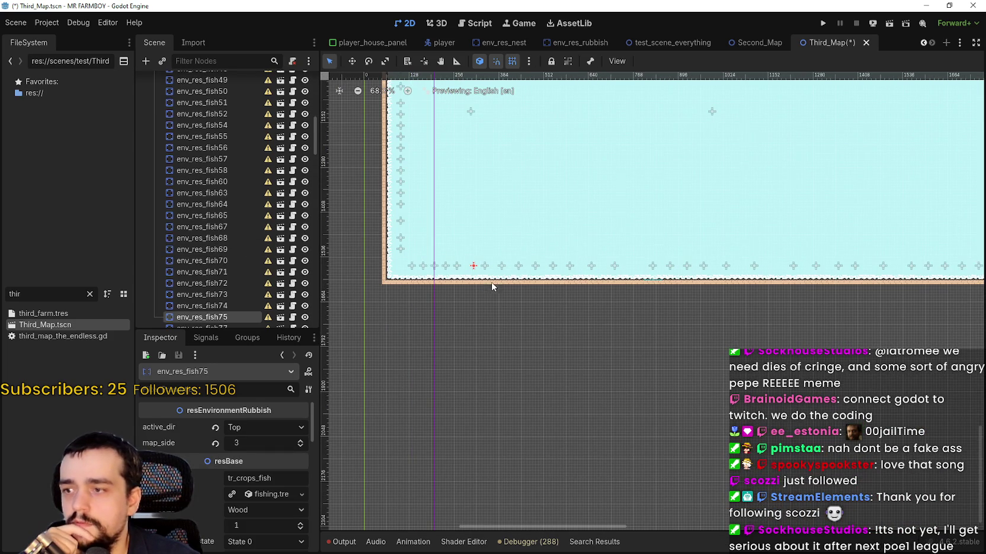
{"action": "left_click", "coordinate": [445, 269]}
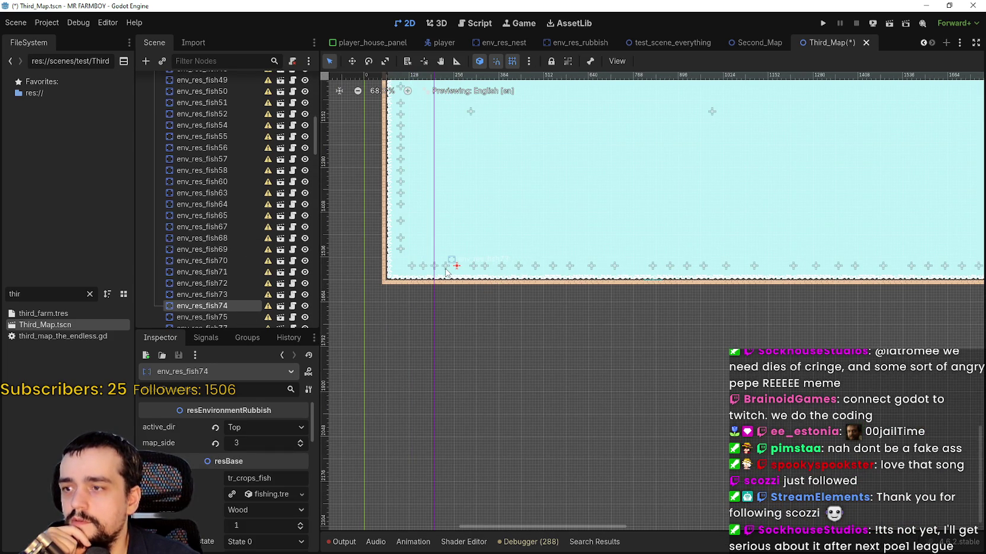
{"action": "left_click", "coordinate": [435, 268]}
{"action": "left_click", "coordinate": [433, 271]}
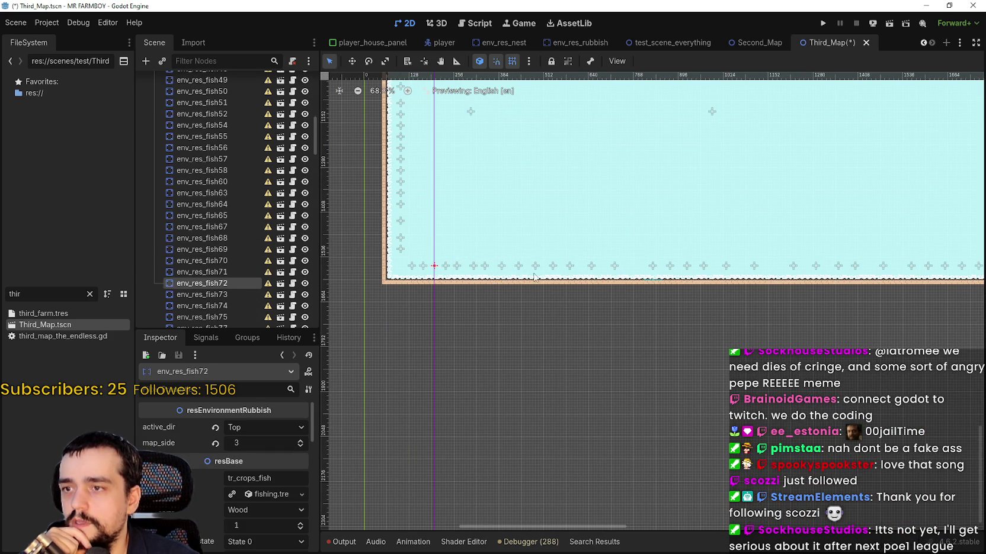
{"action": "left_click", "coordinate": [504, 269]}
{"action": "left_click", "coordinate": [501, 270]}
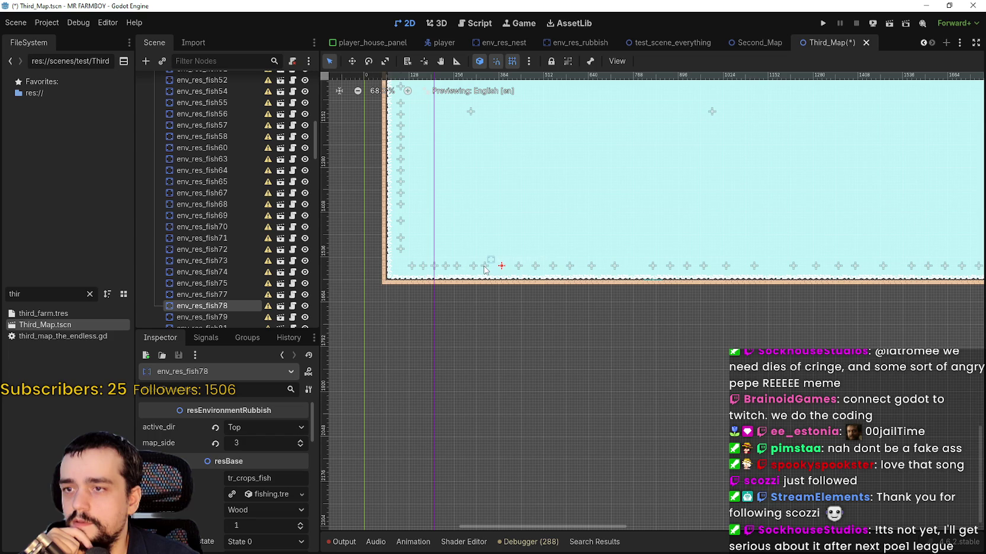
{"action": "left_click", "coordinate": [487, 270]}
{"action": "left_click", "coordinate": [501, 279]}
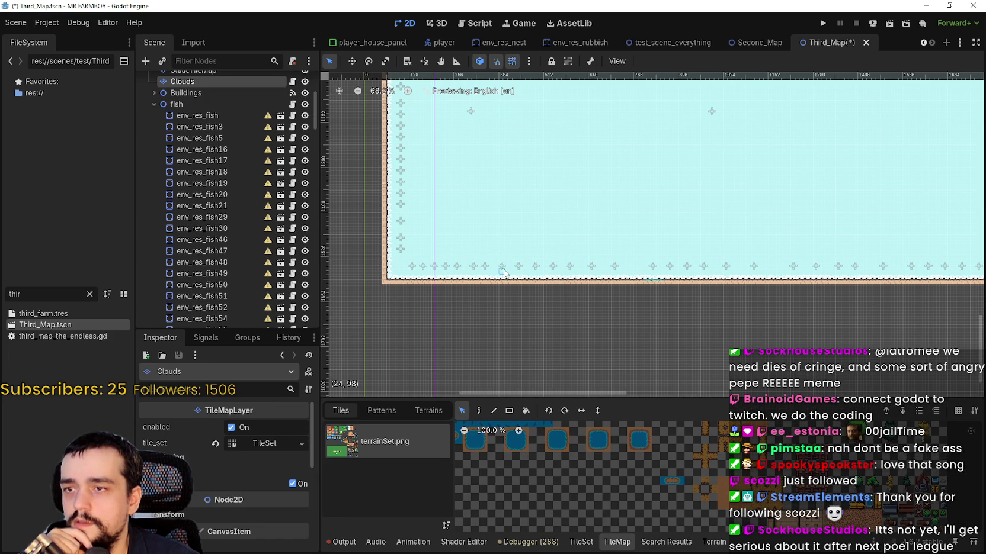
{"action": "scroll", "coordinate": [500, 270], "scroll_direction": "down", "scroll_amount": 1}
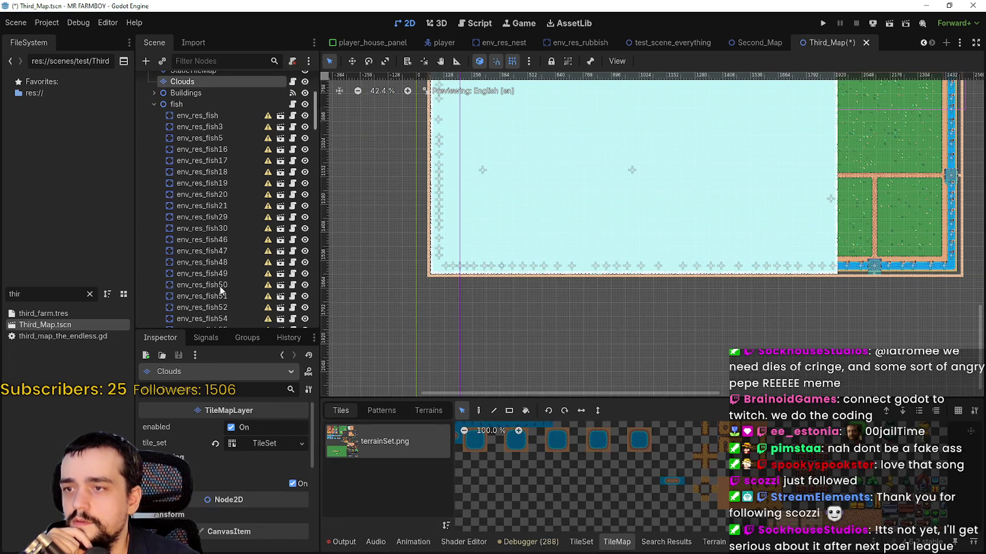
{"action": "left_click", "coordinate": [213, 273]}
{"action": "scroll", "coordinate": [597, 268], "scroll_direction": "down", "scroll_amount": 1}
{"action": "left_click", "coordinate": [597, 268]}
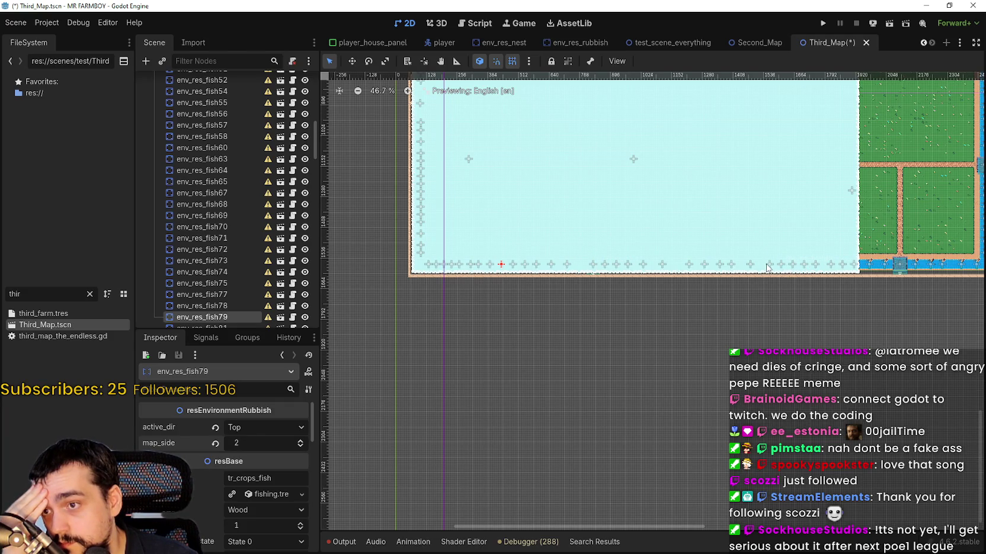
Step: Raise env_res_fish79 and env_res_fish81 to map_side 3, then zoom to review the lake edge
{"action": "left_click", "coordinate": [300, 441]}
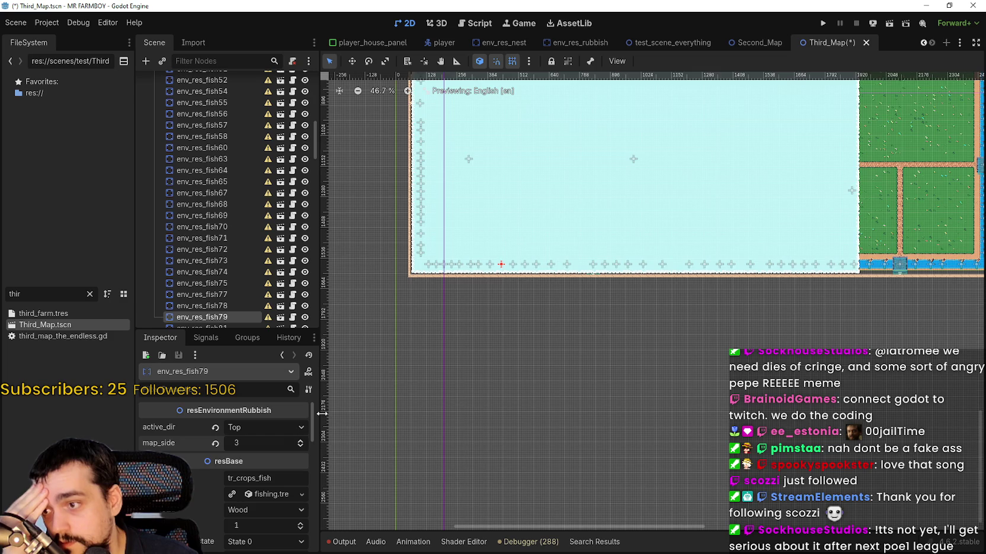
{"action": "scroll", "coordinate": [496, 274], "scroll_direction": "up", "scroll_amount": 4}
{"action": "left_click", "coordinate": [532, 251]}
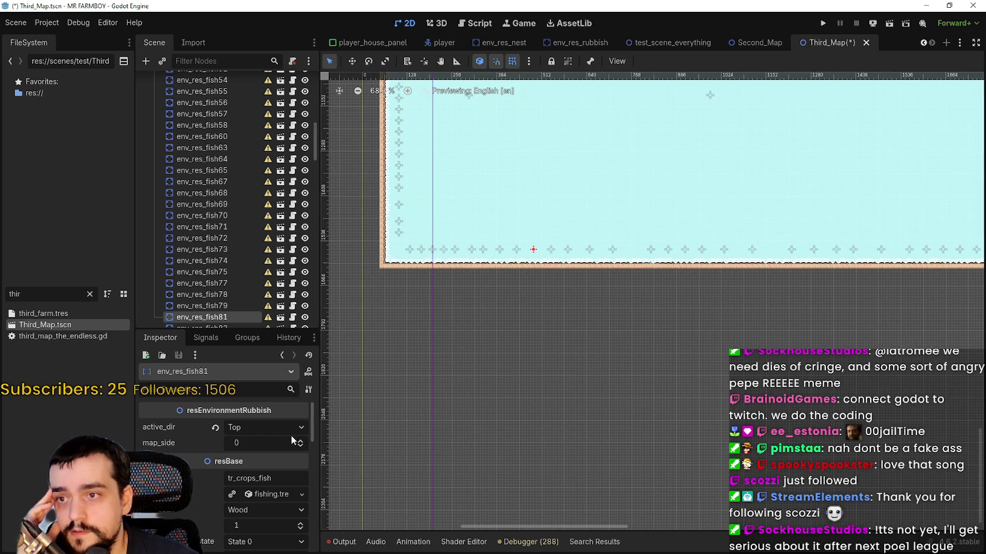
{"action": "left_click", "coordinate": [303, 442]}
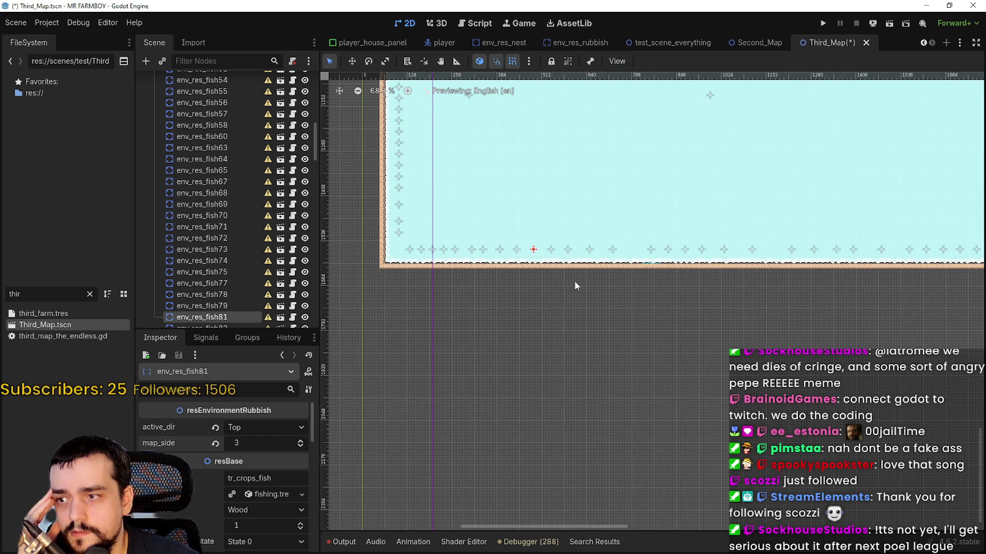
{"action": "scroll", "coordinate": [558, 304], "scroll_direction": "down", "scroll_amount": 1}
{"action": "scroll", "coordinate": [558, 311], "scroll_direction": "down", "scroll_amount": 1}
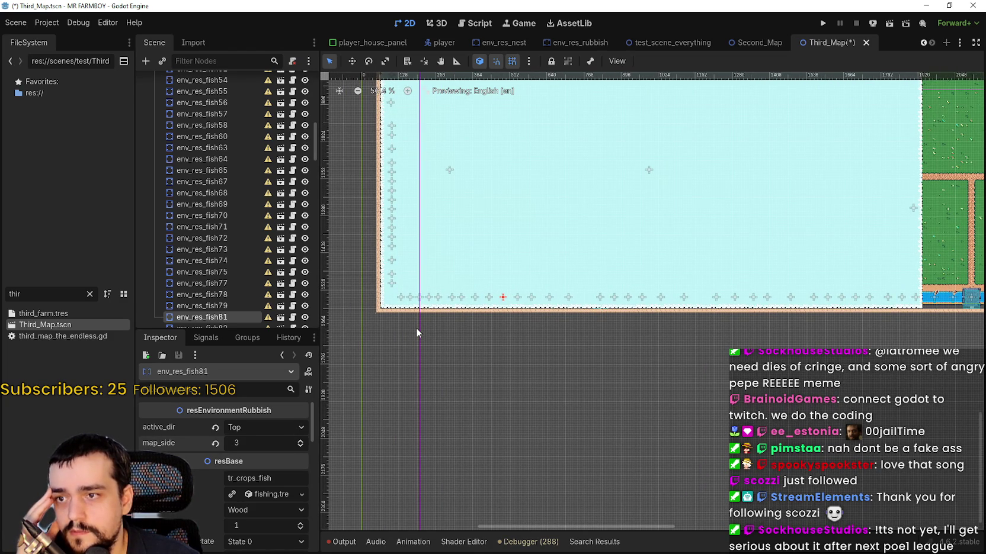
{"action": "scroll", "coordinate": [442, 328], "scroll_direction": "down", "scroll_amount": 1}
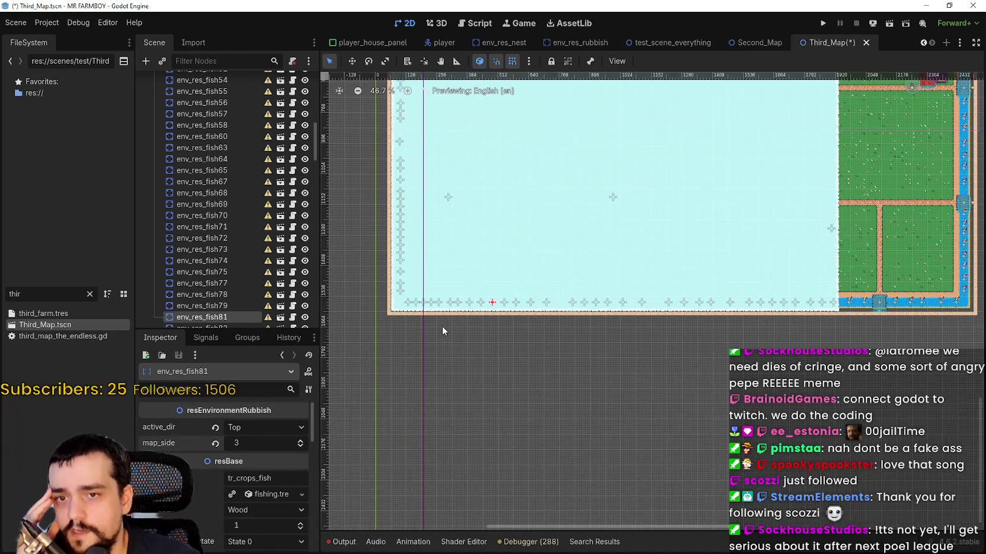
{"action": "scroll", "coordinate": [442, 325], "scroll_direction": "up", "scroll_amount": 8}
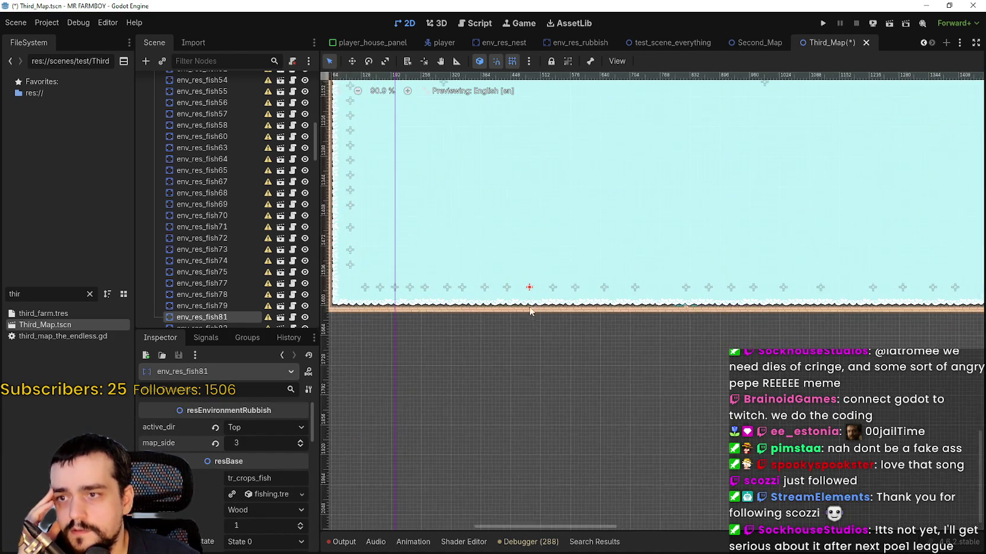
{"action": "scroll", "coordinate": [553, 322], "scroll_direction": "down", "scroll_amount": 3}
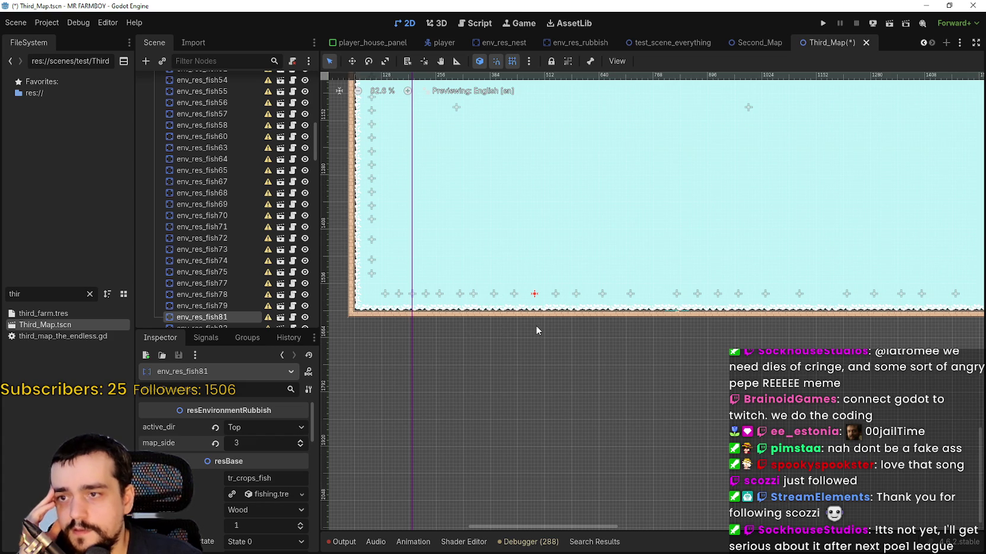
{"action": "scroll", "coordinate": [535, 330], "scroll_direction": "down", "scroll_amount": 3}
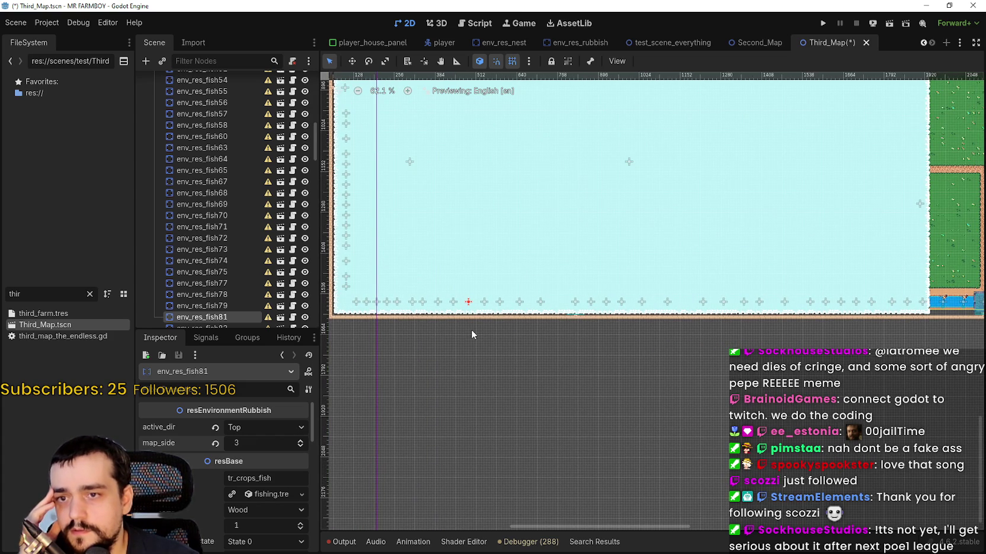
{"action": "scroll", "coordinate": [473, 328], "scroll_direction": "down", "scroll_amount": 2}
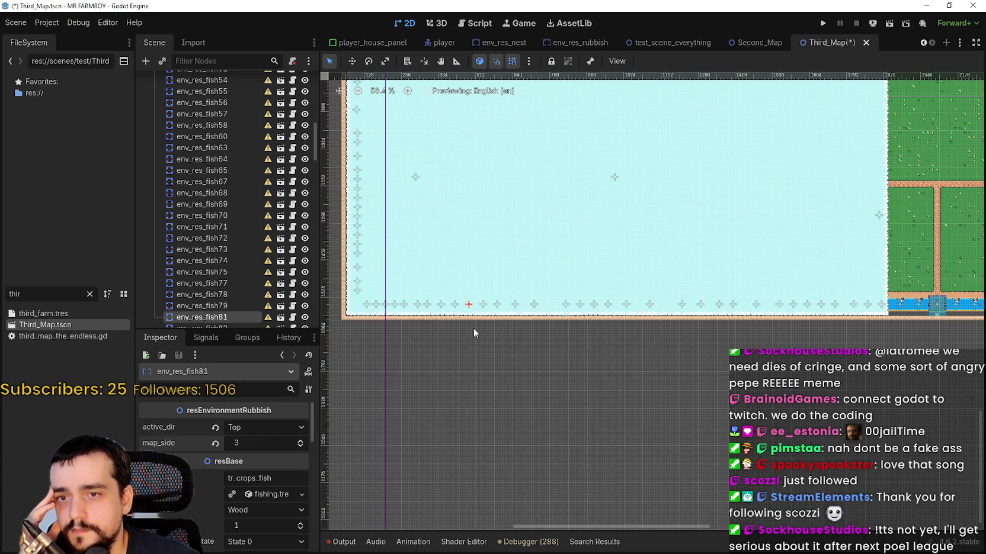
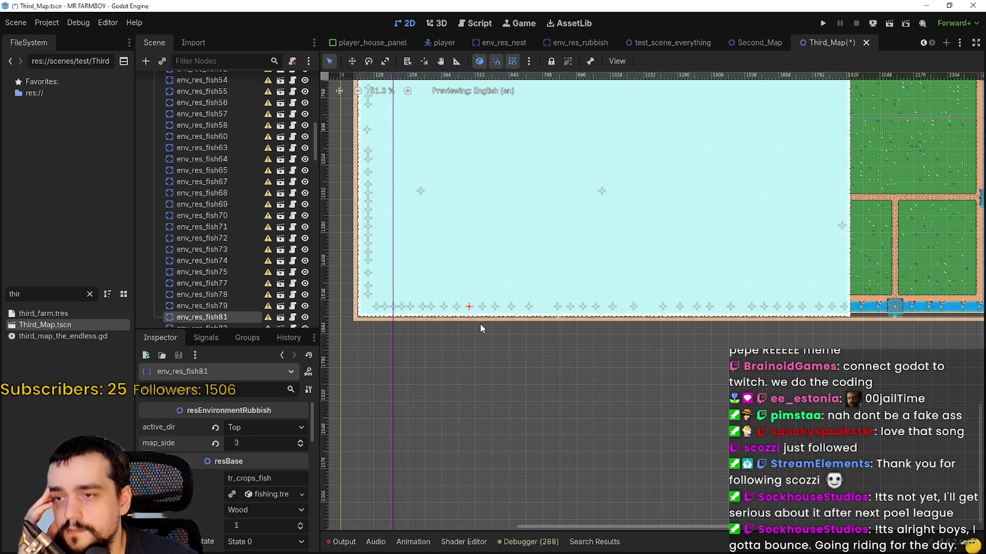
Step: Set env_res_fish83's map_side to 3
{"action": "scroll", "coordinate": [480, 325], "scroll_direction": "up", "scroll_amount": 4}
{"action": "left_click", "coordinate": [483, 301]}
{"action": "triple_click", "coordinate": [301, 441]}
Step: Set env_res_fish84's map_side to 3 and select the env_res_fish86 marker
{"action": "left_click", "coordinate": [504, 306]}
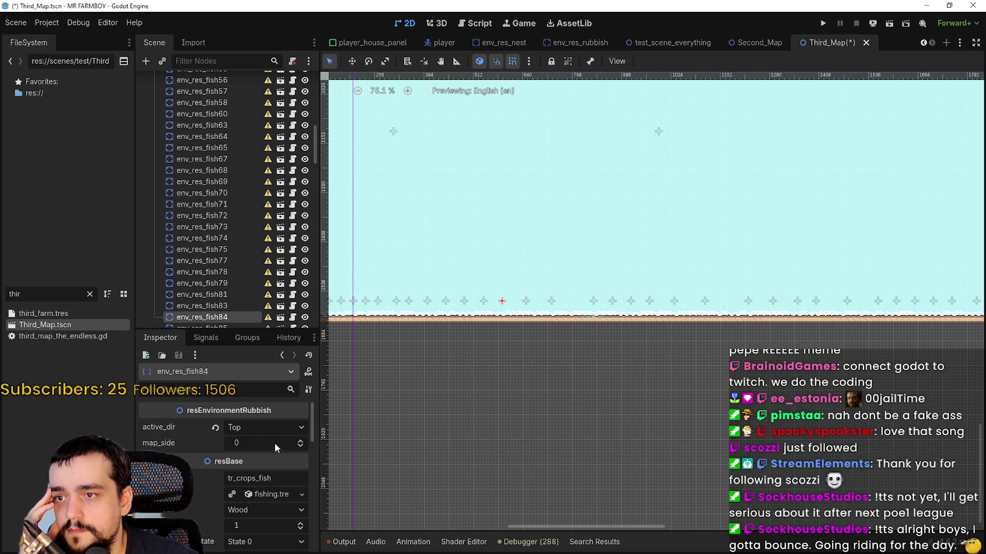
{"action": "left_click", "coordinate": [300, 442]}
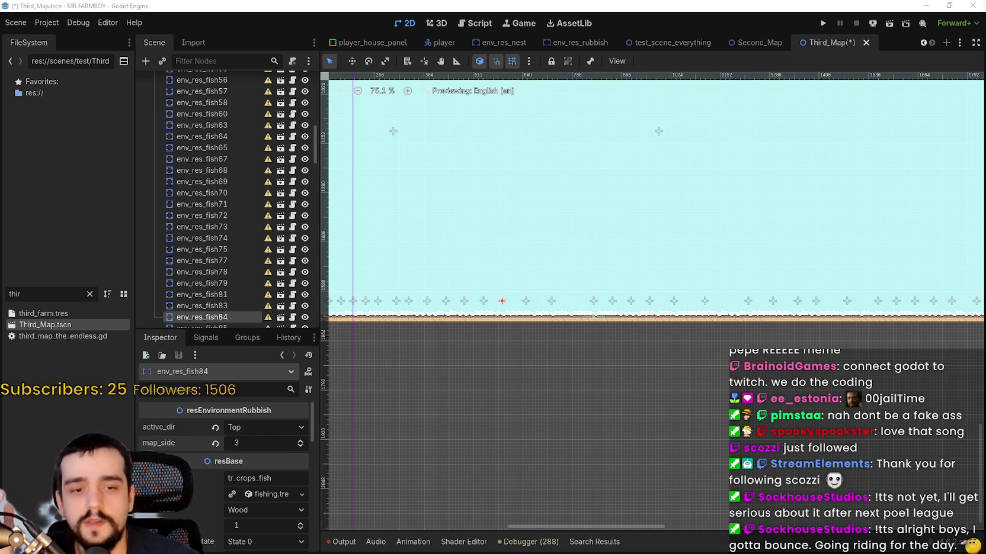
{"action": "scroll", "coordinate": [568, 364], "scroll_direction": "down", "scroll_amount": 2}
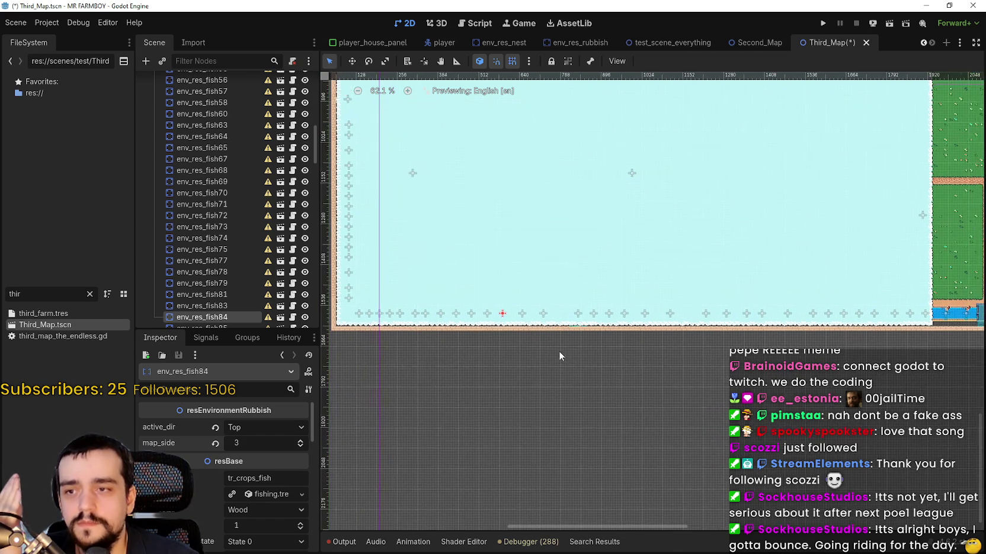
{"action": "scroll", "coordinate": [536, 343], "scroll_direction": "down", "scroll_amount": 3}
{"action": "scroll", "coordinate": [537, 333], "scroll_direction": "up", "scroll_amount": 3}
{"action": "scroll", "coordinate": [536, 334], "scroll_direction": "down", "scroll_amount": 1}
{"action": "scroll", "coordinate": [536, 333], "scroll_direction": "down", "scroll_amount": 5}
{"action": "scroll", "coordinate": [536, 331], "scroll_direction": "down", "scroll_amount": 2}
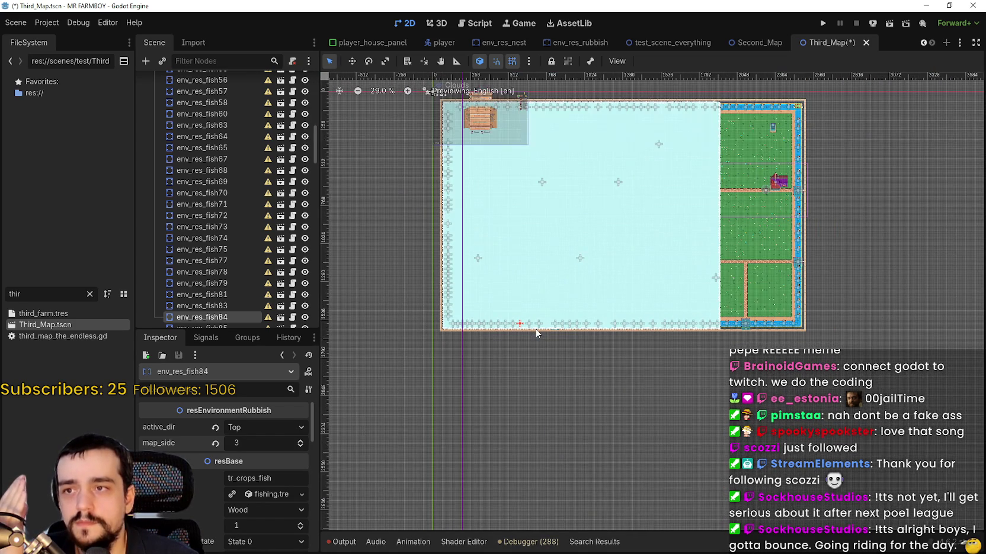
{"action": "scroll", "coordinate": [537, 355], "scroll_direction": "up", "scroll_amount": 4}
{"action": "scroll", "coordinate": [533, 332], "scroll_direction": "up", "scroll_amount": 7}
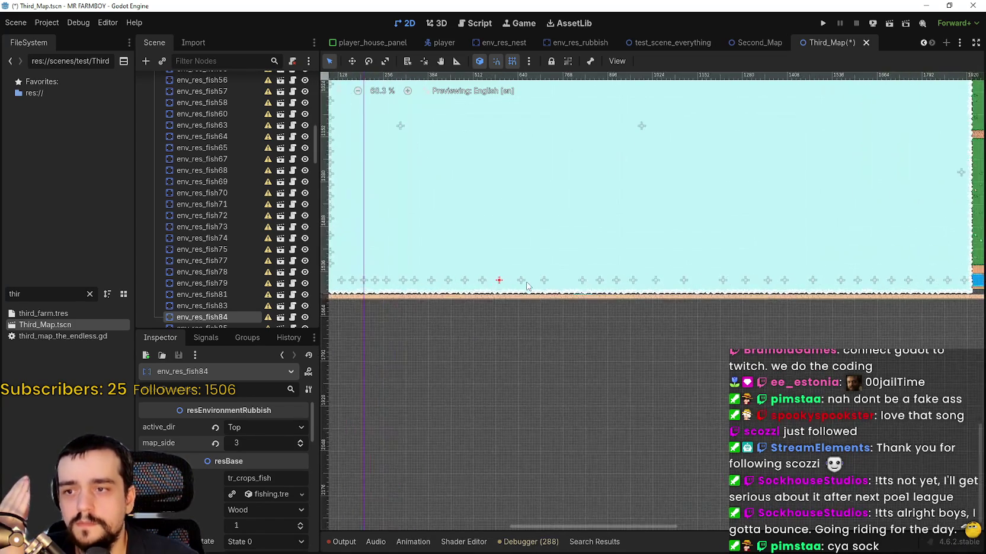
{"action": "left_click", "coordinate": [523, 280]}
Step: Raise env_res_fish86's map_side to 3
{"action": "left_click", "coordinate": [301, 440]}
{"action": "left_click", "coordinate": [300, 441]}
{"action": "scroll", "coordinate": [519, 377], "scroll_direction": "down", "scroll_amount": 1}
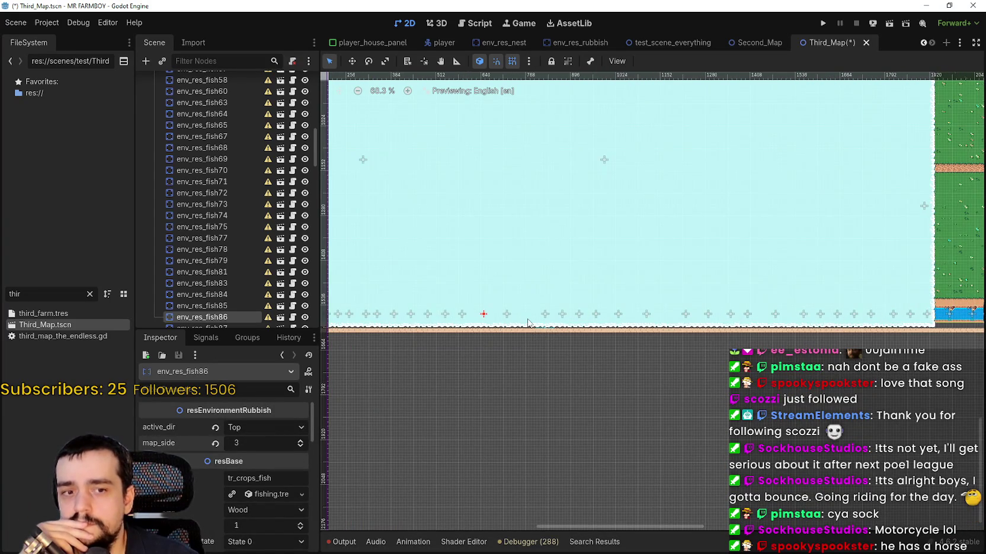
{"action": "scroll", "coordinate": [512, 320], "scroll_direction": "down", "scroll_amount": 1}
{"action": "scroll", "coordinate": [500, 334], "scroll_direction": "up", "scroll_amount": 2}
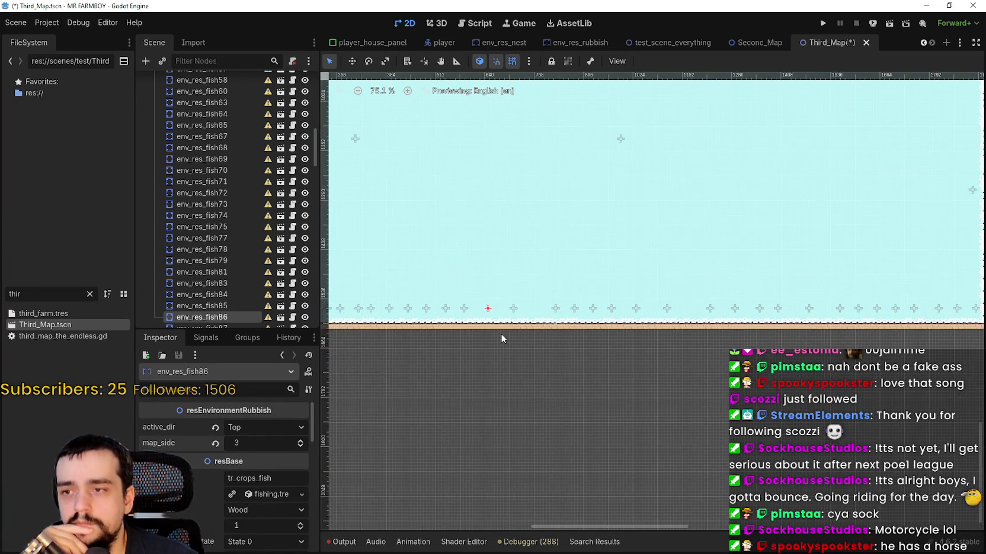
{"action": "scroll", "coordinate": [539, 355], "scroll_direction": "down", "scroll_amount": 1}
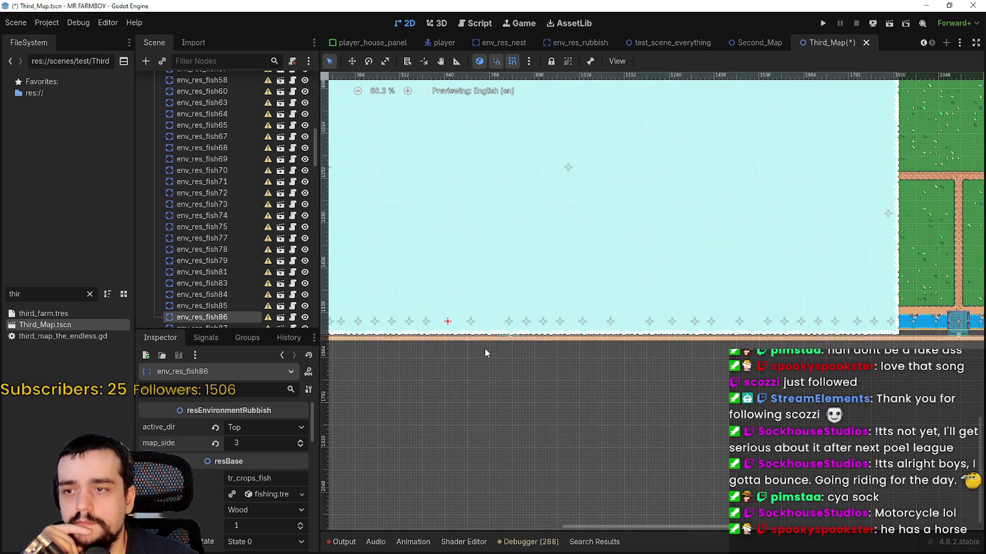
Step: Survey the map's left edge and farm area, then lower env_res_fish86's map_side to 2
{"action": "left_click_drag", "start_coordinate": [493, 354], "coordinate": [562, 359]}
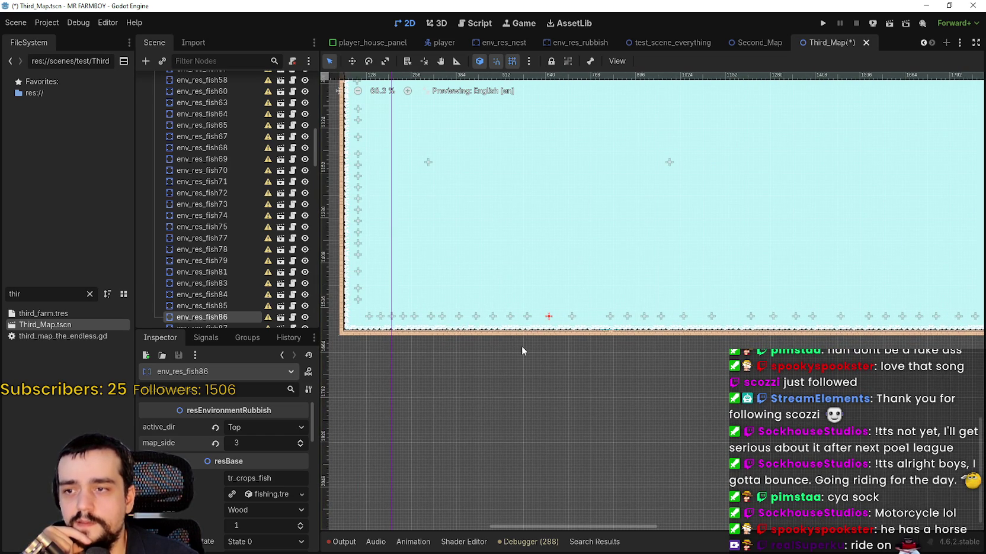
{"action": "scroll", "coordinate": [529, 343], "scroll_direction": "left", "scroll_amount": 2}
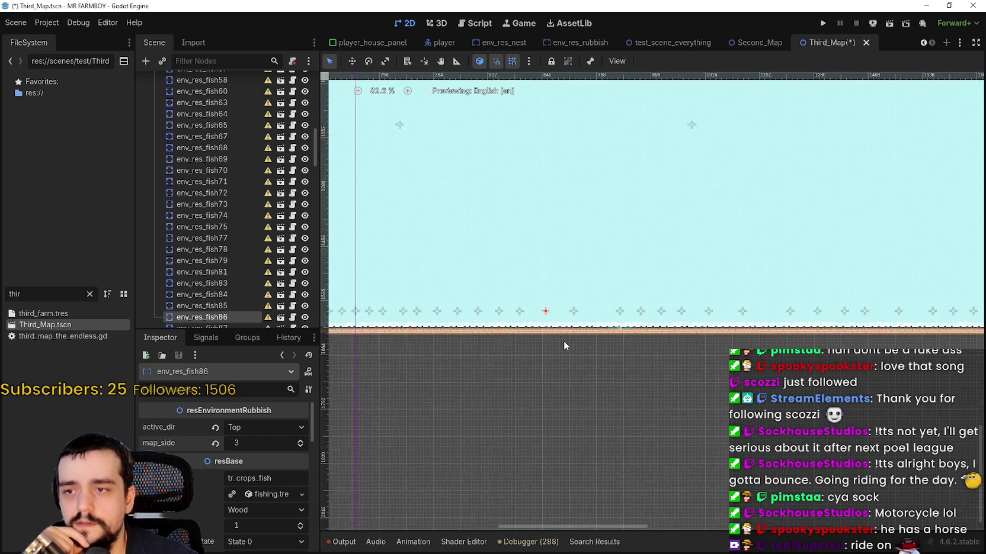
{"action": "scroll", "coordinate": [510, 345], "scroll_direction": "down", "scroll_amount": 1}
{"action": "scroll", "coordinate": [497, 360], "scroll_direction": "right", "scroll_amount": 3}
{"action": "scroll", "coordinate": [499, 359], "scroll_direction": "up", "scroll_amount": 2}
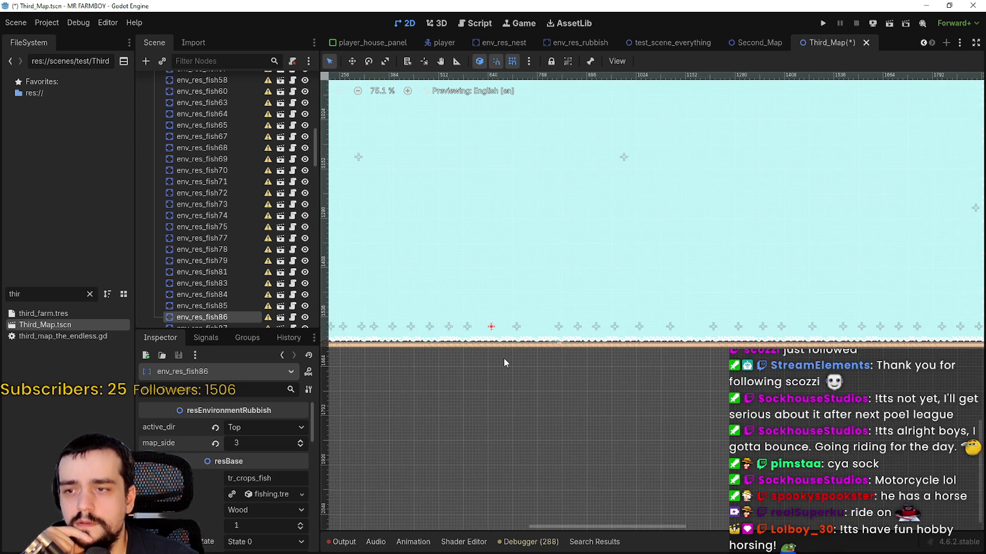
{"action": "scroll", "coordinate": [503, 358], "scroll_direction": "down", "scroll_amount": 2}
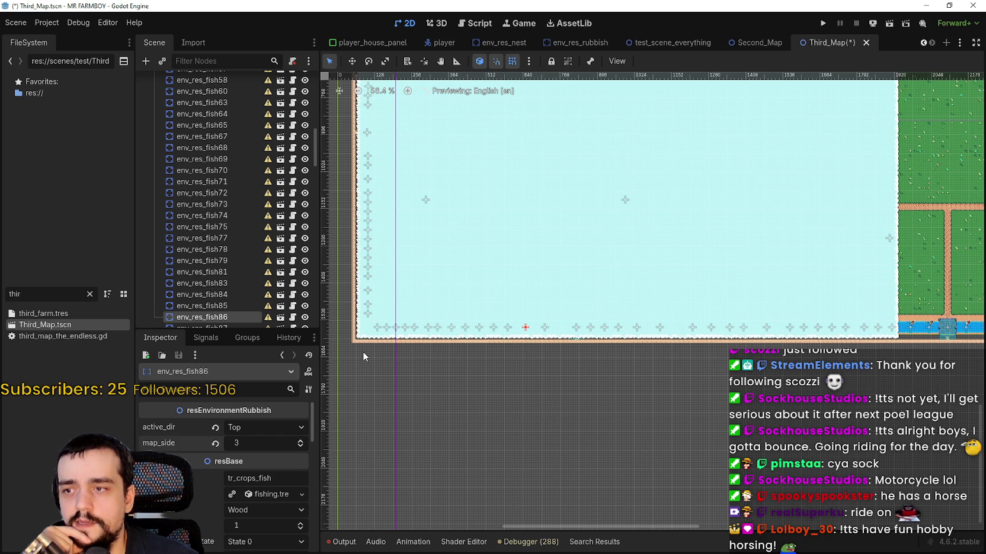
{"action": "scroll", "coordinate": [533, 358], "scroll_direction": "up", "scroll_amount": 2}
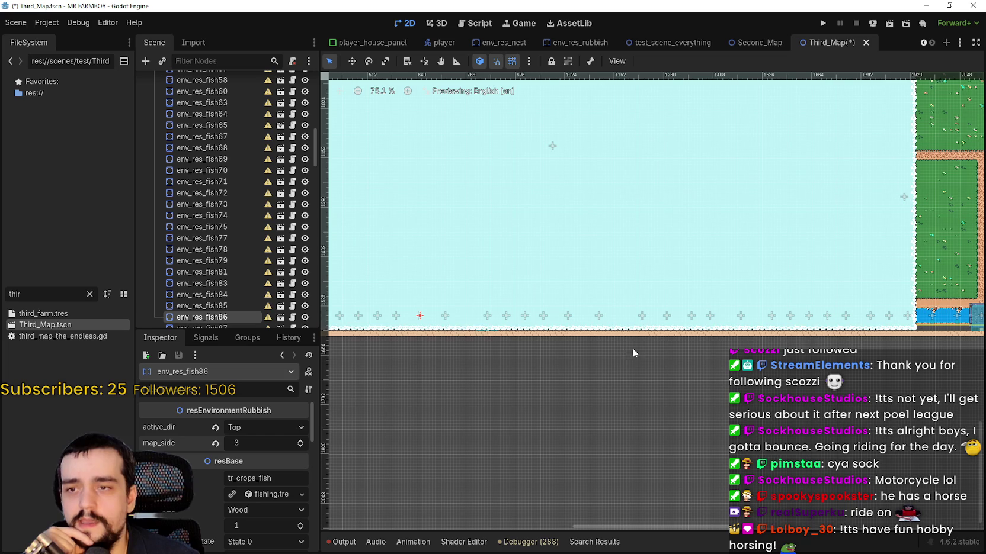
{"action": "left_click_drag", "start_coordinate": [668, 351], "coordinate": [507, 352]}
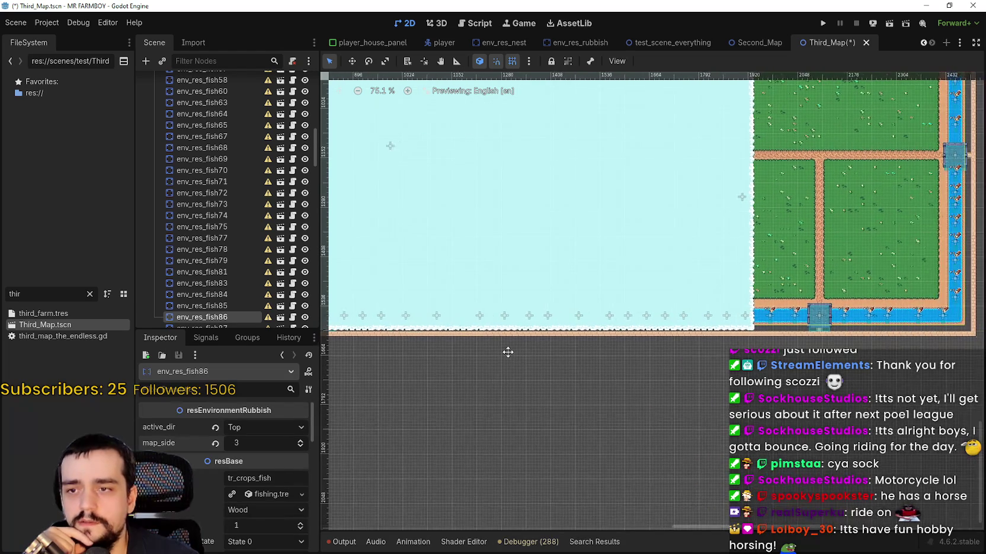
{"action": "scroll", "coordinate": [562, 352], "scroll_direction": "up", "scroll_amount": 1}
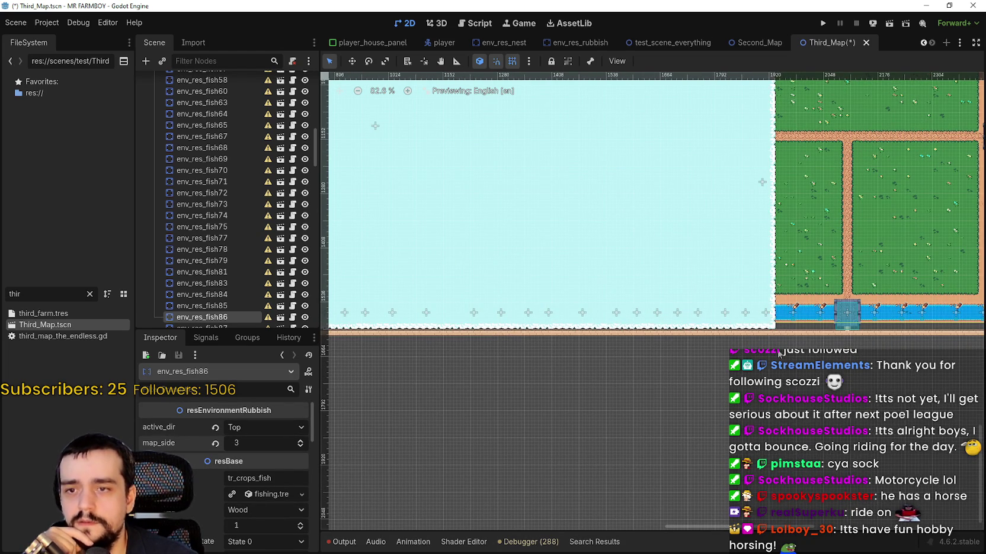
{"action": "scroll", "coordinate": [778, 349], "scroll_direction": "down", "scroll_amount": 10}
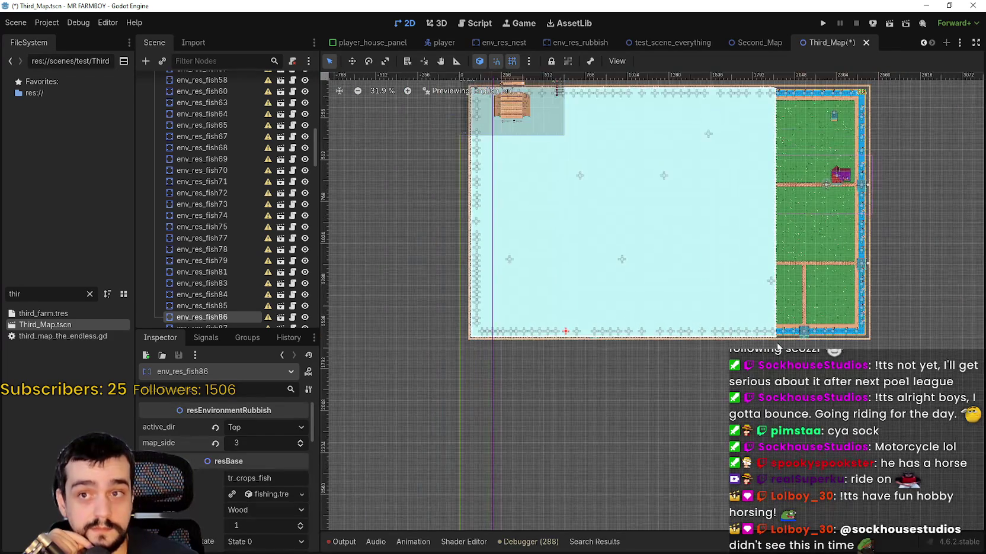
{"action": "scroll", "coordinate": [777, 347], "scroll_direction": "up", "scroll_amount": 5}
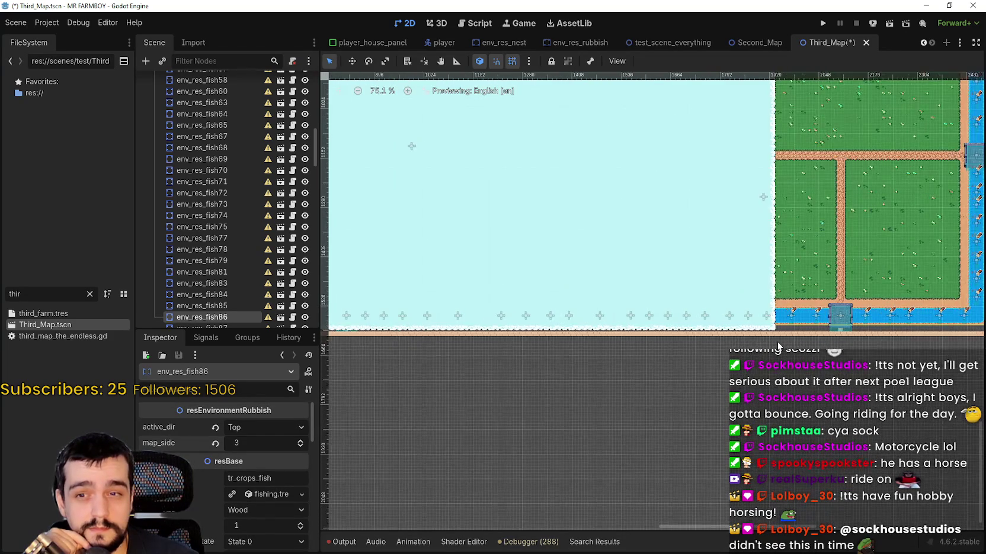
{"action": "scroll", "coordinate": [652, 356], "scroll_direction": "down", "scroll_amount": 2}
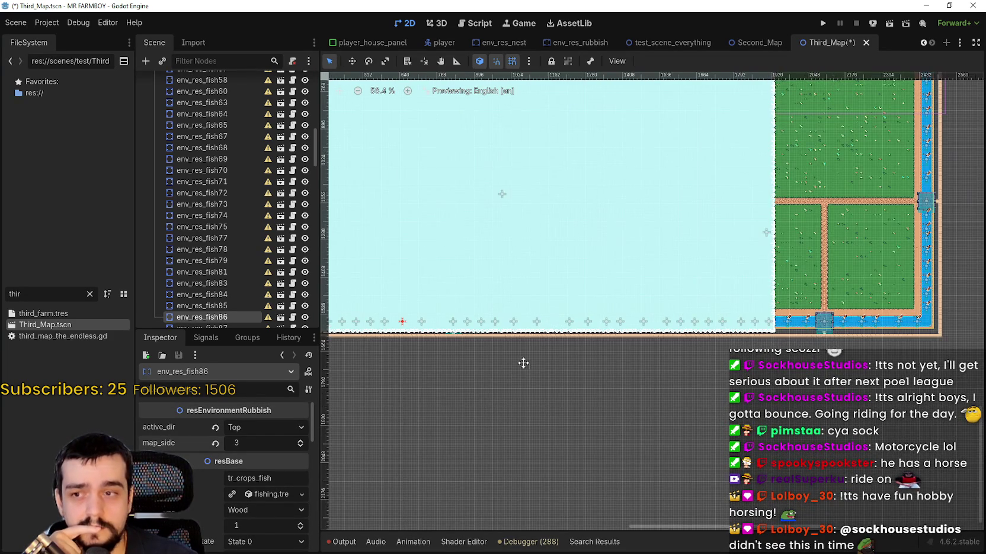
{"action": "left_click_drag", "start_coordinate": [480, 368], "coordinate": [577, 378]}
{"action": "scroll", "coordinate": [532, 342], "scroll_direction": "up", "scroll_amount": 3}
{"action": "scroll", "coordinate": [532, 342], "scroll_direction": "down", "scroll_amount": 1}
{"action": "scroll", "coordinate": [532, 342], "scroll_direction": "up", "scroll_amount": 1}
{"action": "scroll", "coordinate": [533, 337], "scroll_direction": "down", "scroll_amount": 1}
{"action": "scroll", "coordinate": [535, 347], "scroll_direction": "up", "scroll_amount": 1}
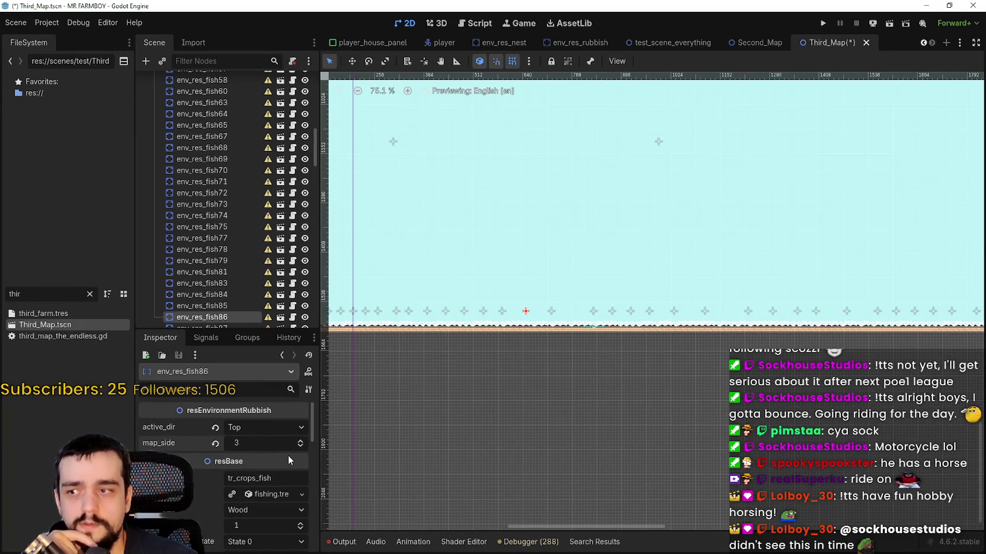
{"action": "left_click", "coordinate": [299, 445]}
Step: Set env_res_fish85's map_side to 2
{"action": "scroll", "coordinate": [523, 341], "scroll_direction": "down", "scroll_amount": 1}
{"action": "scroll", "coordinate": [512, 331], "scroll_direction": "up", "scroll_amount": 1}
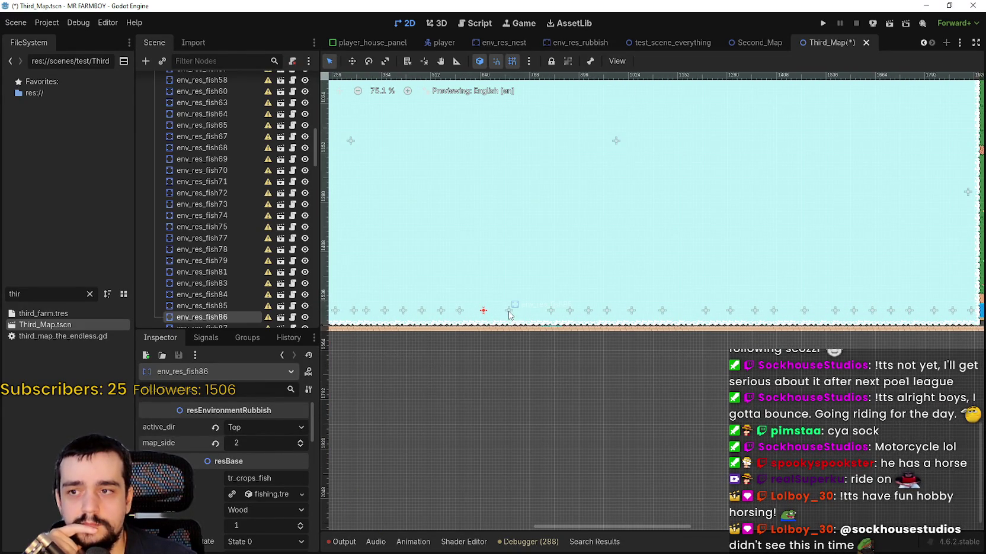
{"action": "left_click", "coordinate": [509, 311]}
{"action": "double_click", "coordinate": [302, 442]}
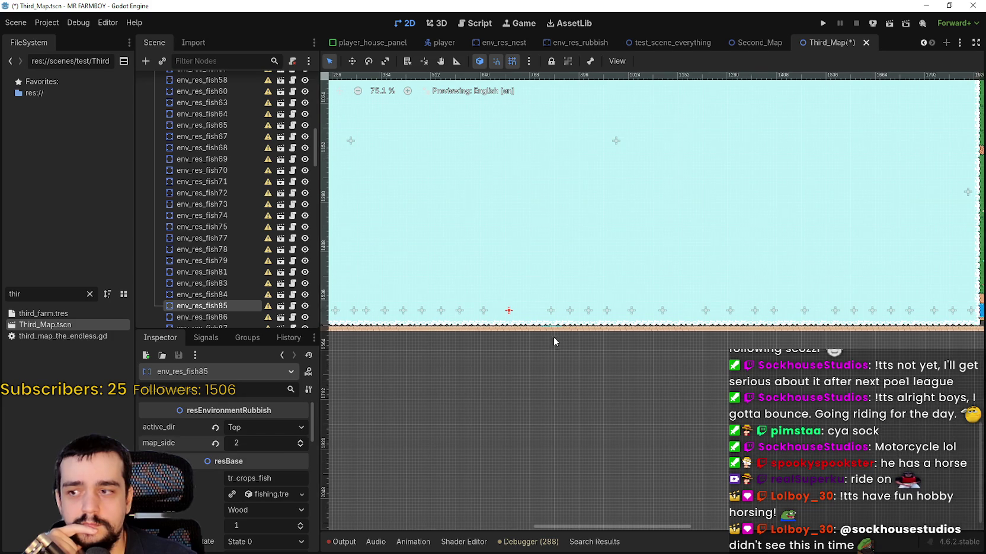
{"action": "scroll", "coordinate": [555, 337], "scroll_direction": "up", "scroll_amount": 1}
{"action": "scroll", "coordinate": [468, 329], "scroll_direction": "down", "scroll_amount": 1}
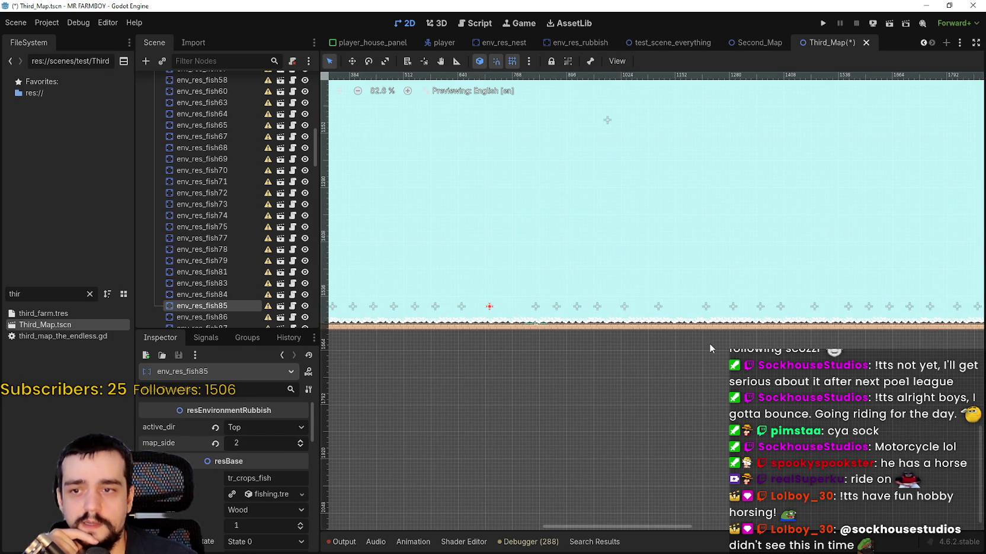
Step: Set map_side to 2 on env_res_fish90, fish29, fish60, fish87 and fish88
{"action": "left_click", "coordinate": [704, 306]}
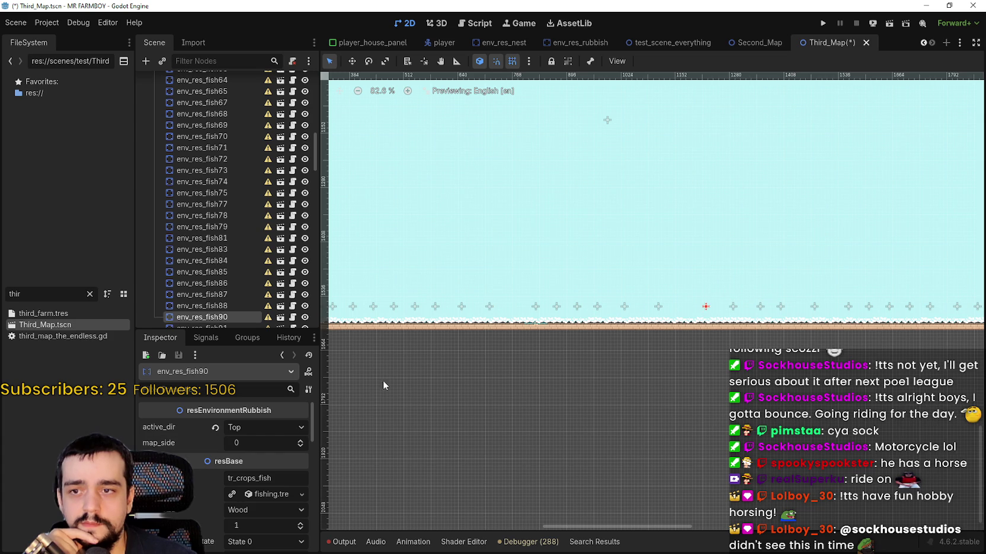
{"action": "left_click", "coordinate": [300, 440]}
{"action": "left_click", "coordinate": [300, 441]}
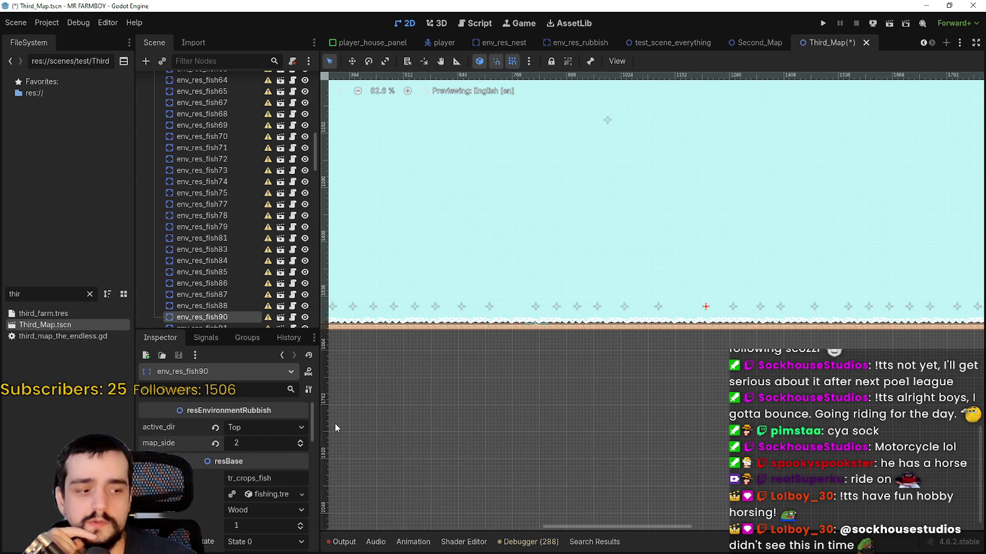
{"action": "scroll", "coordinate": [629, 356], "scroll_direction": "up", "scroll_amount": 1}
{"action": "left_click", "coordinate": [664, 303]}
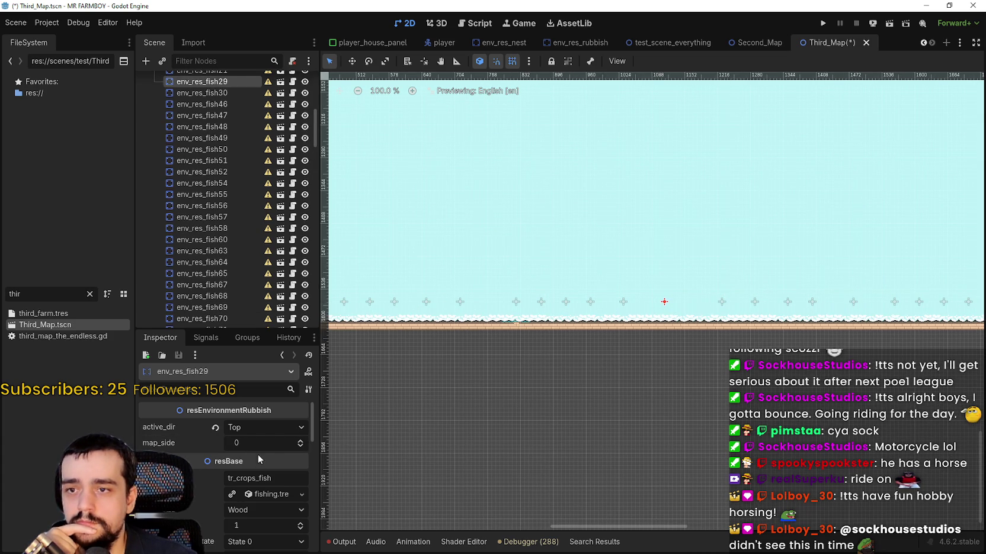
{"action": "left_click", "coordinate": [300, 440]}
{"action": "left_click", "coordinate": [301, 440]}
{"action": "left_click", "coordinate": [624, 303]}
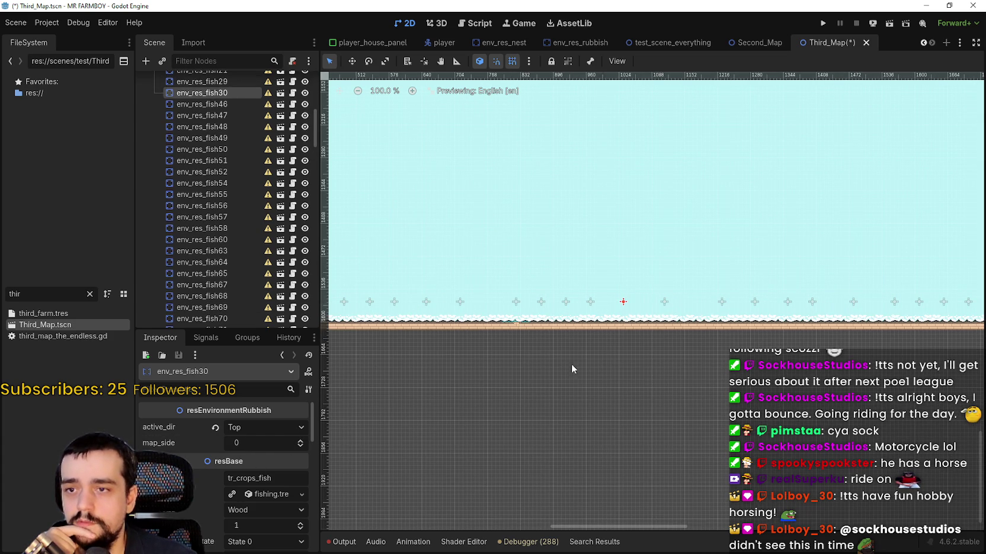
{"action": "left_click", "coordinate": [590, 304]}
{"action": "left_click", "coordinate": [300, 440]}
{"action": "left_click", "coordinate": [300, 440]}
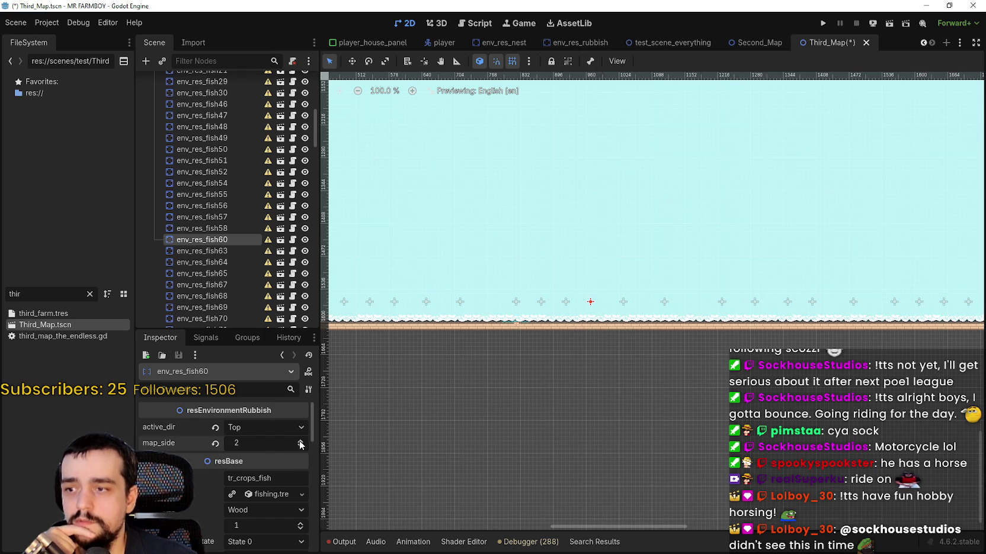
{"action": "left_click", "coordinate": [566, 302]}
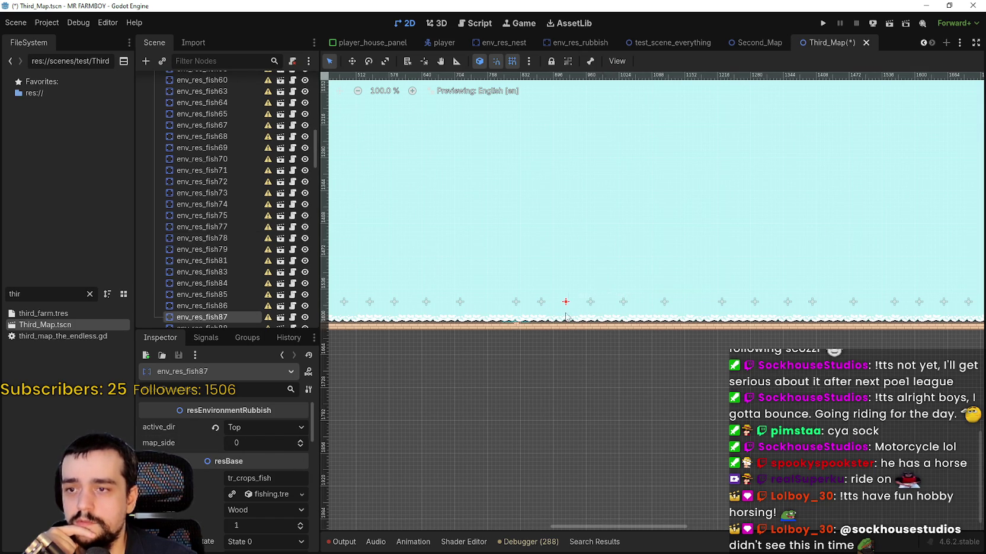
{"action": "left_click", "coordinate": [300, 441]}
{"action": "left_click", "coordinate": [301, 440]}
{"action": "left_click", "coordinate": [541, 303]}
{"action": "left_click", "coordinate": [297, 441]}
{"action": "left_click", "coordinate": [298, 441]}
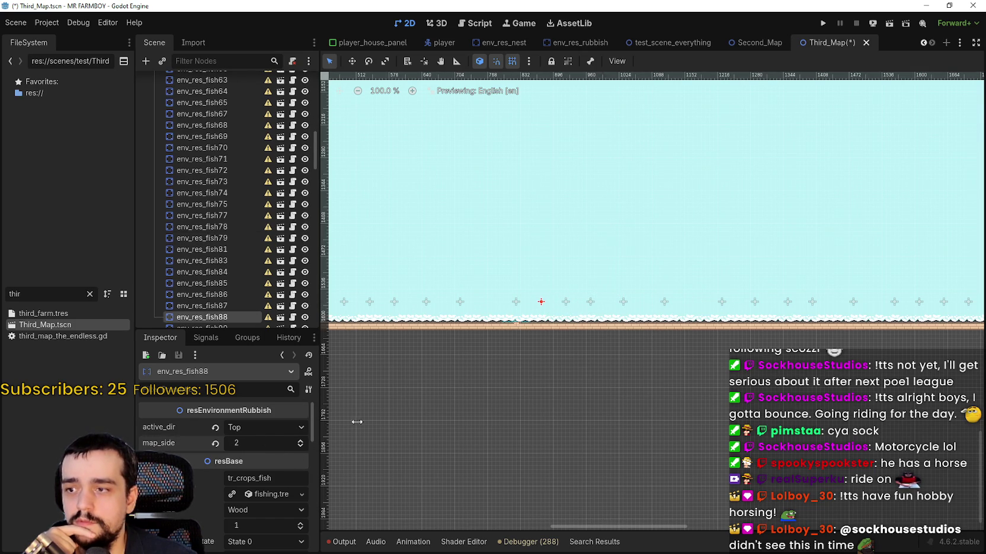
Step: Reselect env_res_fish85 to check its properties and save the Third_Map scene
{"action": "left_click", "coordinate": [515, 303]}
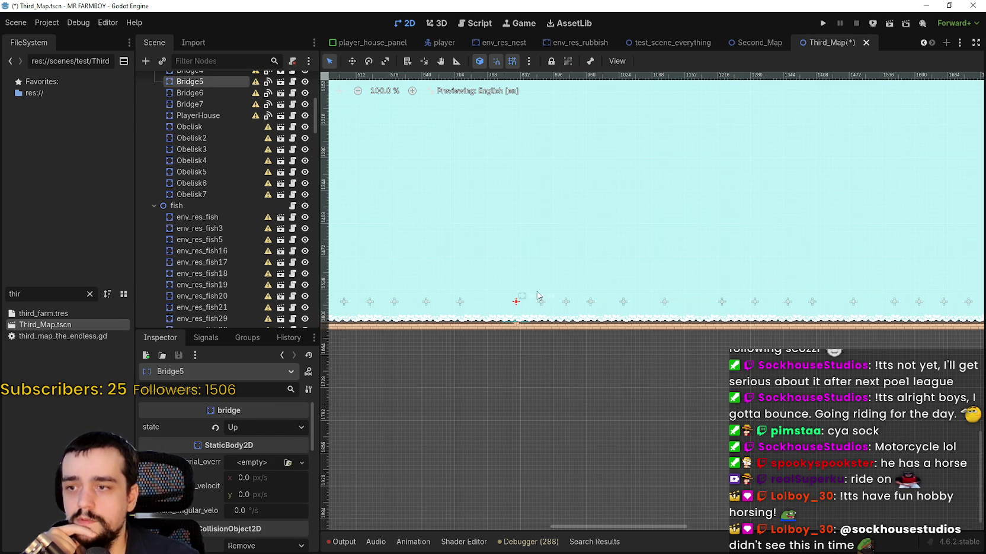
{"action": "left_click", "coordinate": [461, 304]}
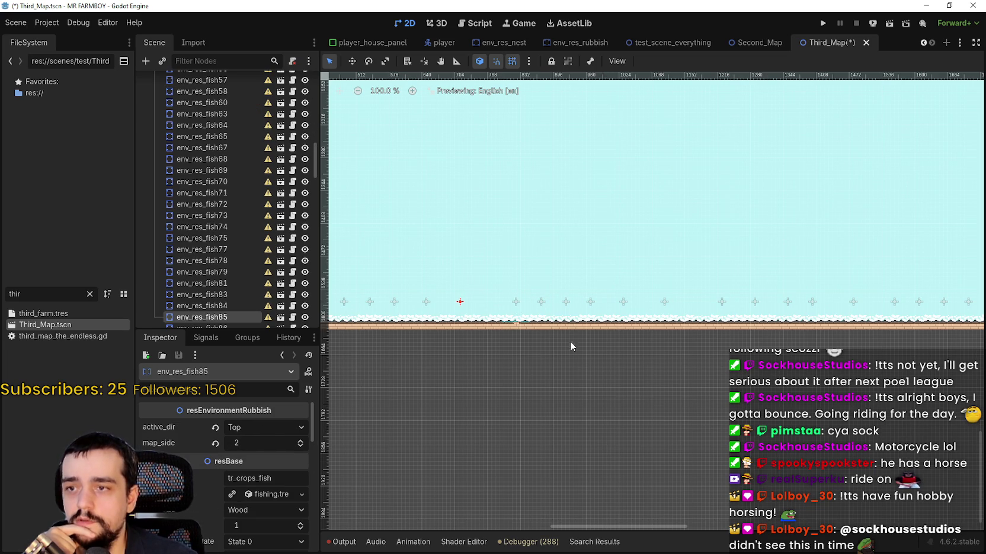
{"action": "scroll", "coordinate": [566, 331], "scroll_direction": "down", "scroll_amount": 2}
{"action": "scroll", "coordinate": [568, 351], "scroll_direction": "down", "scroll_amount": 1}
{"action": "key", "text": "ctrl+s"}
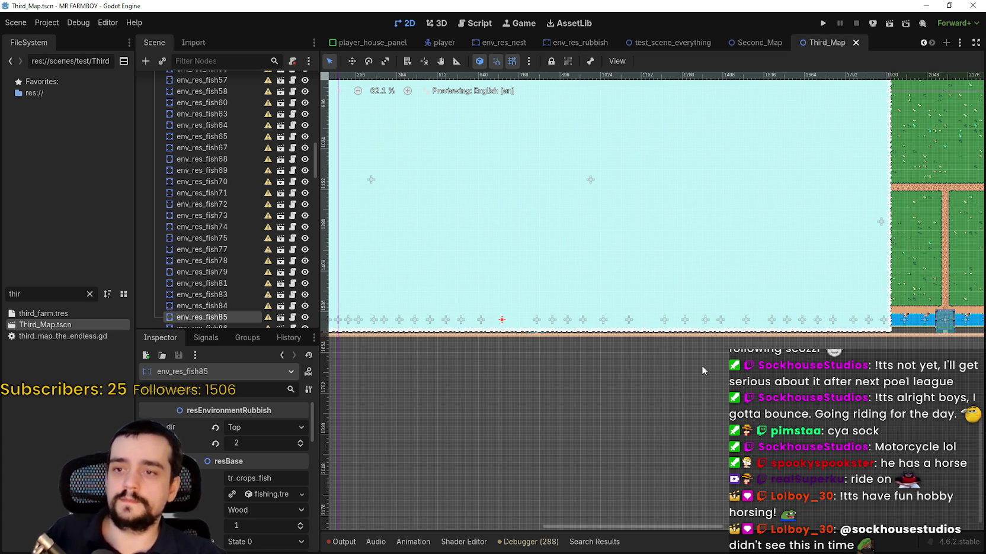
Step: Zoom the Third_Map canvas to view the saved shoreline markers
{"action": "scroll", "coordinate": [673, 371], "scroll_direction": "up", "scroll_amount": 2}
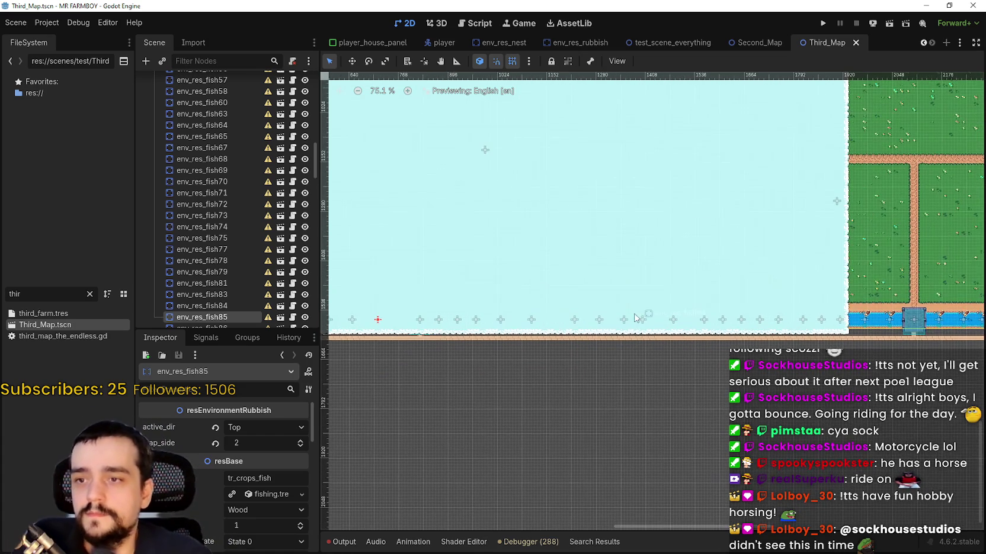
Step: Set map_side to 1 on env_res_fish91, fish94 and fish95
{"action": "left_click", "coordinate": [624, 320]}
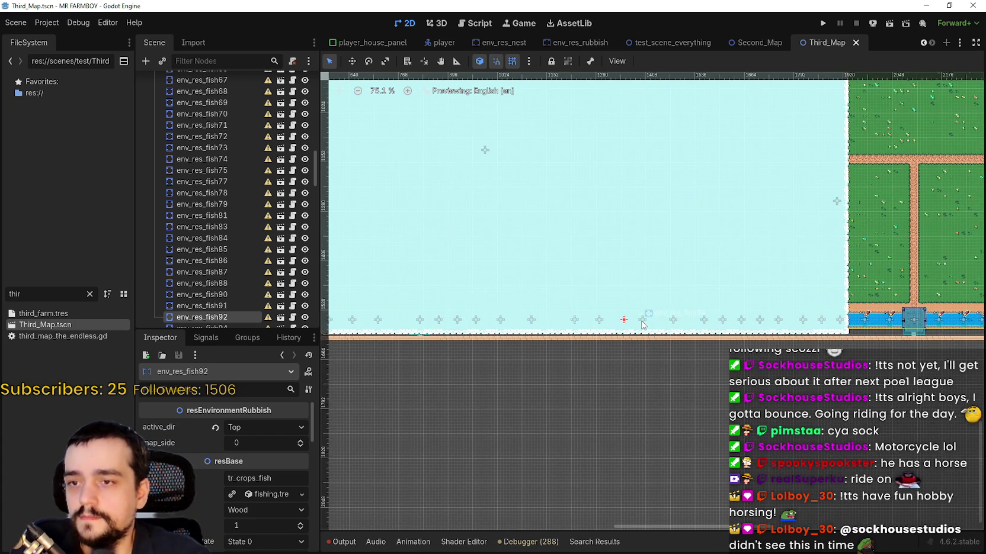
{"action": "left_click", "coordinate": [600, 320]}
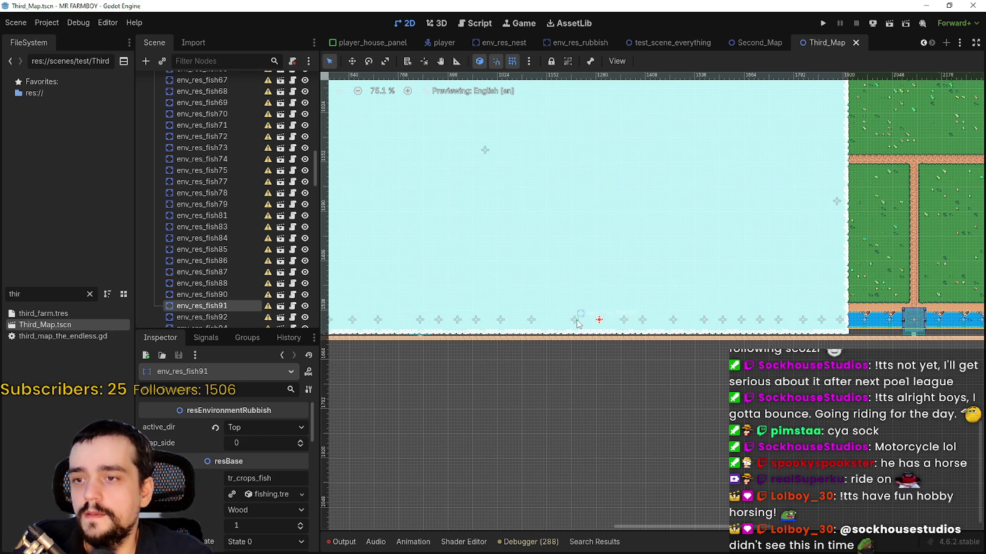
{"action": "left_click", "coordinate": [579, 322]}
{"action": "scroll", "coordinate": [599, 320], "scroll_direction": "up", "scroll_amount": 2}
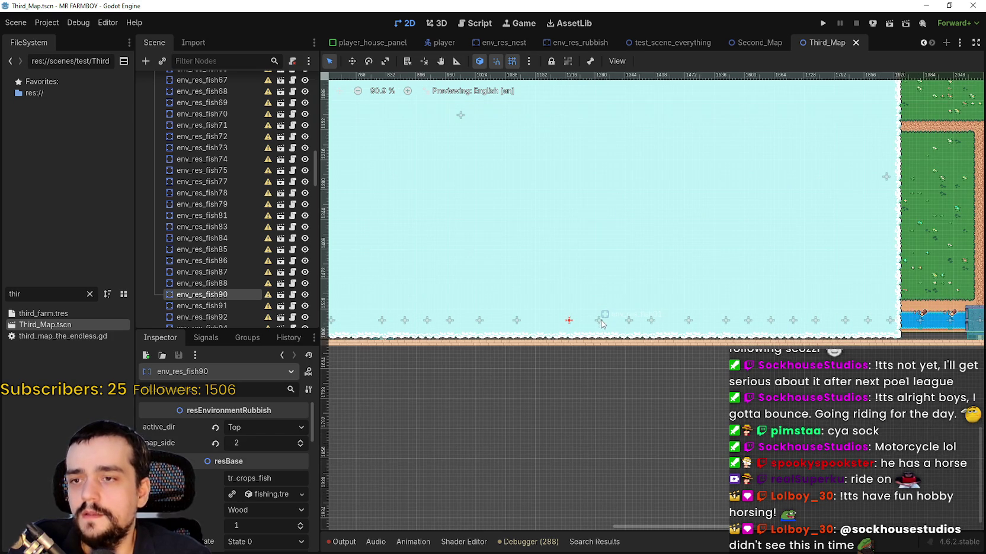
{"action": "left_click", "coordinate": [599, 321]}
{"action": "left_click", "coordinate": [300, 440]}
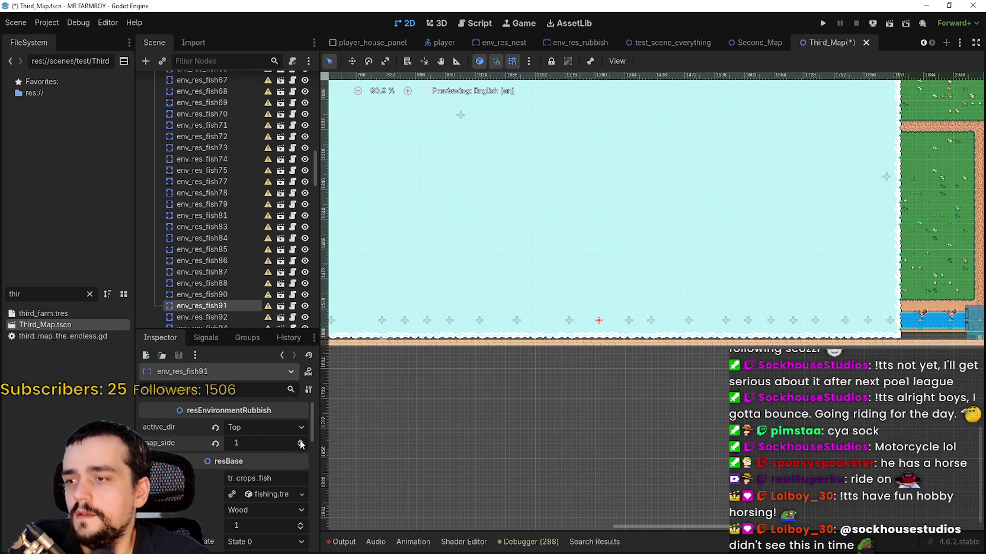
{"action": "left_click", "coordinate": [630, 321]}
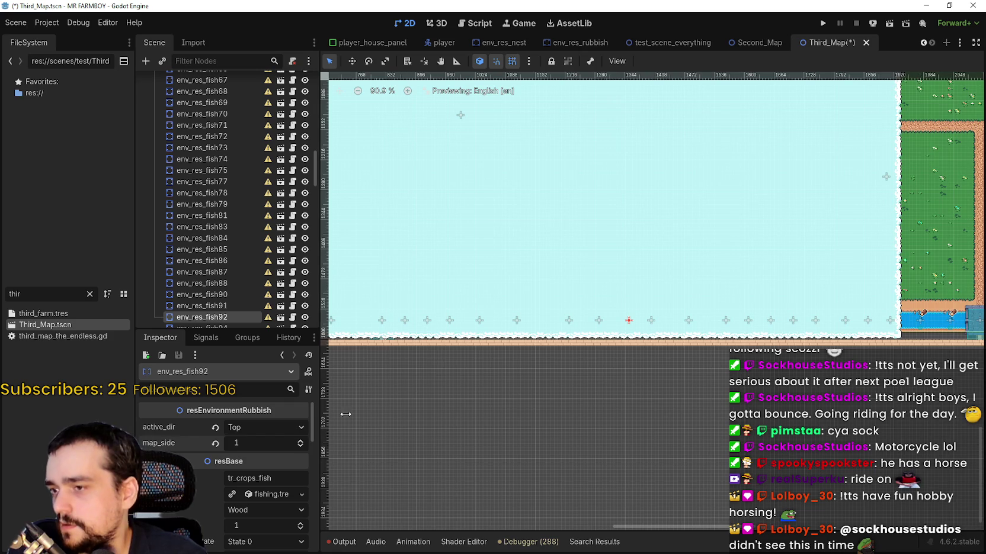
{"action": "left_click", "coordinate": [651, 321]}
{"action": "left_click", "coordinate": [300, 440]}
{"action": "scroll", "coordinate": [647, 332], "scroll_direction": "down", "scroll_amount": 2}
{"action": "left_click", "coordinate": [655, 328]}
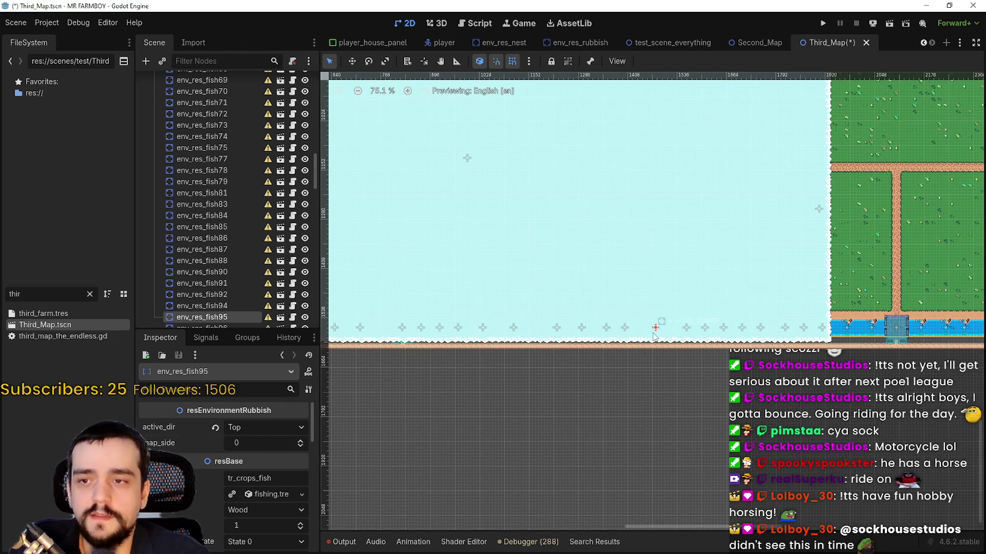
{"action": "left_click", "coordinate": [300, 440]}
Step: Set map_side to 1 on env_res_fish97, fish99 and fish101
{"action": "scroll", "coordinate": [773, 398], "scroll_direction": "up", "scroll_amount": 1}
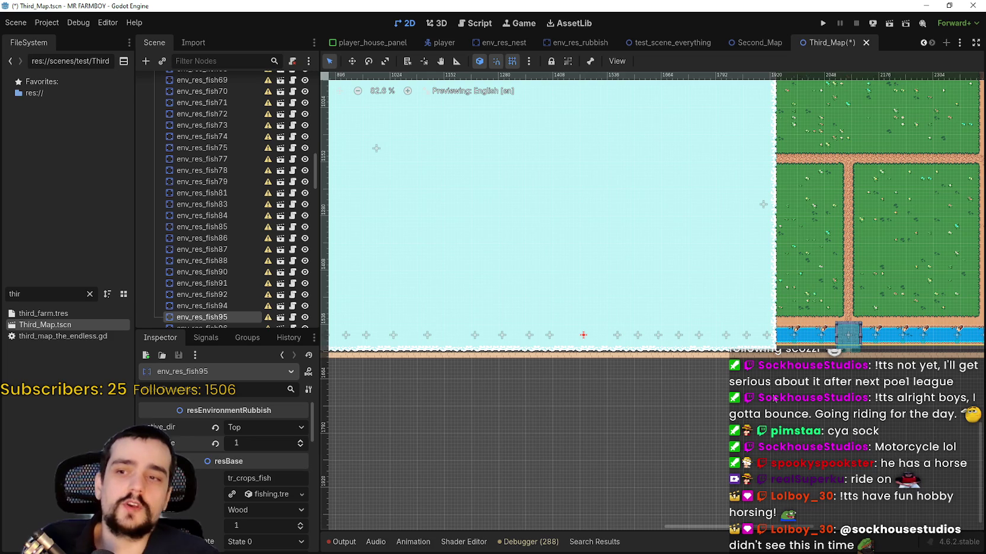
{"action": "scroll", "coordinate": [620, 338], "scroll_direction": "up", "scroll_amount": 3}
{"action": "left_click", "coordinate": [614, 334]}
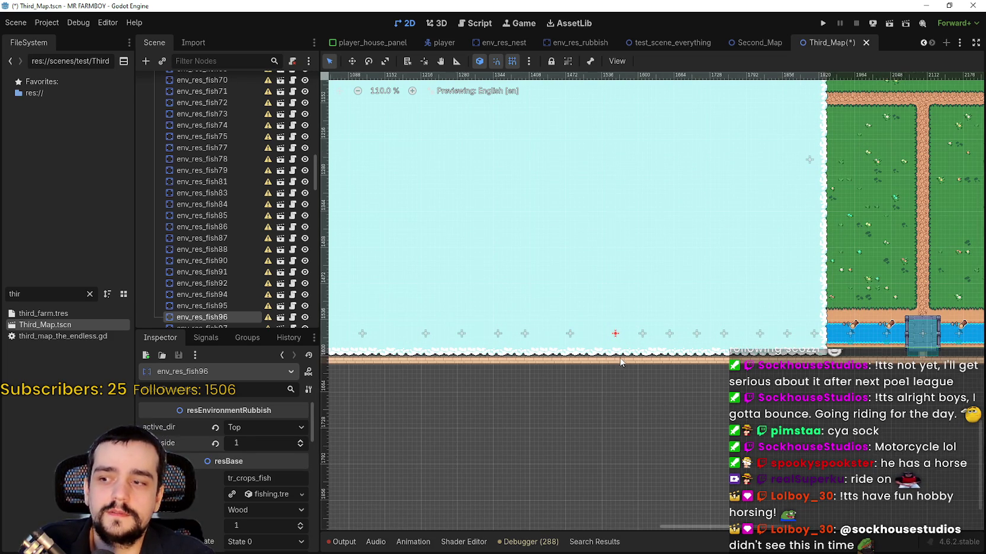
{"action": "scroll", "coordinate": [562, 369], "scroll_direction": "right", "scroll_amount": 1}
{"action": "left_click", "coordinate": [613, 336]}
{"action": "left_click", "coordinate": [298, 440]}
{"action": "scroll", "coordinate": [658, 359], "scroll_direction": "up", "scroll_amount": 2}
{"action": "left_click", "coordinate": [638, 333]}
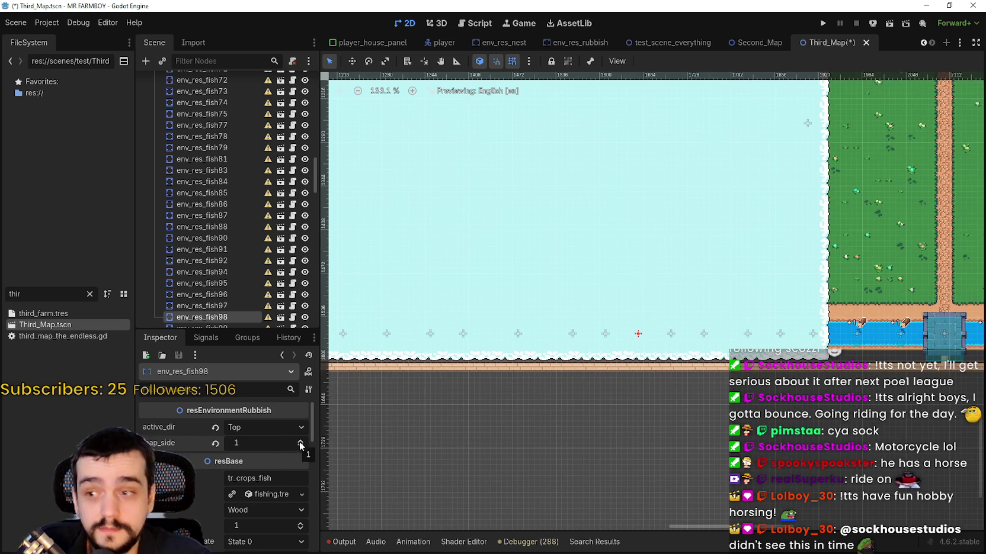
{"action": "left_click", "coordinate": [671, 334]}
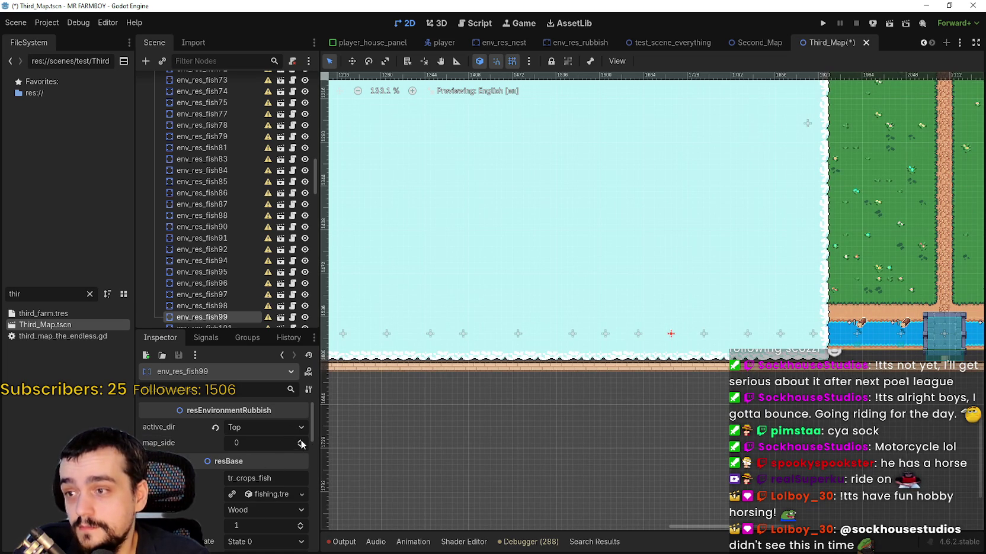
{"action": "left_click", "coordinate": [300, 440]}
{"action": "left_click", "coordinate": [704, 334]}
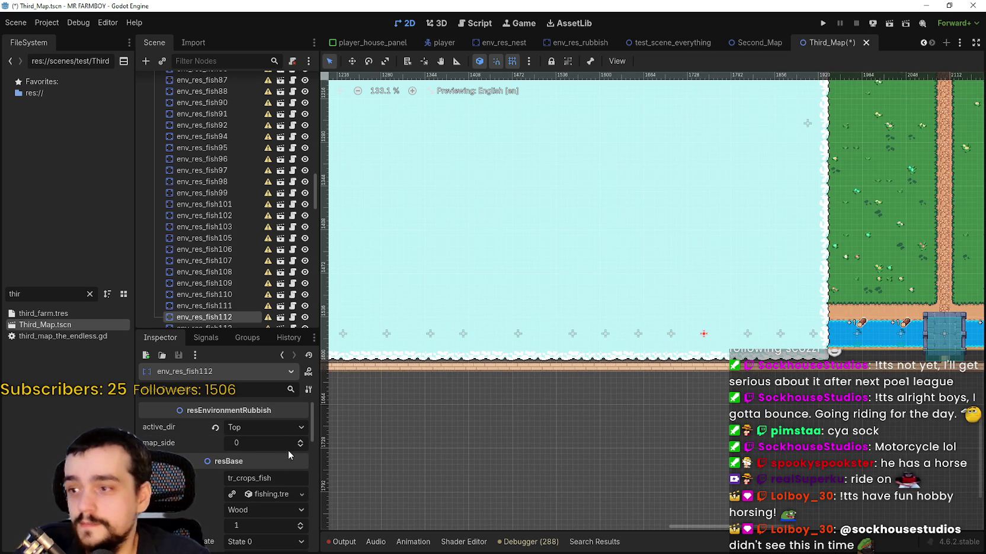
{"action": "left_click", "coordinate": [747, 334]}
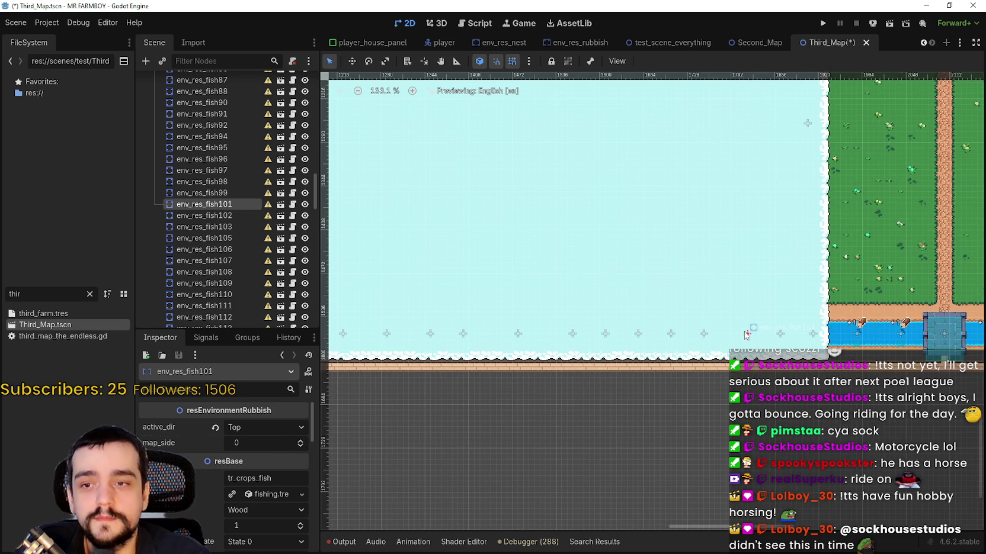
{"action": "left_click", "coordinate": [300, 441]}
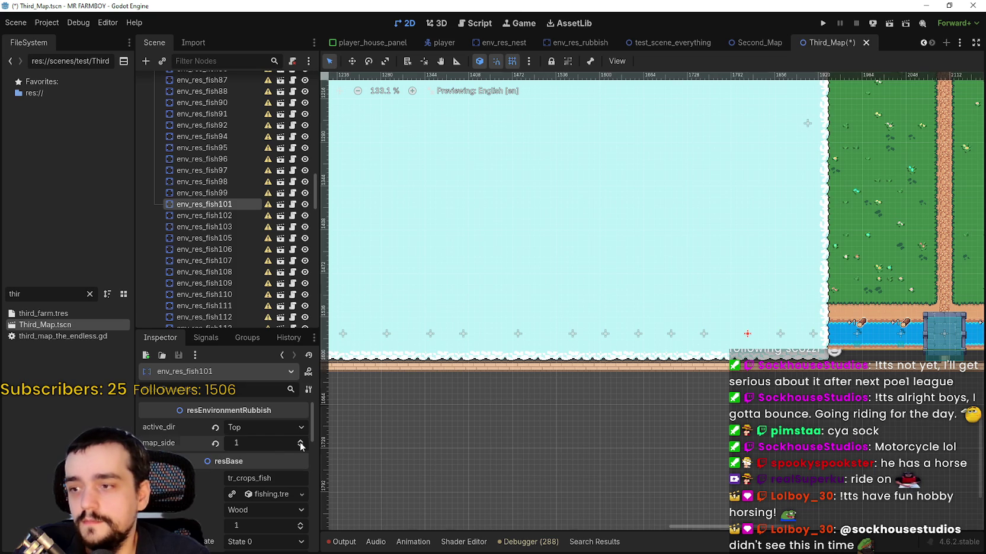
Step: Set env_res_fish103's map_side to 1 and save the Third_Map scene
{"action": "left_click", "coordinate": [781, 334]}
{"action": "scroll", "coordinate": [598, 402], "scroll_direction": "down", "scroll_amount": 2}
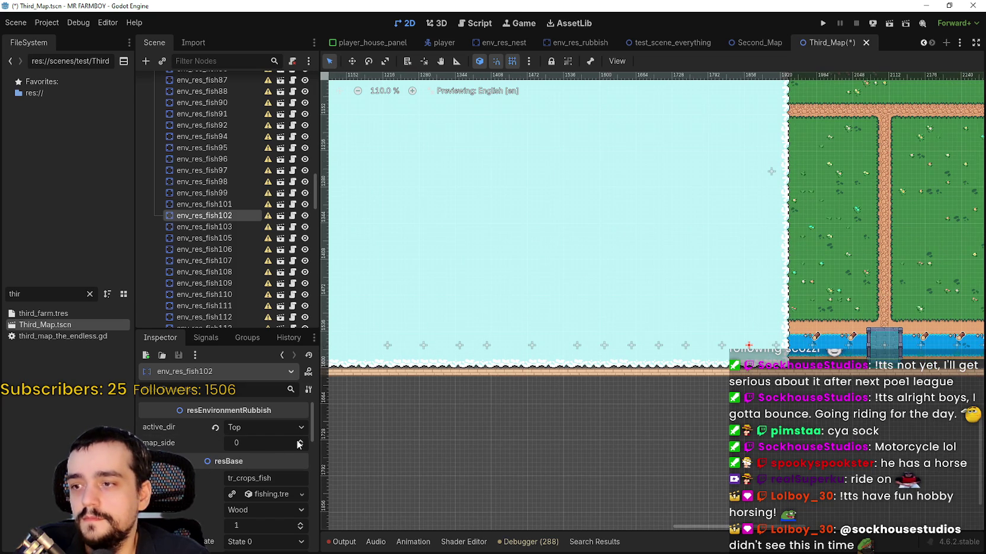
{"action": "left_click", "coordinate": [777, 346]}
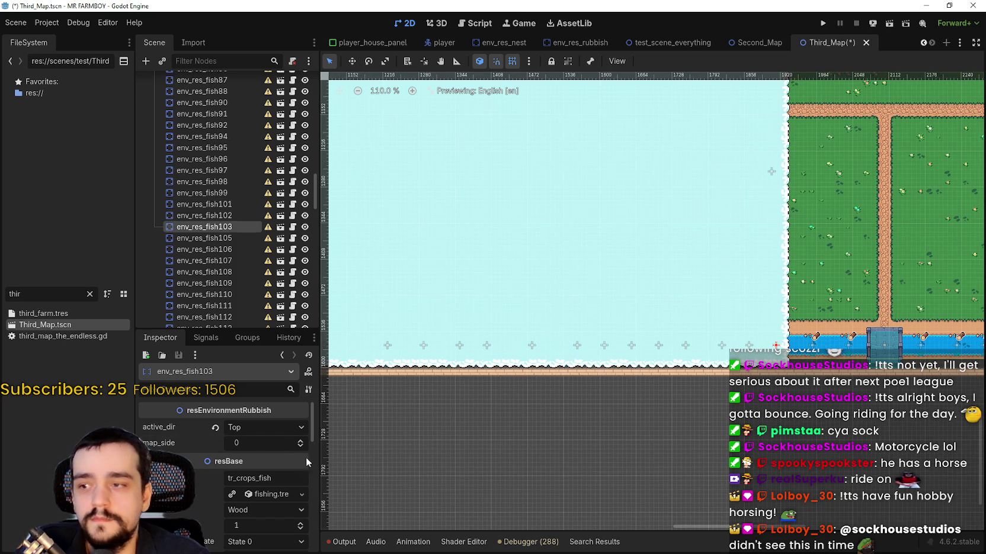
{"action": "left_click", "coordinate": [301, 441]}
{"action": "scroll", "coordinate": [535, 444], "scroll_direction": "down", "scroll_amount": 2}
{"action": "key", "text": "ctrl+s"}
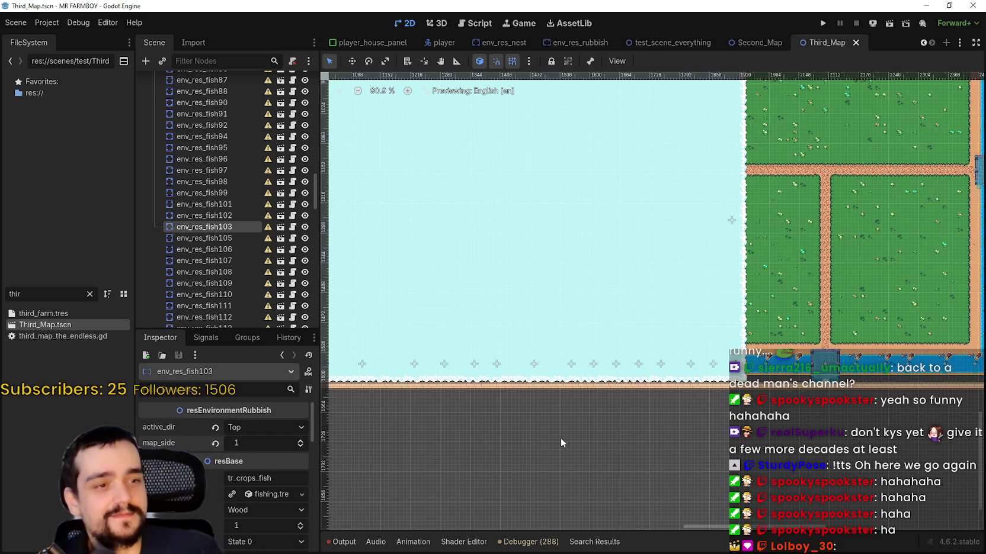
{"action": "scroll", "coordinate": [730, 183], "scroll_direction": "down", "scroll_amount": 4}
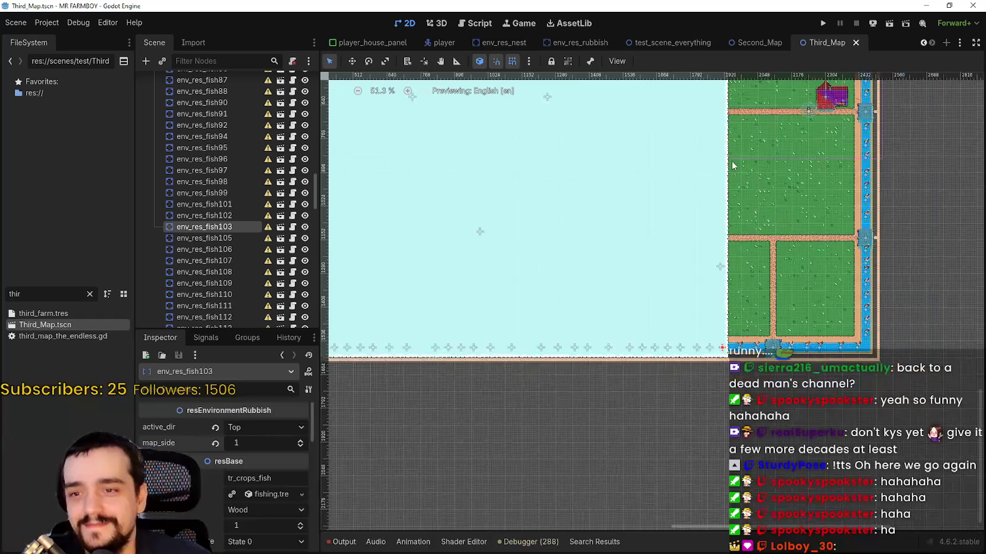
{"action": "scroll", "coordinate": [732, 155], "scroll_direction": "down", "scroll_amount": 1}
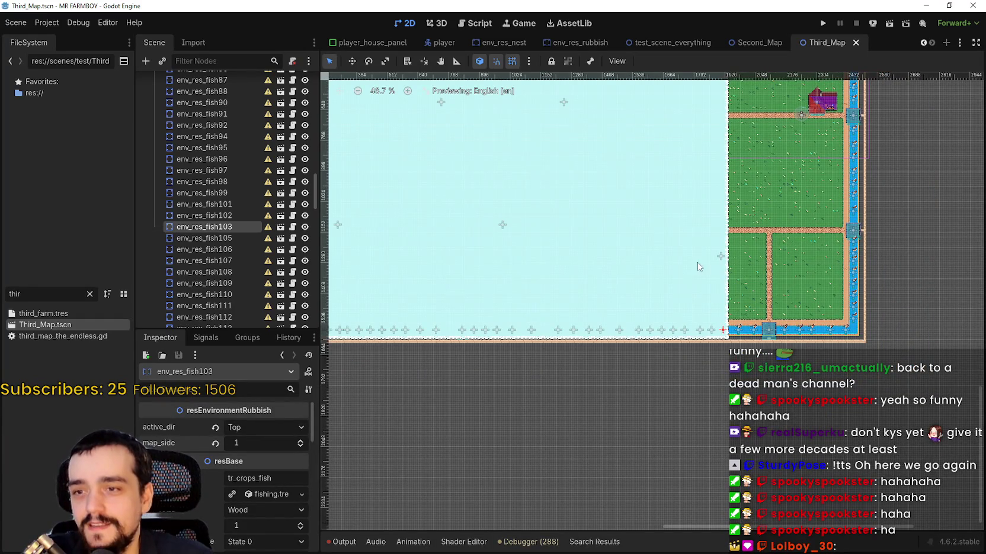
{"action": "scroll", "coordinate": [681, 356], "scroll_direction": "up", "scroll_amount": 3}
{"action": "scroll", "coordinate": [651, 438], "scroll_direction": "down", "scroll_amount": 1}
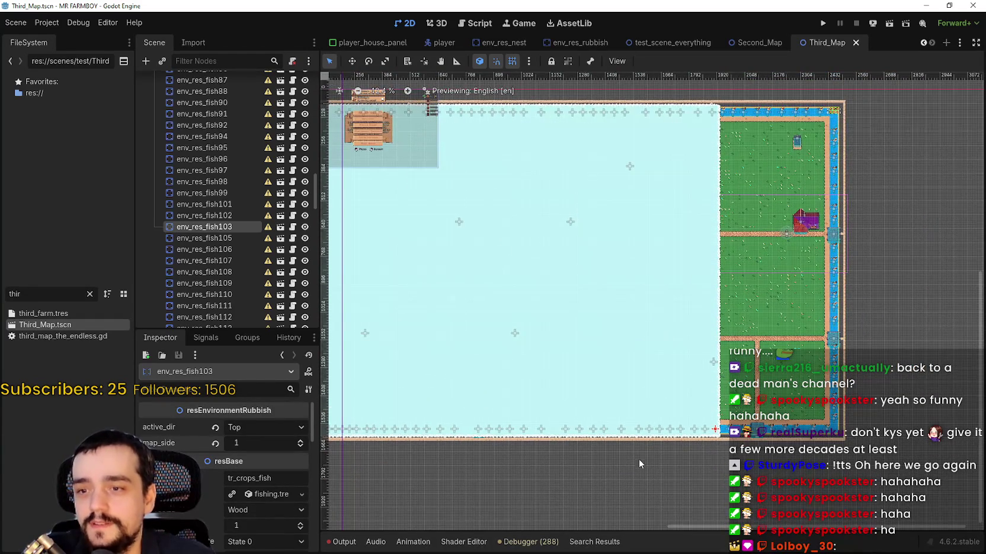
{"action": "scroll", "coordinate": [655, 381], "scroll_direction": "up", "scroll_amount": 2}
{"action": "scroll", "coordinate": [652, 391], "scroll_direction": "down", "scroll_amount": 4}
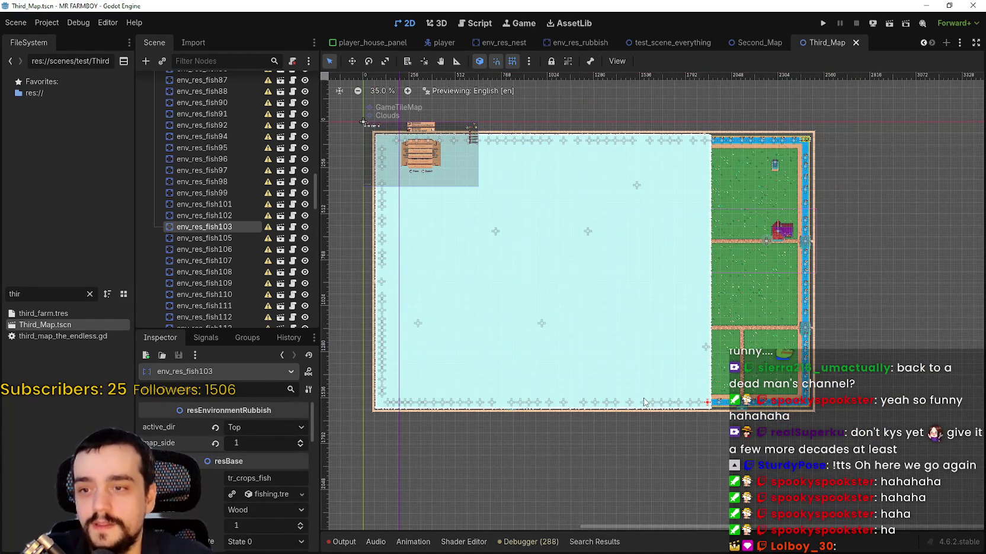
{"action": "scroll", "coordinate": [644, 396], "scroll_direction": "up", "scroll_amount": 3}
{"action": "left_click", "coordinate": [627, 409]}
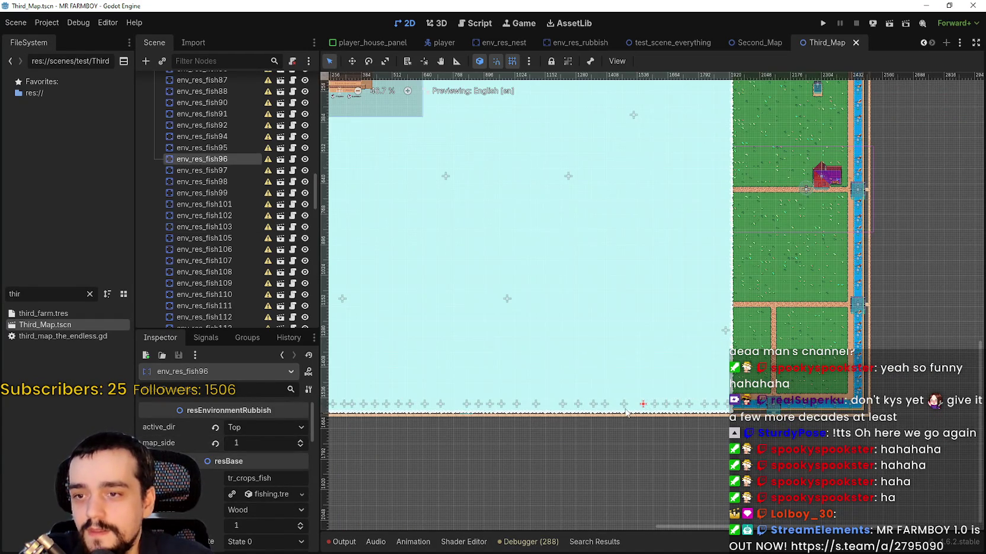
{"action": "left_click", "coordinate": [623, 413]}
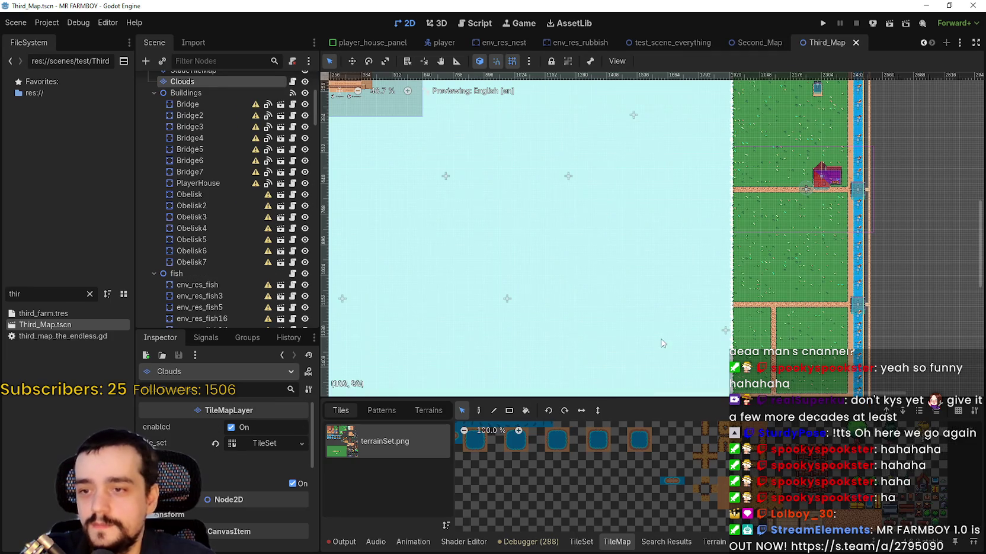
{"action": "scroll", "coordinate": [658, 344], "scroll_direction": "down", "scroll_amount": 3}
{"action": "left_click", "coordinate": [224, 302]}
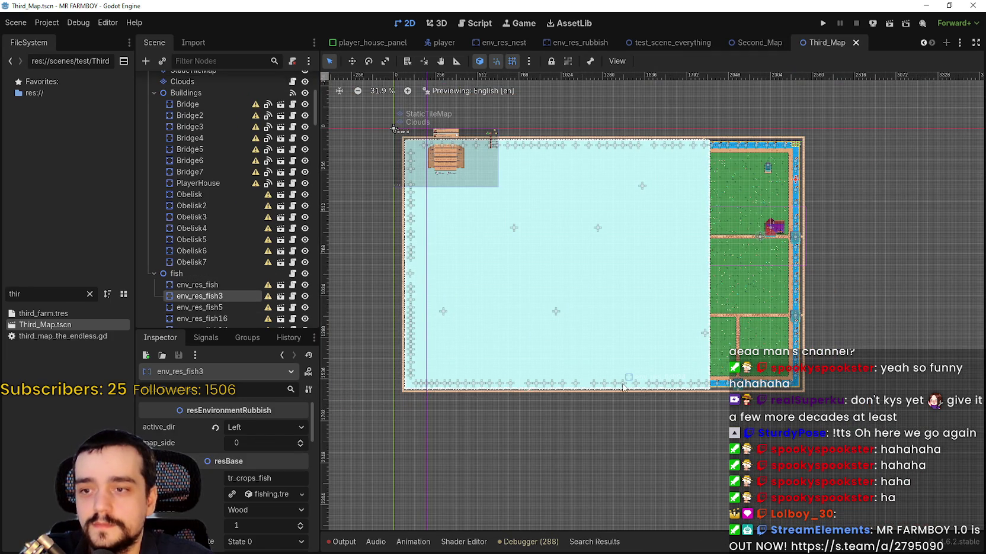
{"action": "left_click", "coordinate": [622, 385]}
{"action": "scroll", "coordinate": [595, 392], "scroll_direction": "up", "scroll_amount": 3}
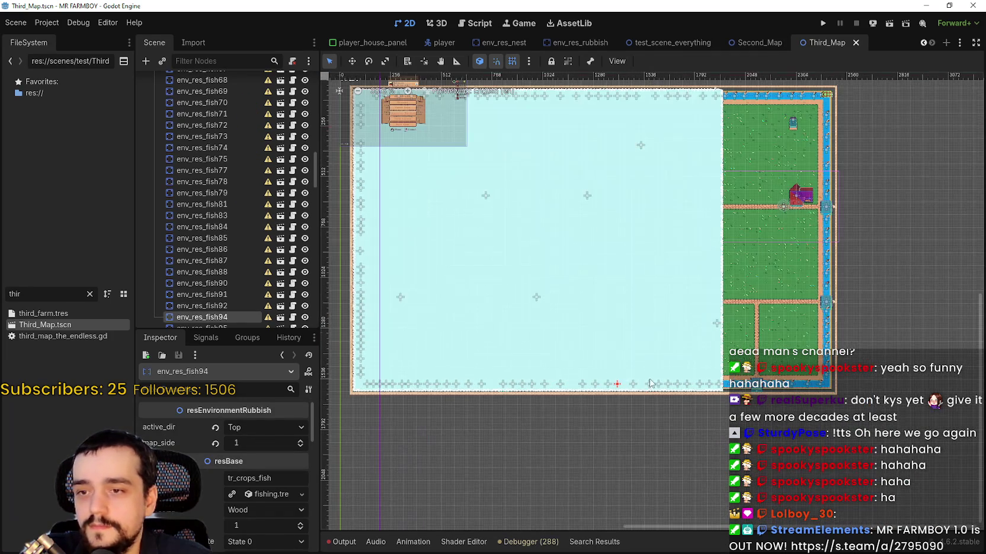
{"action": "left_click", "coordinate": [595, 386]}
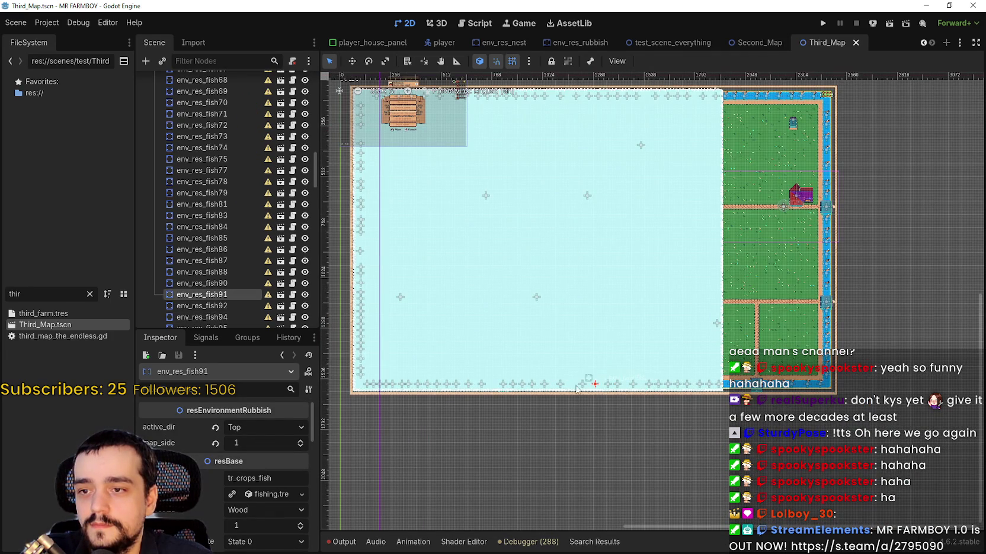
{"action": "left_click", "coordinate": [583, 385]}
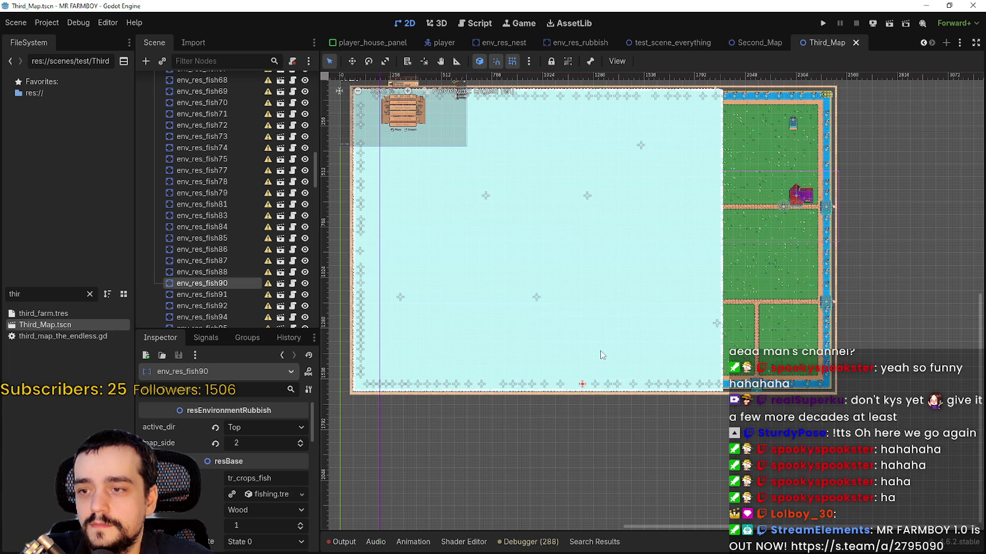
{"action": "scroll", "coordinate": [628, 249], "scroll_direction": "up", "scroll_amount": 2}
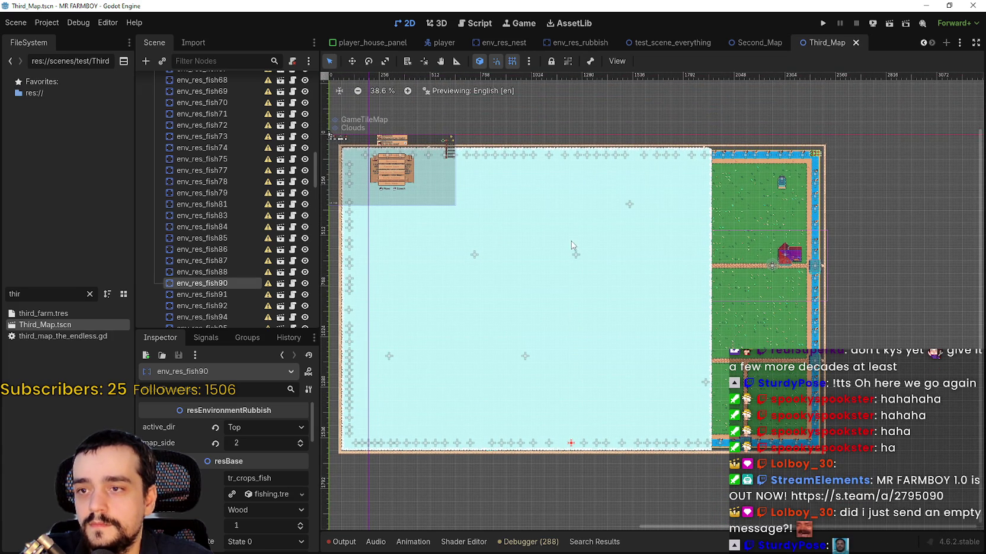
{"action": "left_click", "coordinate": [578, 156]}
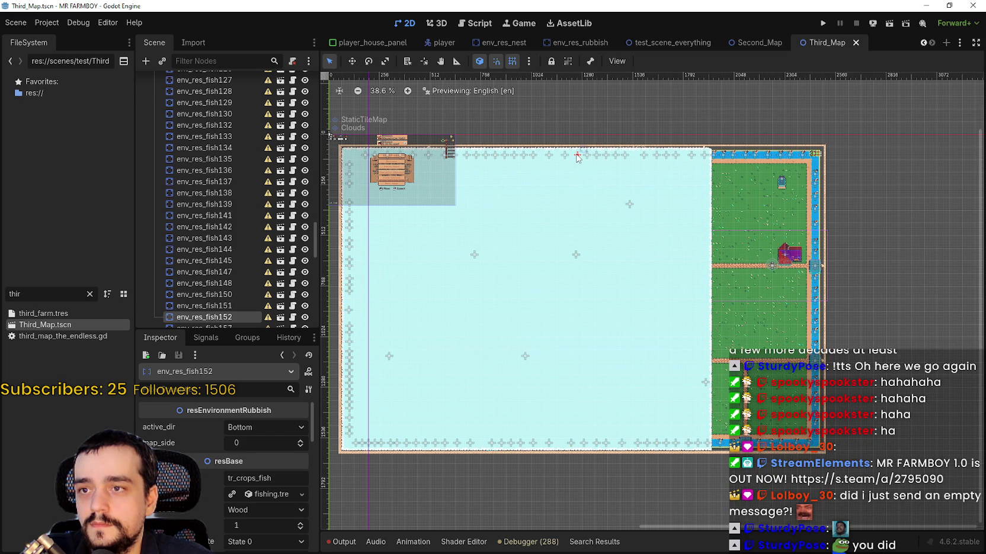
Step: Set env_res_fish152's map_side to 2 and env_res_fish151's to 1
{"action": "left_click", "coordinate": [300, 441]}
{"action": "left_click", "coordinate": [301, 440]}
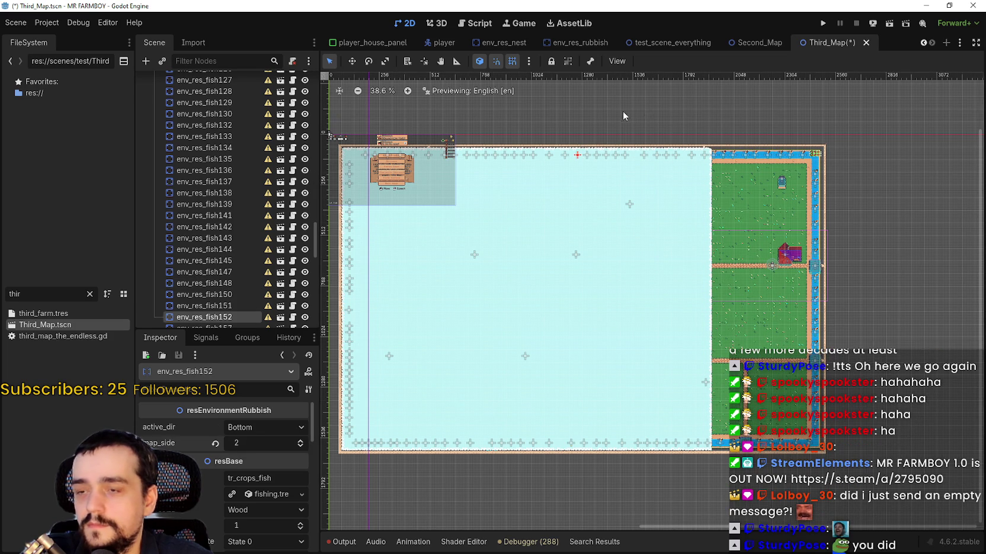
{"action": "scroll", "coordinate": [625, 113], "scroll_direction": "up", "scroll_amount": 4}
{"action": "scroll", "coordinate": [599, 155], "scroll_direction": "up", "scroll_amount": 3}
{"action": "left_click", "coordinate": [566, 173]}
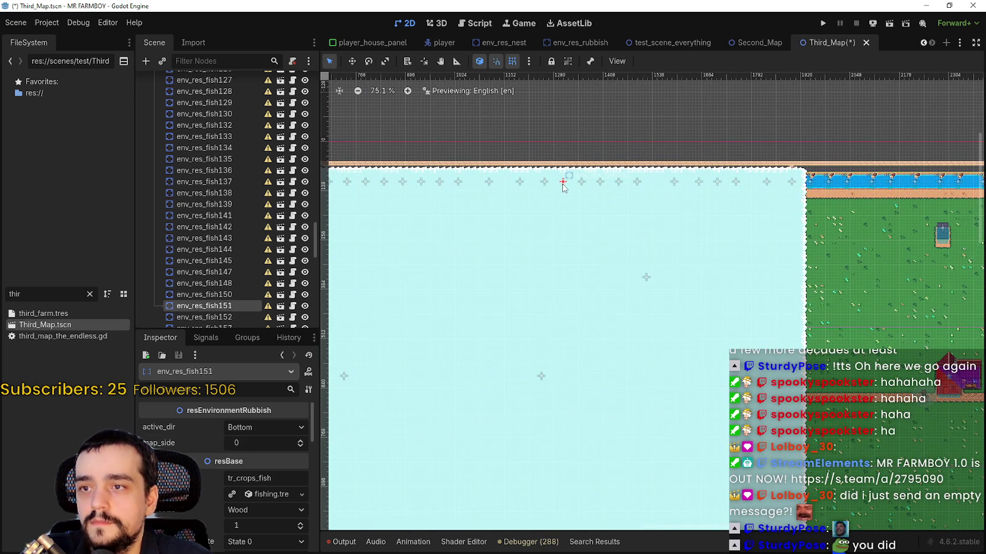
{"action": "left_click", "coordinate": [300, 441]}
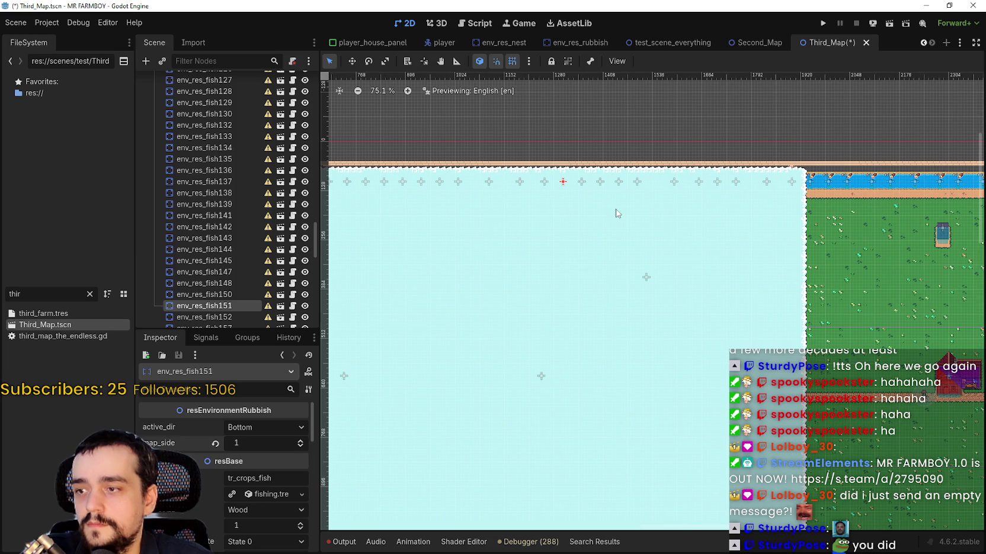
Step: Set map_side to 1 on env_res_fish148, fish147 and fish145
{"action": "left_click", "coordinate": [583, 183]}
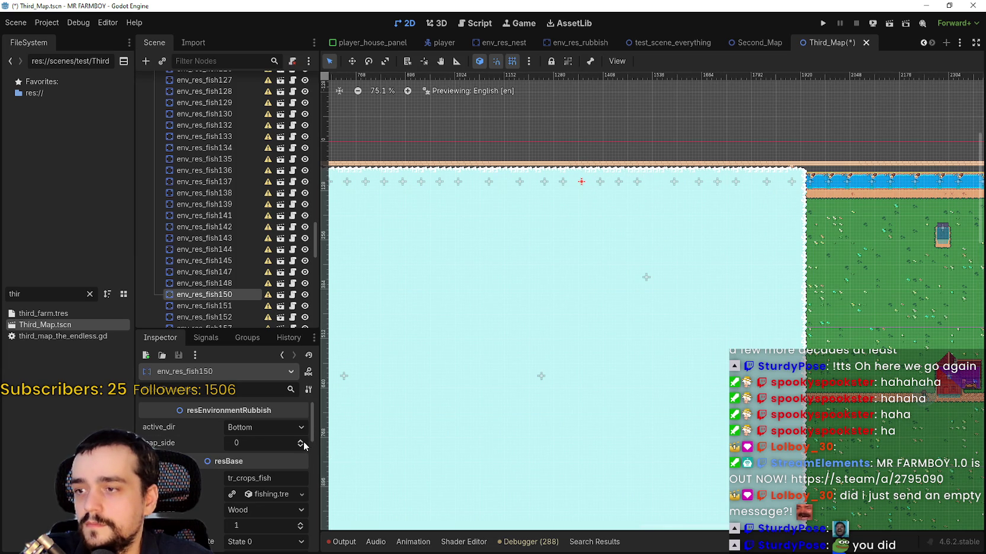
{"action": "left_click", "coordinate": [603, 176]}
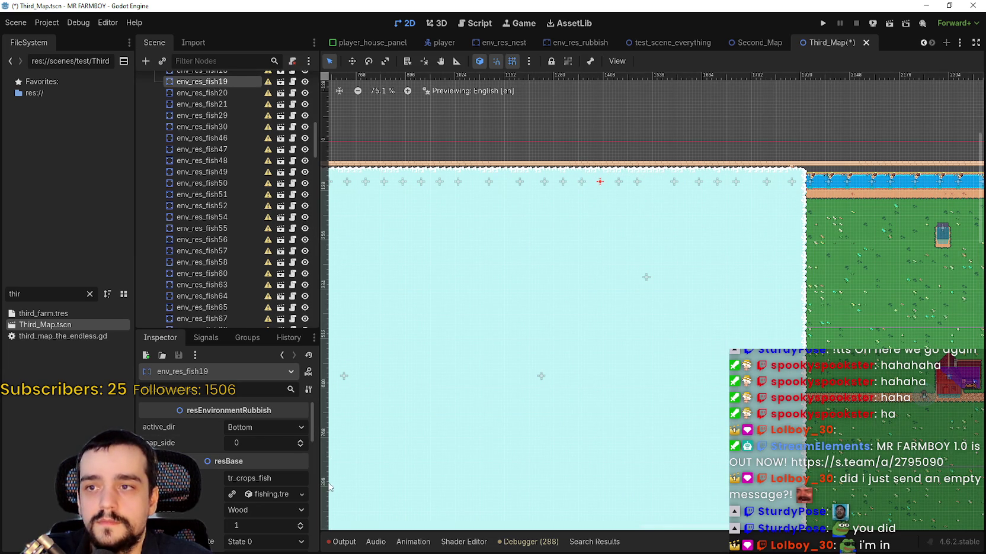
{"action": "left_click", "coordinate": [620, 182]}
{"action": "left_click", "coordinate": [300, 441]}
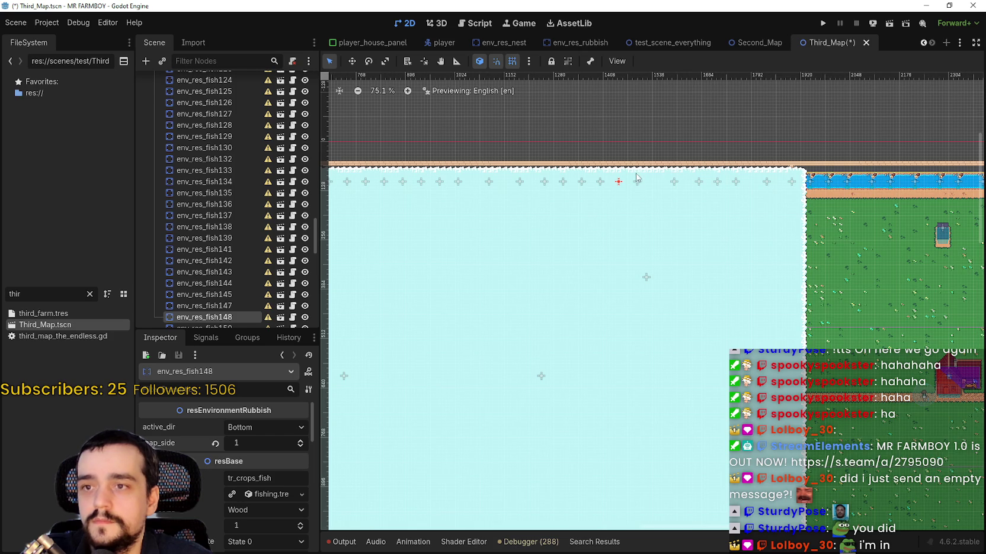
{"action": "left_click", "coordinate": [635, 185]}
{"action": "left_click", "coordinate": [301, 441]}
{"action": "left_click", "coordinate": [674, 183]}
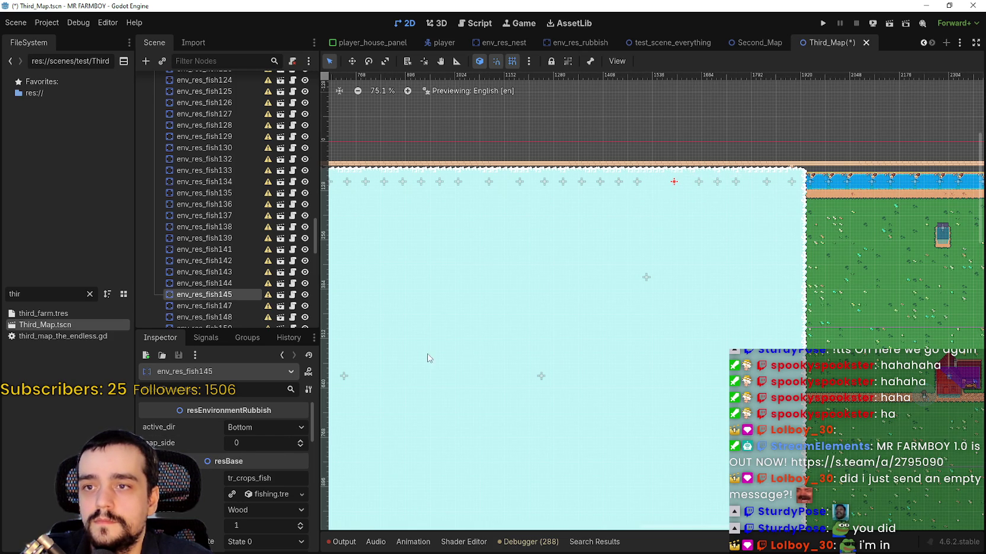
{"action": "left_click", "coordinate": [299, 441]}
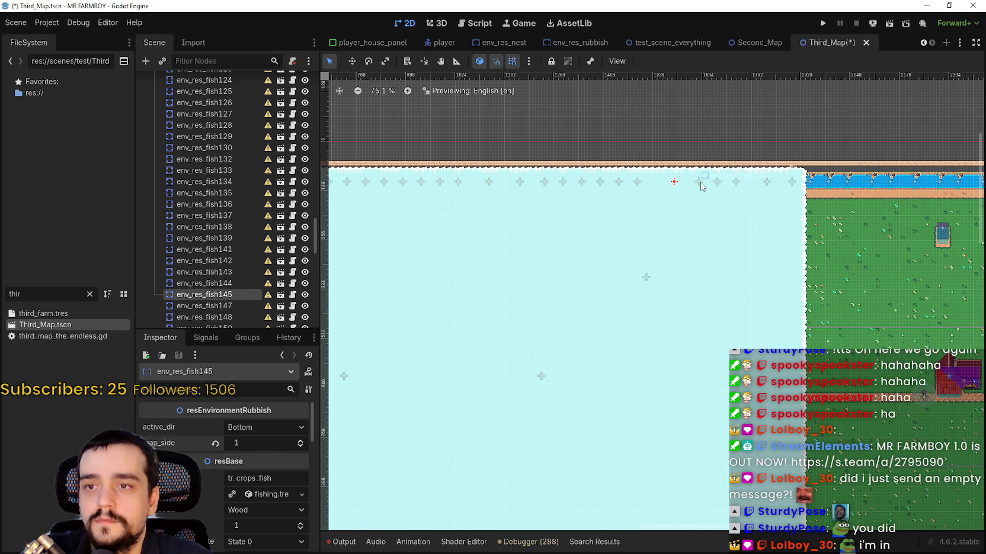
Step: Set map_side to 1 on env_res_fish144, fish143 and fish142, then check the remaining corner markers
{"action": "left_click", "coordinate": [699, 182]}
{"action": "left_click", "coordinate": [300, 440]}
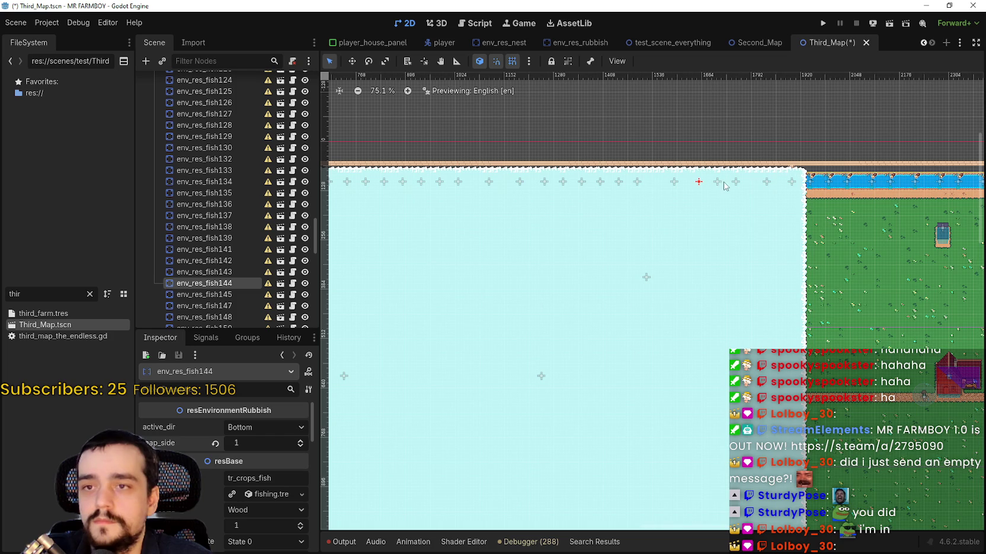
{"action": "left_click", "coordinate": [717, 182]}
{"action": "left_click", "coordinate": [301, 442]}
{"action": "left_click", "coordinate": [736, 181]}
{"action": "left_click", "coordinate": [300, 440]}
{"action": "left_click", "coordinate": [767, 182]}
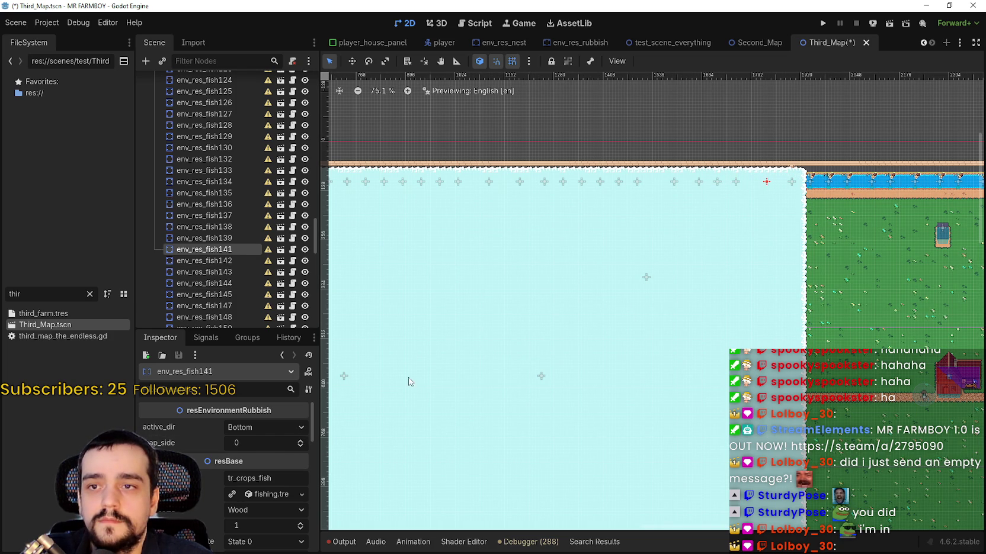
{"action": "left_click", "coordinate": [791, 182]}
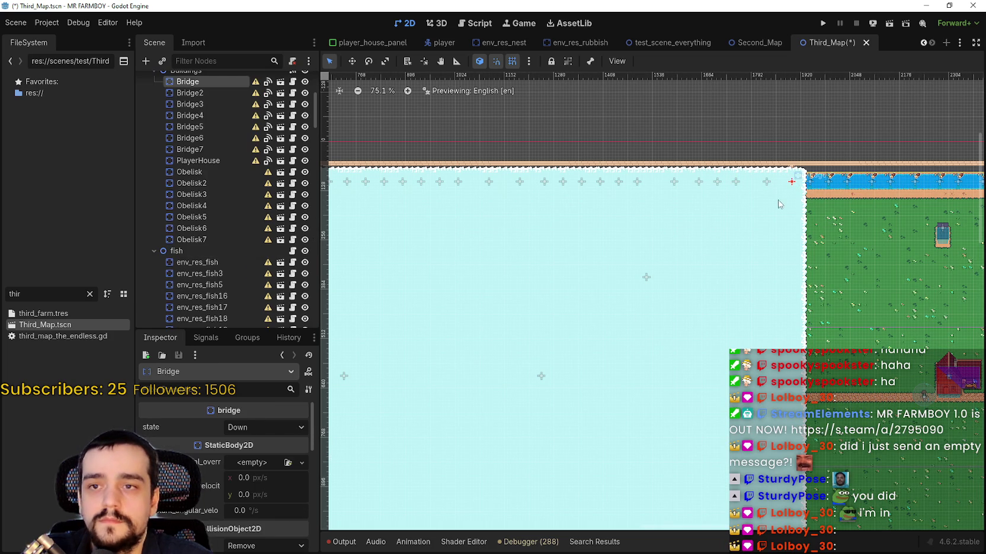
{"action": "scroll", "coordinate": [610, 287], "scroll_direction": "down", "scroll_amount": 4}
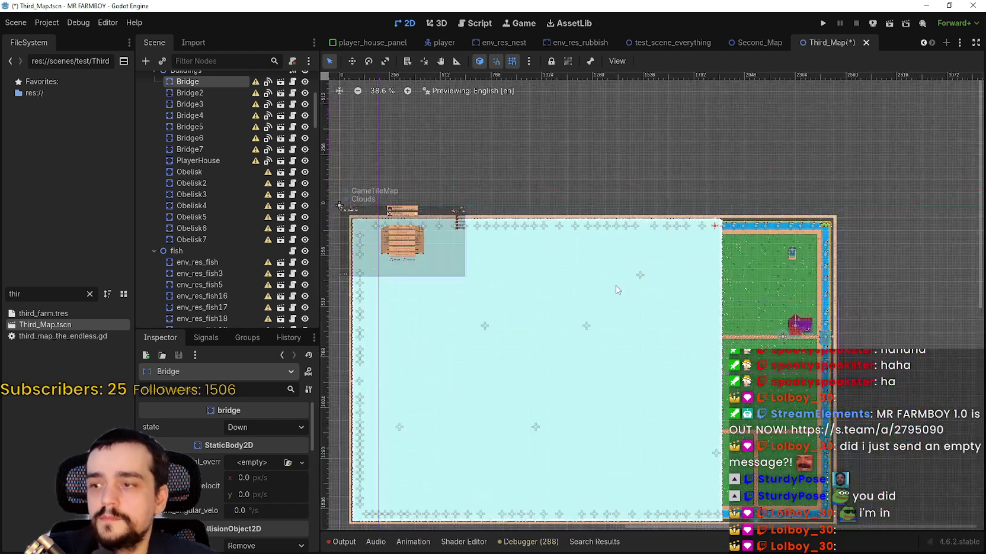
Step: Save Third_Map and inspect the env_res_fish83, fish84 and fish86 markers on the bottom edge
{"action": "key", "text": "ctrl+s"}
{"action": "scroll", "coordinate": [624, 264], "scroll_direction": "down", "scroll_amount": 1}
{"action": "scroll", "coordinate": [468, 491], "scroll_direction": "up", "scroll_amount": 3}
{"action": "left_click", "coordinate": [546, 463]}
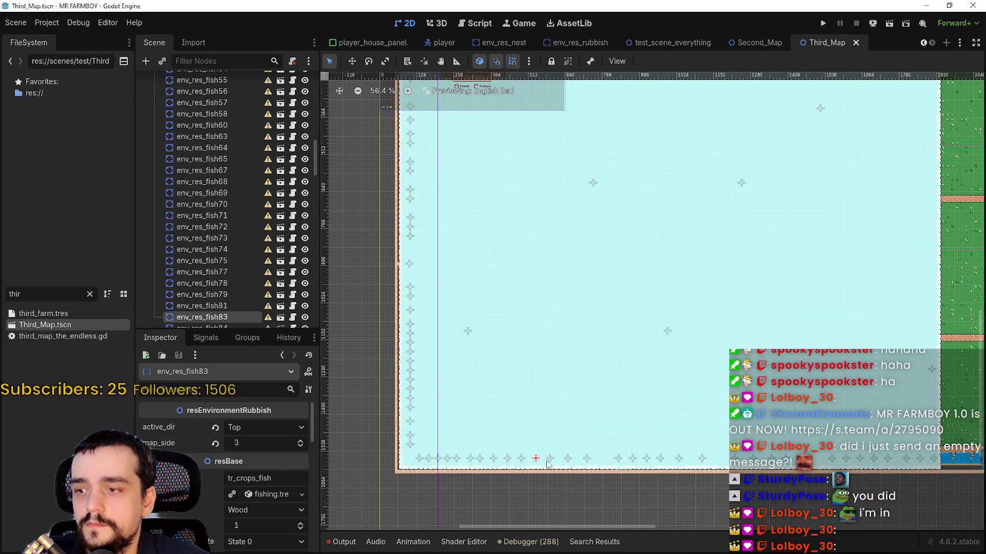
{"action": "left_click", "coordinate": [552, 462]}
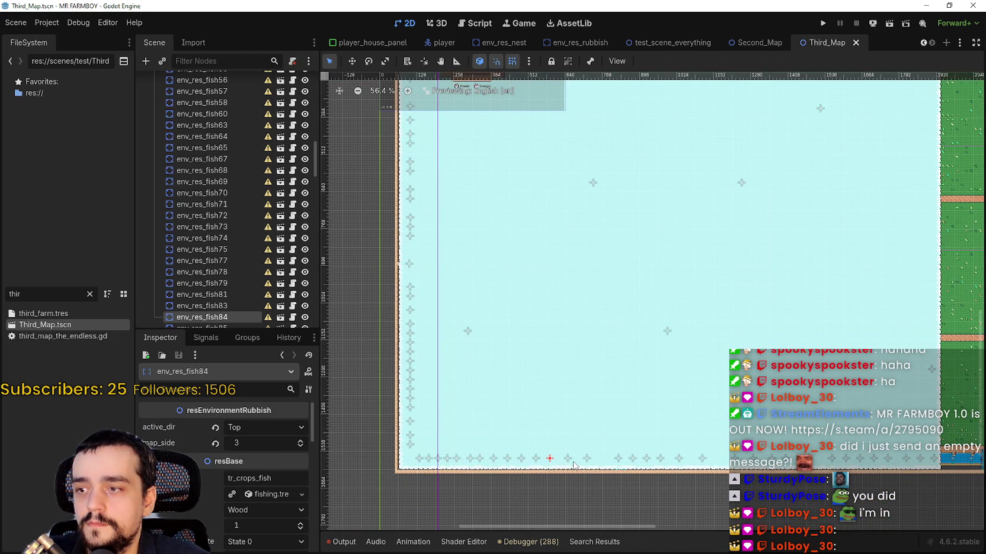
{"action": "left_click", "coordinate": [568, 461]}
{"action": "scroll", "coordinate": [603, 430], "scroll_direction": "down", "scroll_amount": 1}
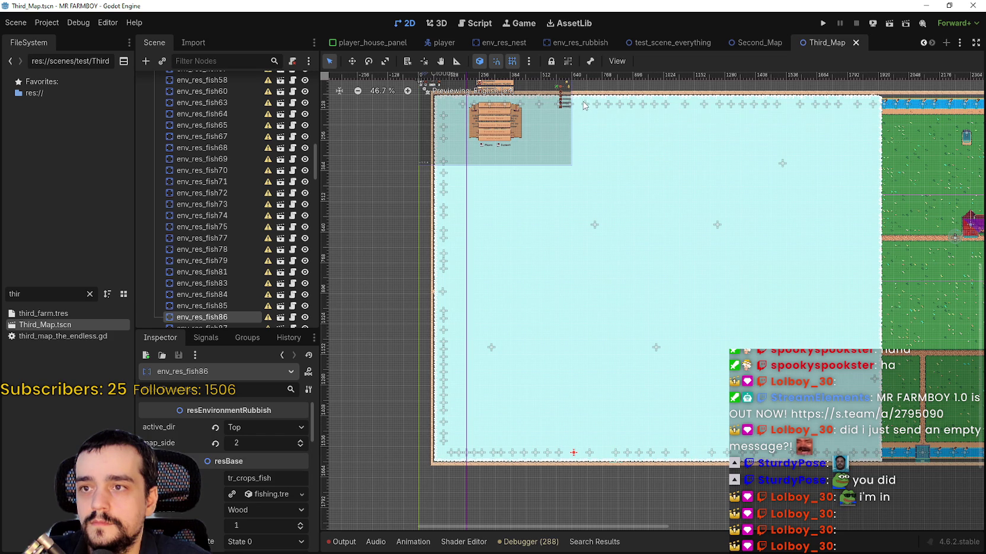
Step: Set map_side to 2 on env_res_fish163 and env_res_fish161
{"action": "left_click", "coordinate": [584, 105]}
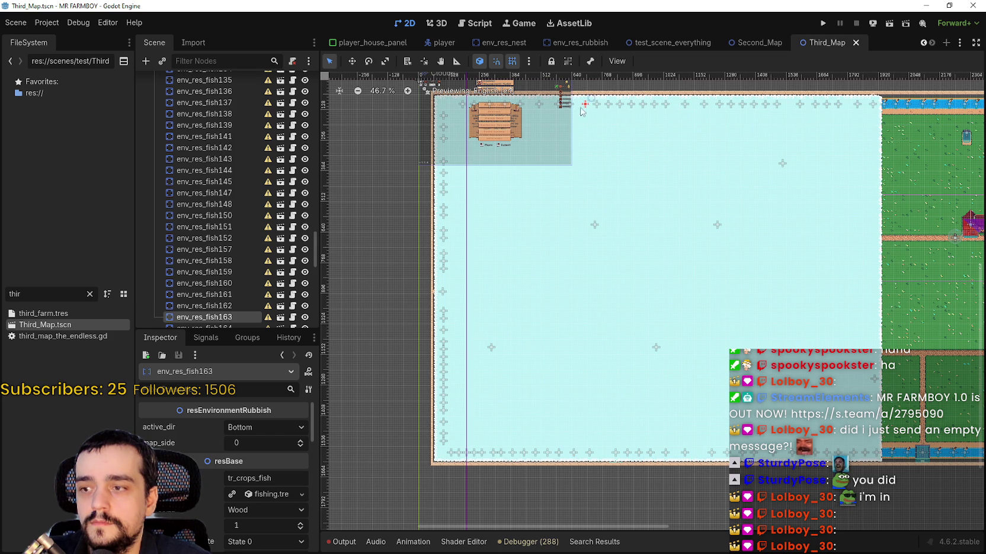
{"action": "left_click", "coordinate": [300, 440]}
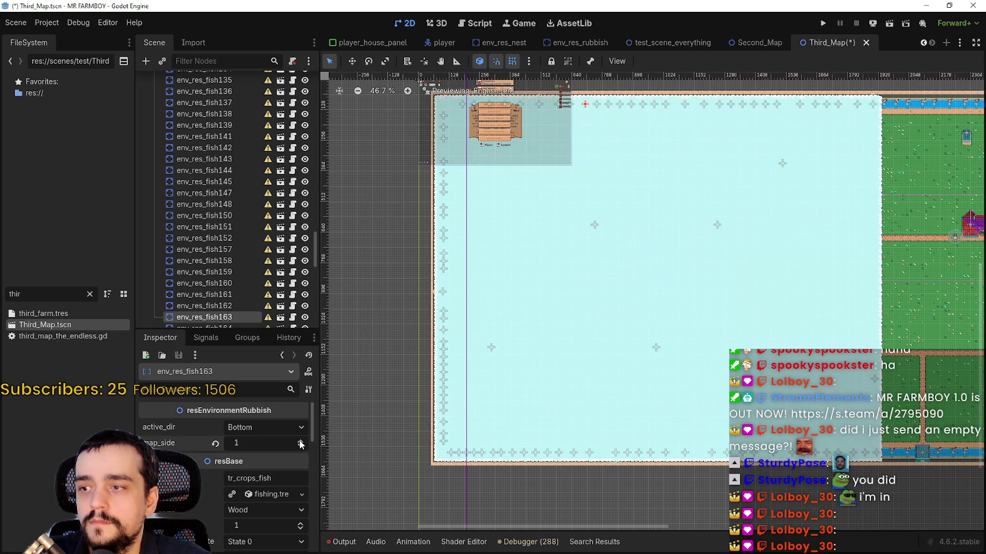
{"action": "scroll", "coordinate": [586, 118], "scroll_direction": "up", "scroll_amount": 6}
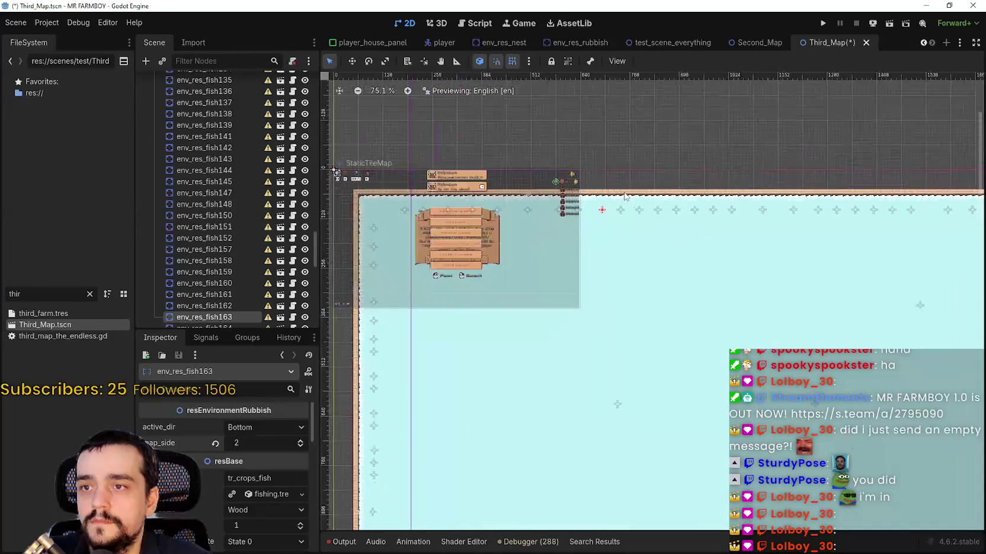
{"action": "scroll", "coordinate": [618, 213], "scroll_direction": "down", "scroll_amount": 1}
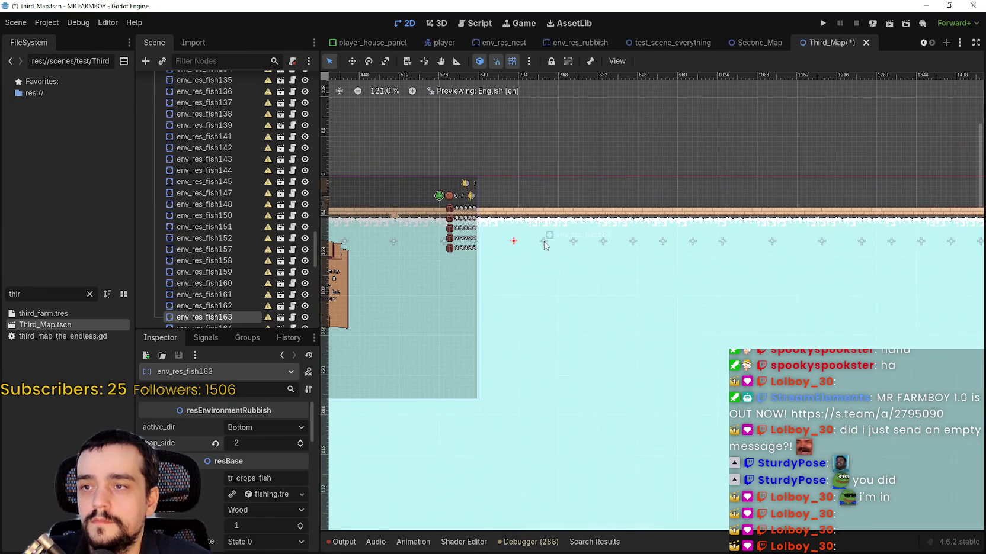
{"action": "left_click", "coordinate": [204, 306]}
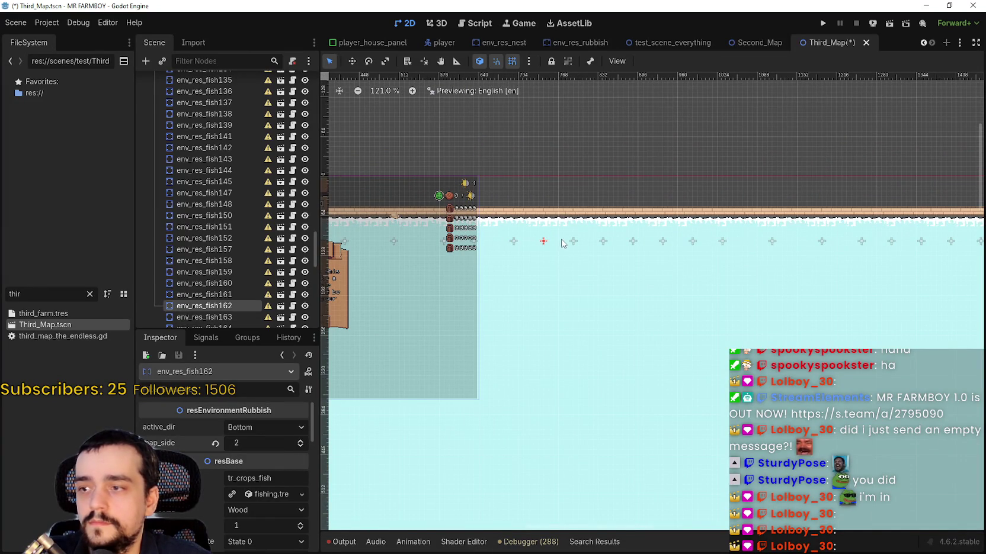
{"action": "key", "text": "Up"}
{"action": "left_click", "coordinate": [301, 440]}
{"action": "left_click", "coordinate": [301, 441]}
Step: Set map_side to 2 on env_res_fish160, env_res_fish159 and env_res_fish157
{"action": "left_click", "coordinate": [603, 241]}
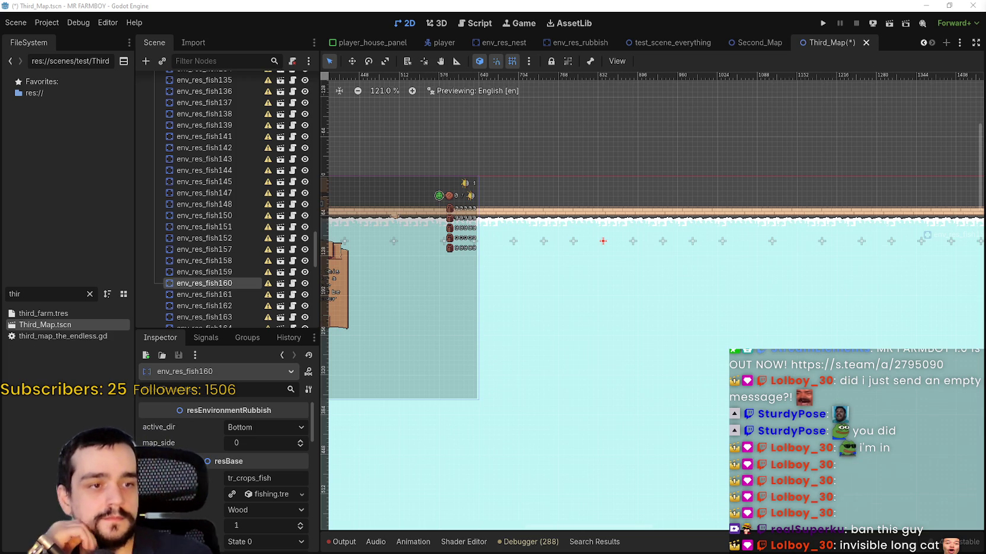
{"action": "scroll", "coordinate": [720, 276], "scroll_direction": "down", "scroll_amount": 2}
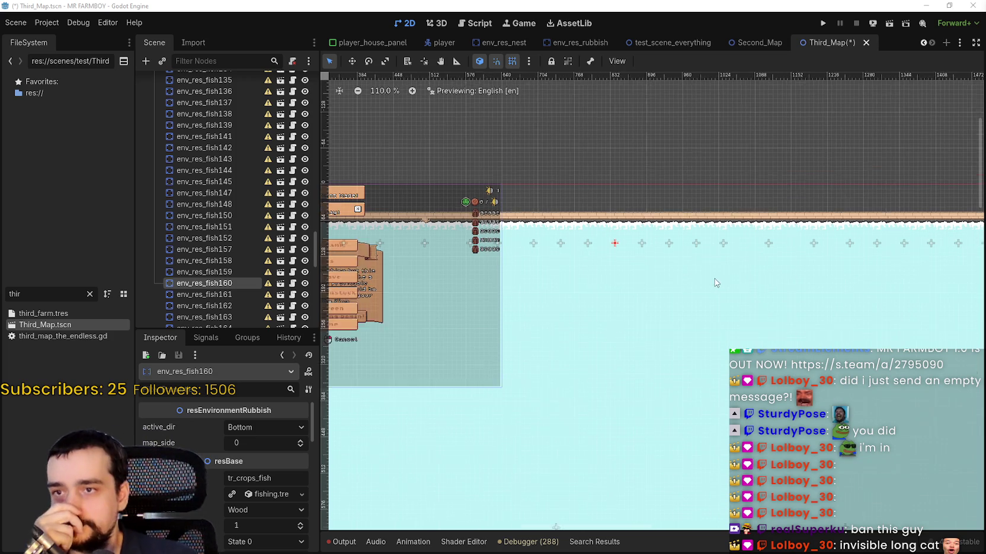
{"action": "left_click", "coordinate": [301, 440]}
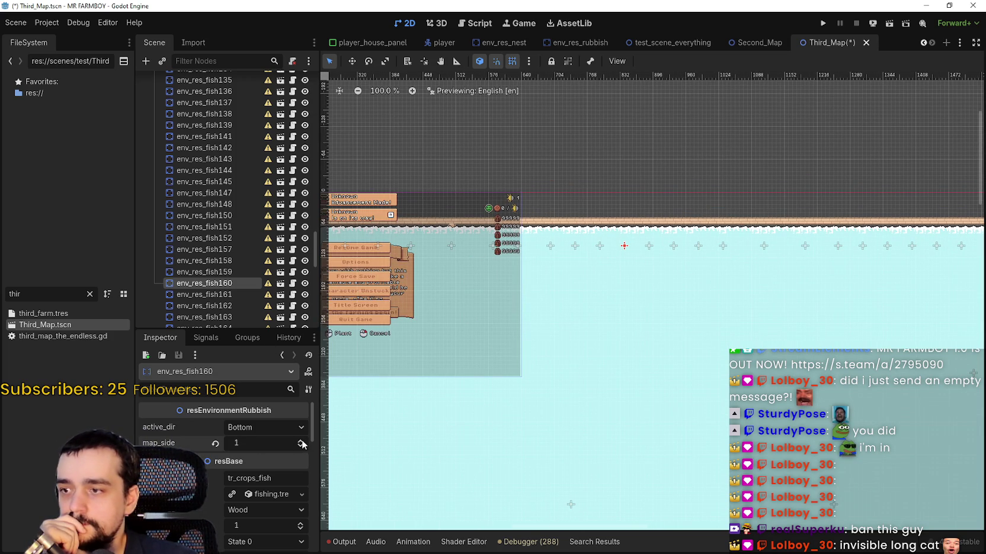
{"action": "left_click", "coordinate": [301, 441]}
{"action": "scroll", "coordinate": [677, 258], "scroll_direction": "down", "scroll_amount": 2}
{"action": "scroll", "coordinate": [657, 259], "scroll_direction": "up", "scroll_amount": 2}
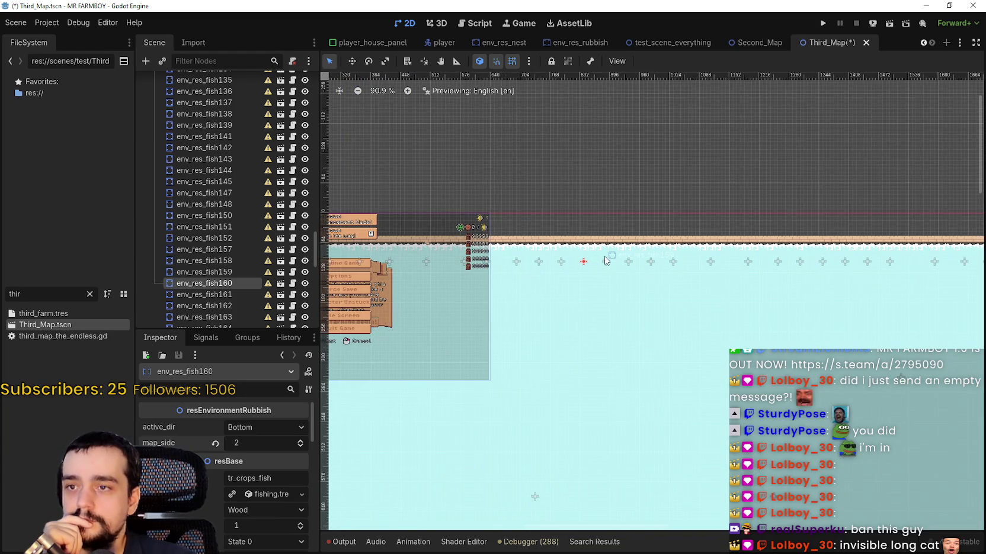
{"action": "left_click", "coordinate": [607, 263]}
{"action": "double_click", "coordinate": [301, 442]}
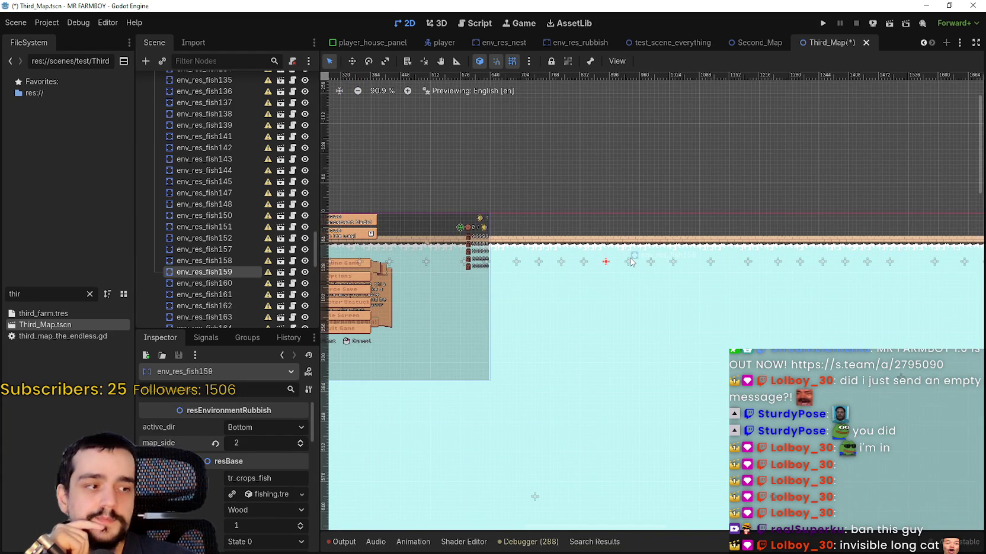
{"action": "left_click", "coordinate": [628, 263]}
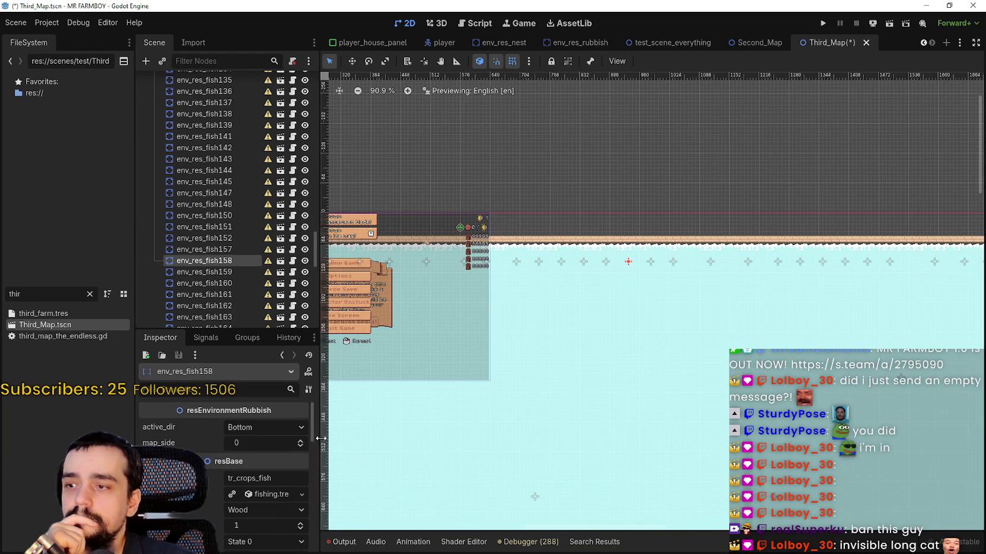
{"action": "left_click", "coordinate": [650, 263]}
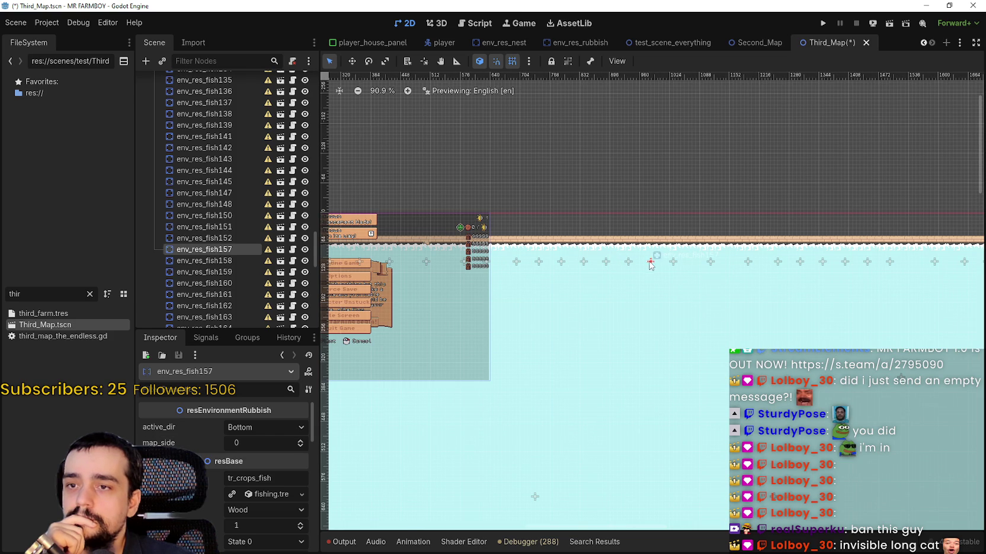
{"action": "double_click", "coordinate": [301, 442]}
Step: Set map_side to 2 on env_res_fish16 and env_res_fish17 along the top edge
{"action": "left_click_drag", "start_coordinate": [693, 301], "coordinate": [582, 290]}
{"action": "left_click", "coordinate": [574, 284]}
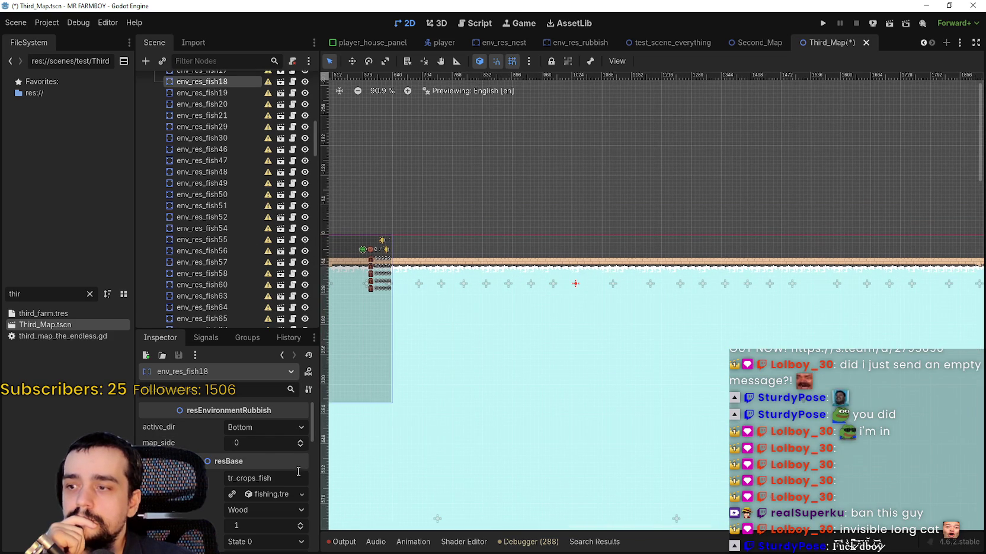
{"action": "scroll", "coordinate": [605, 298], "scroll_direction": "up", "scroll_amount": 2}
{"action": "left_click", "coordinate": [615, 280]}
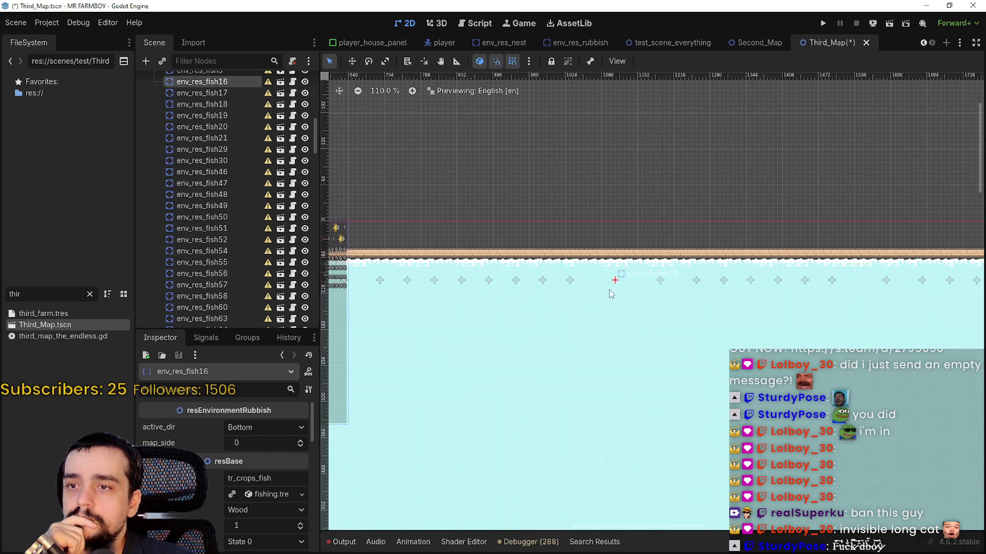
{"action": "double_click", "coordinate": [300, 440]}
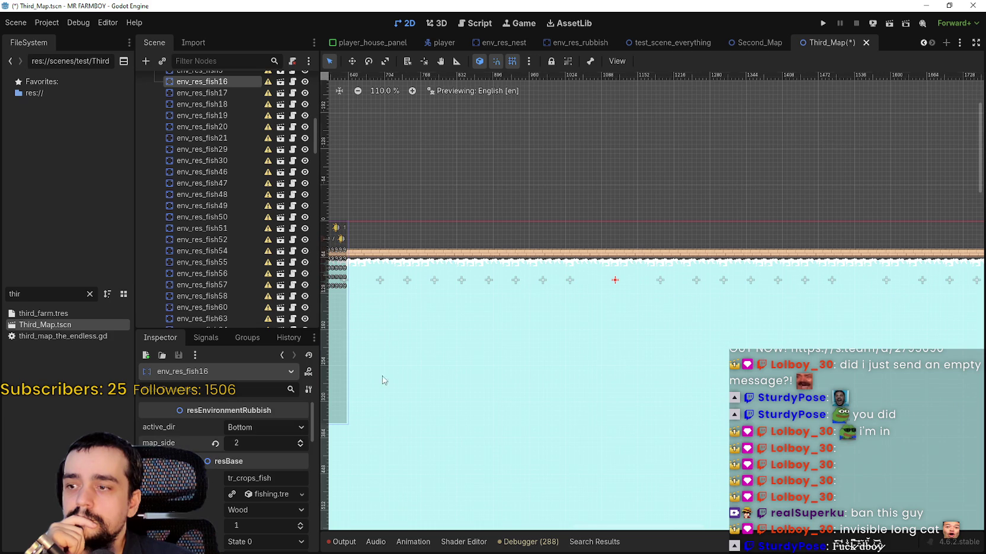
{"action": "left_click", "coordinate": [659, 282]}
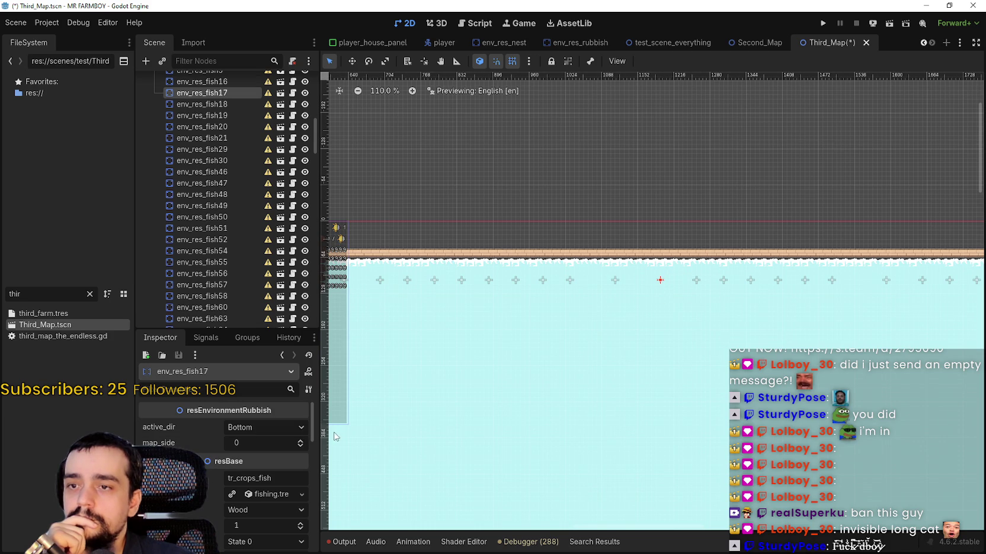
{"action": "double_click", "coordinate": [300, 441]}
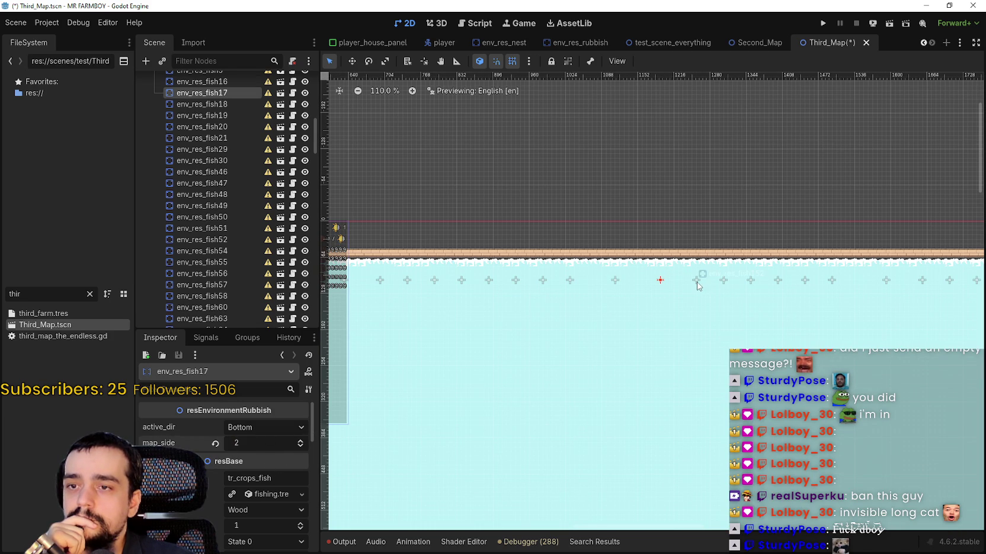
Step: Select env_res_fish151 and save the Third_Map scene with the pending map_side changes
{"action": "left_click", "coordinate": [695, 280]}
{"action": "scroll", "coordinate": [760, 333], "scroll_direction": "down", "scroll_amount": 6}
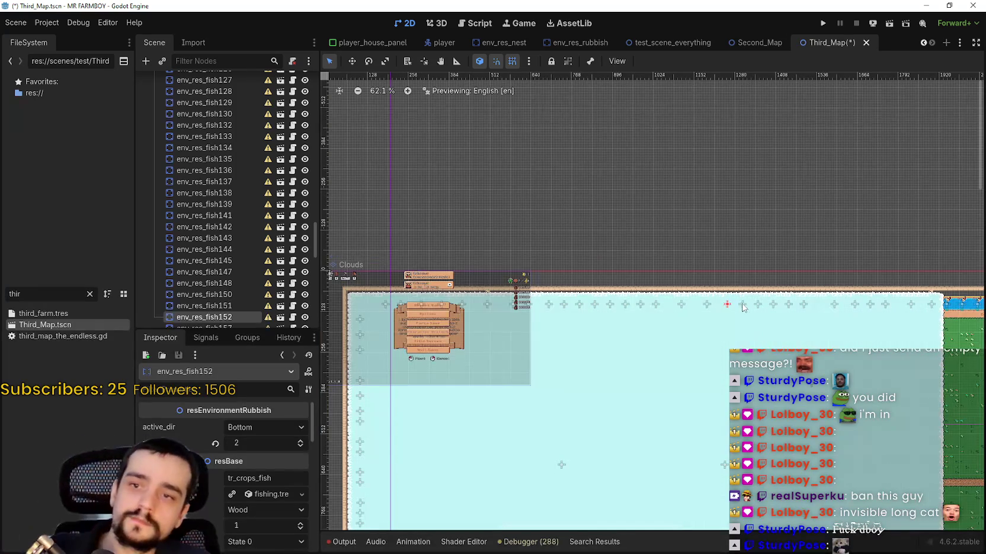
{"action": "left_click", "coordinate": [743, 306]}
{"action": "key", "text": "ctrl+s"}
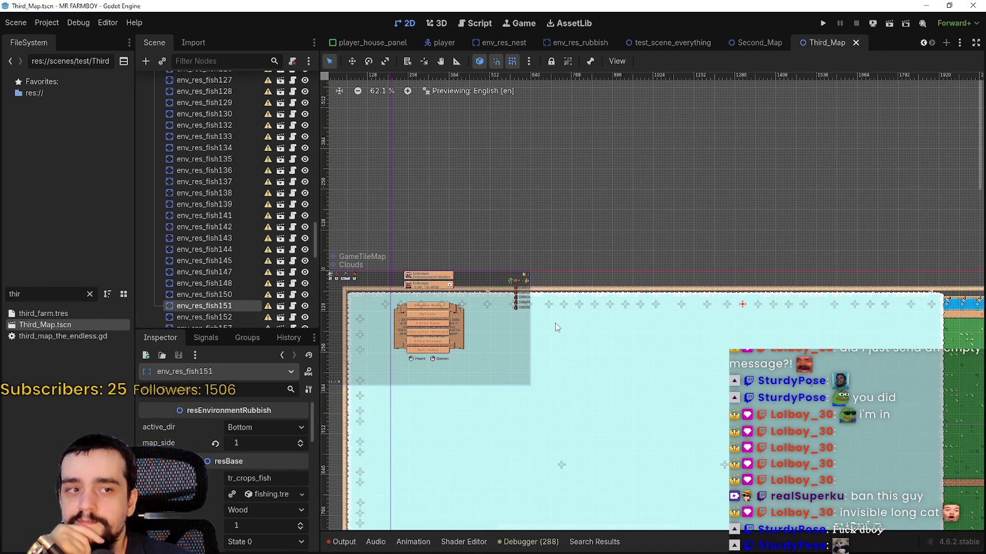
{"action": "scroll", "coordinate": [555, 322], "scroll_direction": "up", "scroll_amount": 2}
Step: Move the view to the bottom edge and set corner marker env_res_fish70's map_side to 2
{"action": "scroll", "coordinate": [555, 309], "scroll_direction": "down", "scroll_amount": 2}
{"action": "left_click_drag", "start_coordinate": [458, 451], "coordinate": [494, 334]}
{"action": "scroll", "coordinate": [494, 335], "scroll_direction": "down", "scroll_amount": 5}
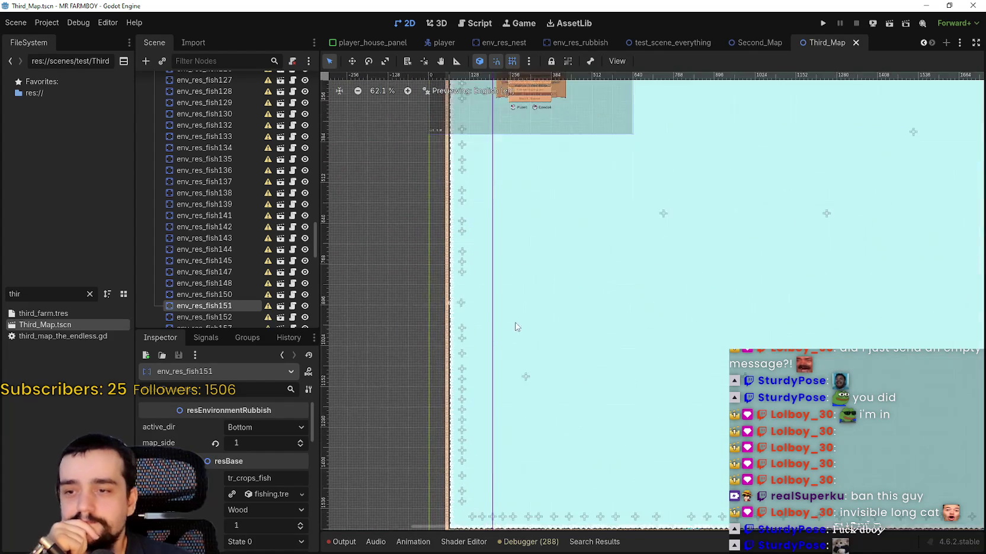
{"action": "scroll", "coordinate": [496, 362], "scroll_direction": "up", "scroll_amount": 2}
{"action": "scroll", "coordinate": [554, 355], "scroll_direction": "up", "scroll_amount": 2}
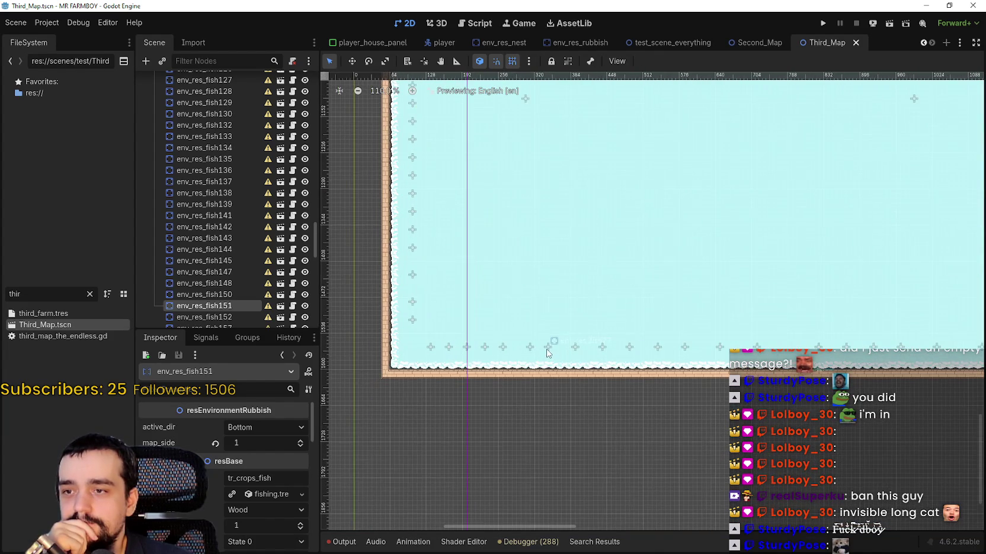
{"action": "left_click", "coordinate": [547, 348]}
{"action": "left_click", "coordinate": [530, 350]}
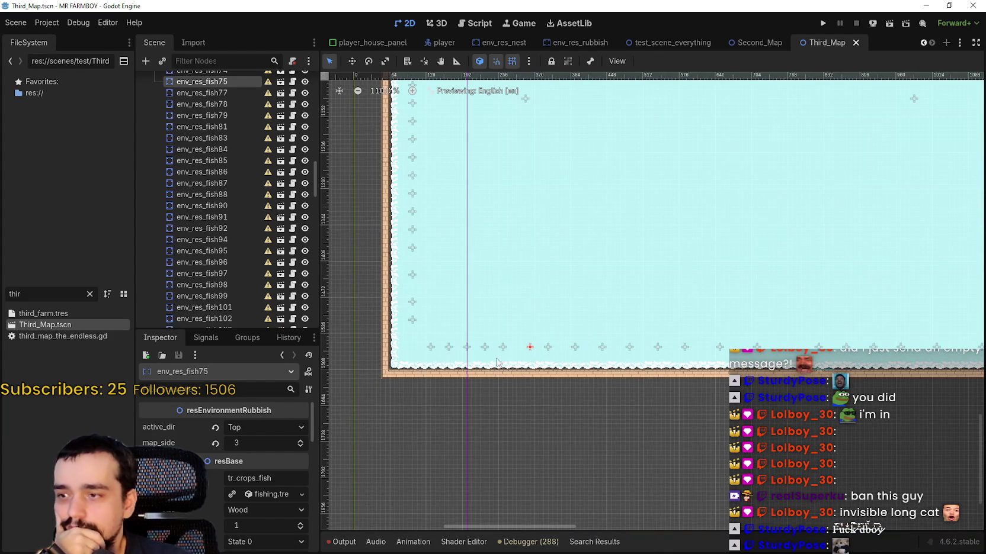
{"action": "left_click", "coordinate": [502, 348]}
{"action": "left_click", "coordinate": [486, 348]}
{"action": "left_click", "coordinate": [449, 349]}
{"action": "left_click", "coordinate": [431, 349]}
{"action": "double_click", "coordinate": [303, 442]}
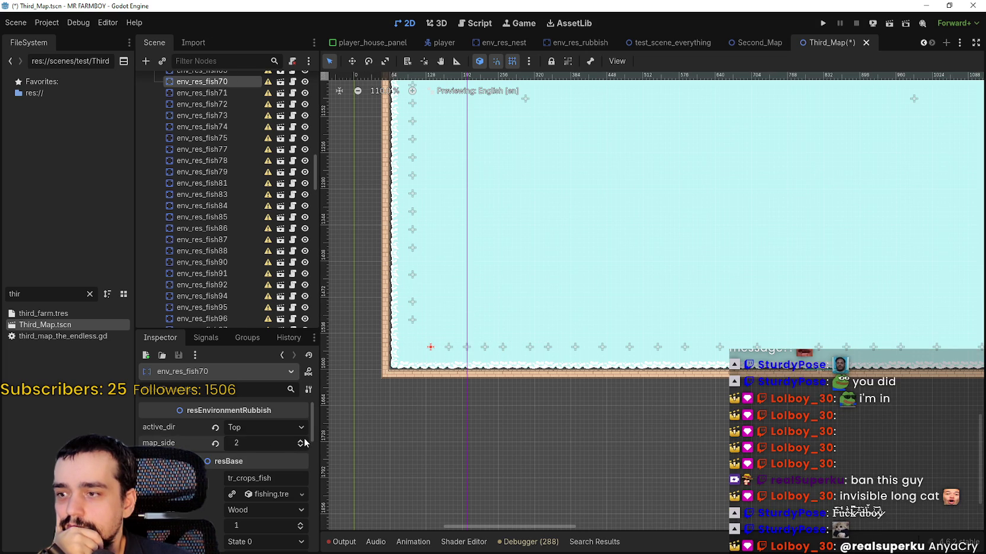
{"action": "left_click", "coordinate": [413, 319]}
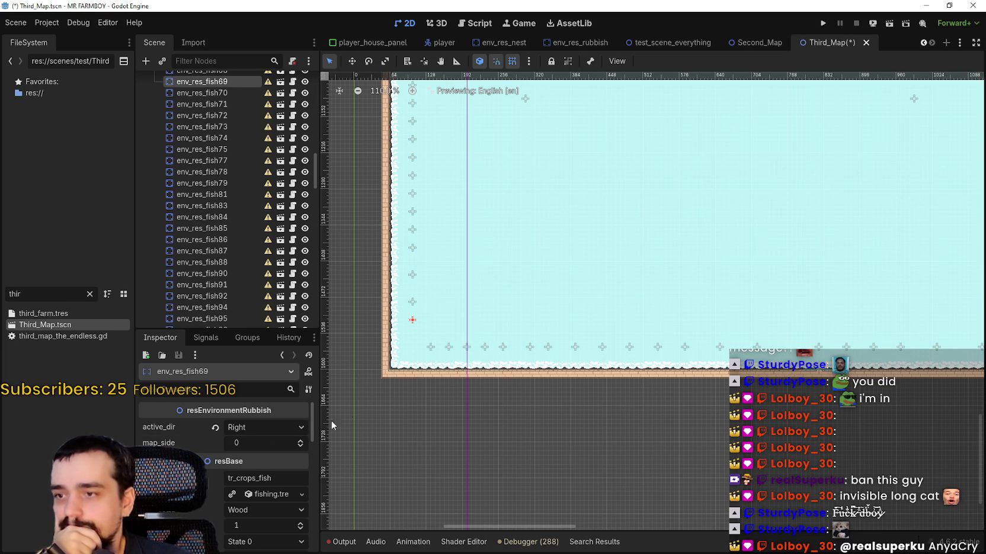
Step: Set map_side to 3 on env_res_fish69 and env_res_fish68
{"action": "scroll", "coordinate": [403, 300], "scroll_direction": "up", "scroll_amount": 1}
{"action": "left_click", "coordinate": [438, 344]}
{"action": "left_click", "coordinate": [438, 364]}
{"action": "triple_click", "coordinate": [300, 441]}
{"action": "left_click", "coordinate": [438, 343]}
{"action": "left_click", "coordinate": [301, 441]}
{"action": "left_click", "coordinate": [301, 441]}
{"action": "left_click", "coordinate": [301, 441]}
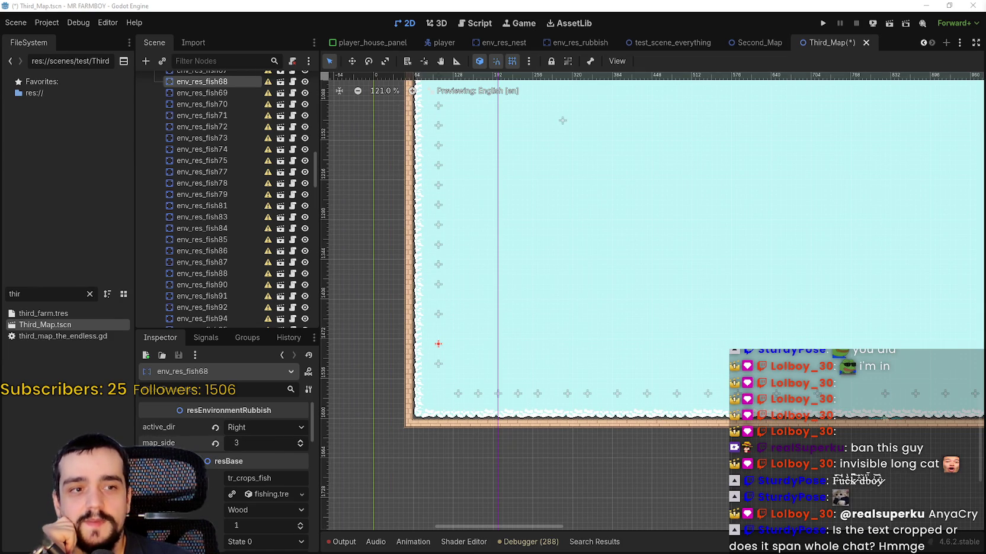
Step: Save the scene and raise env_res_fish67's map_side to 3
{"action": "scroll", "coordinate": [512, 270], "scroll_direction": "down", "scroll_amount": 1}
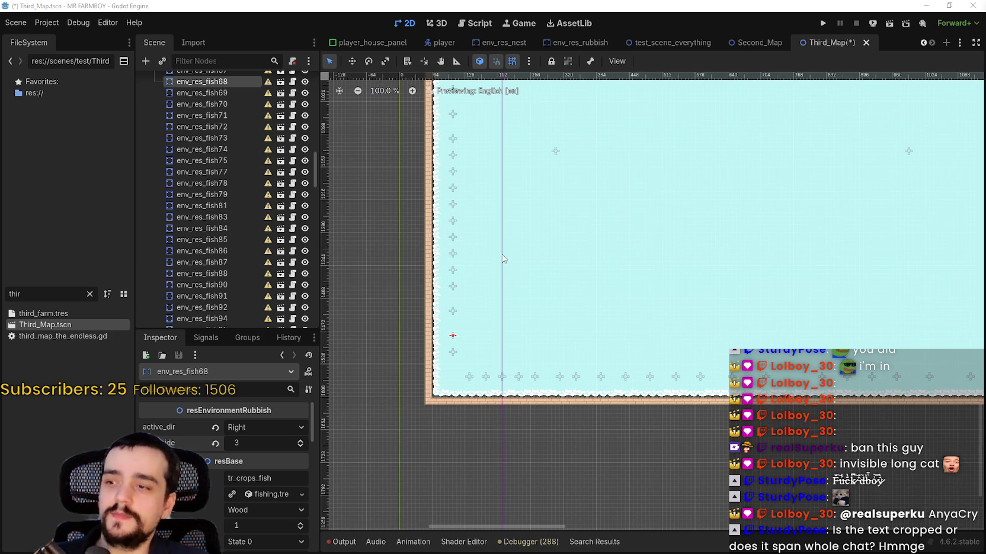
{"action": "left_click_drag", "start_coordinate": [499, 277], "coordinate": [513, 283]}
{"action": "left_click", "coordinate": [464, 323]}
{"action": "key", "text": "ctrl+s"}
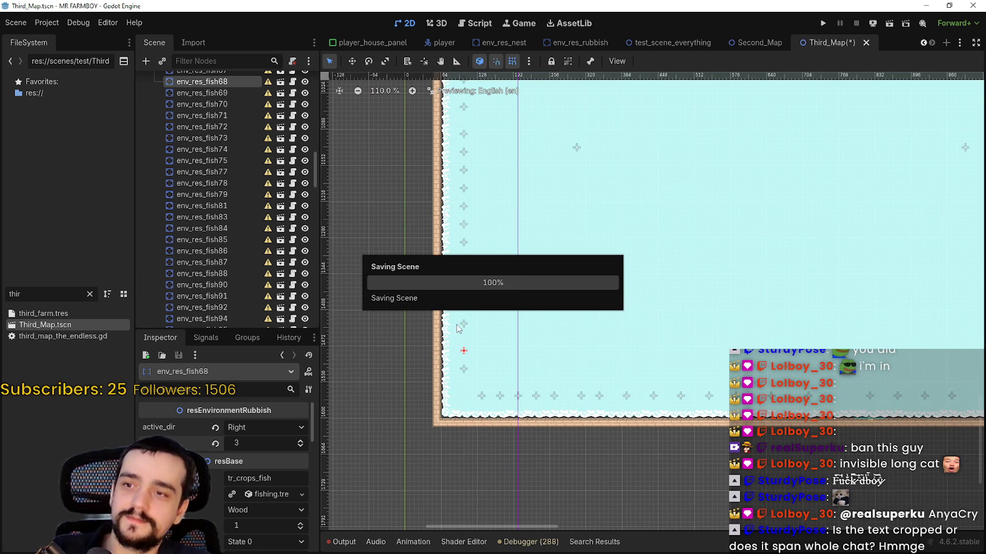
{"action": "left_click", "coordinate": [299, 441]}
{"action": "left_click", "coordinate": [300, 442]}
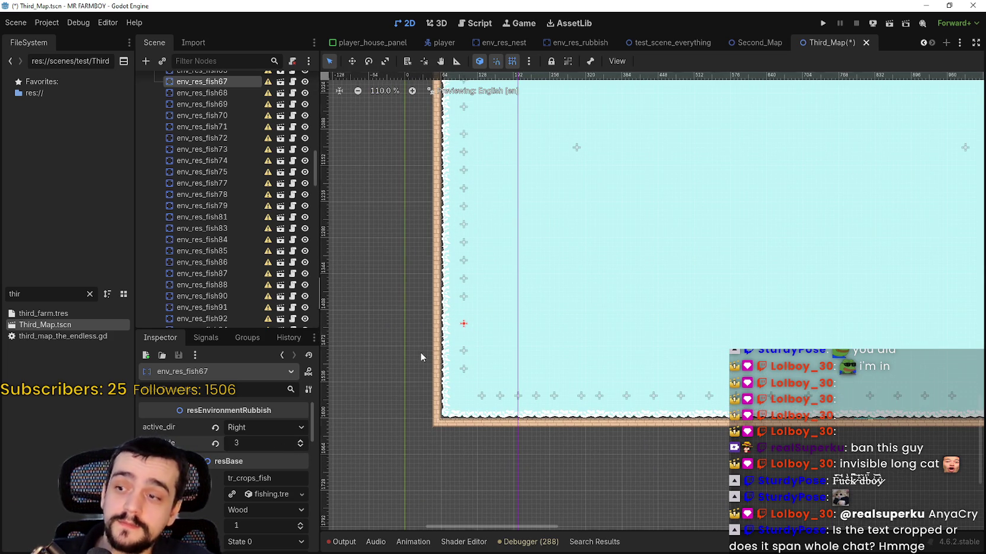
Step: Adjust env_res_fish63's map_side and set env_res_fish57's map_side to 3
{"action": "left_click", "coordinate": [464, 296]}
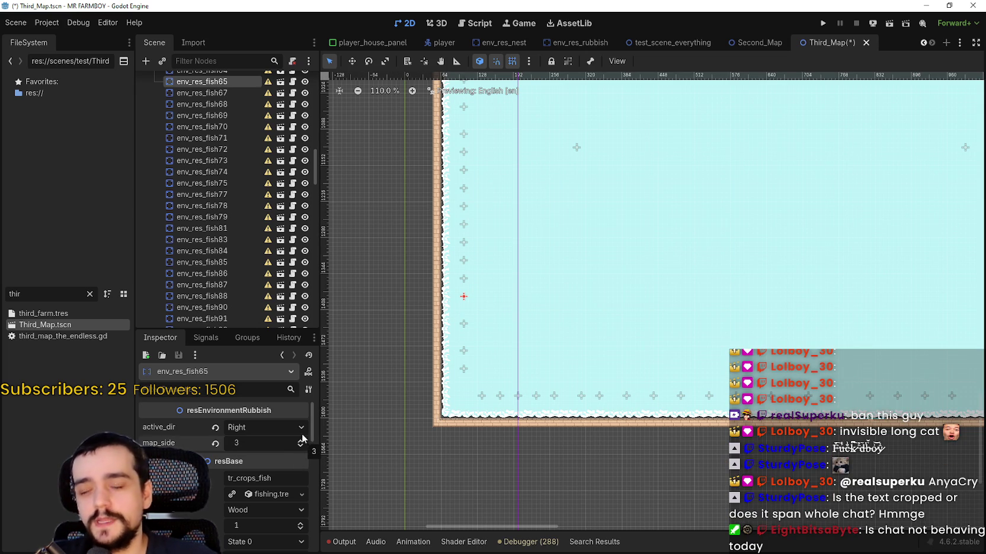
{"action": "left_click", "coordinate": [464, 278]}
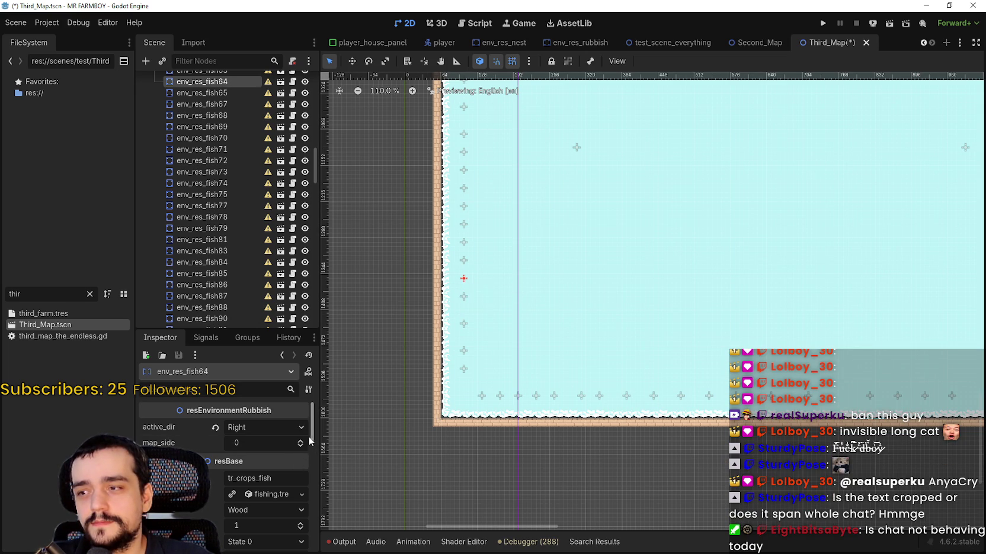
{"action": "left_click", "coordinate": [464, 260]}
{"action": "left_click", "coordinate": [304, 444]}
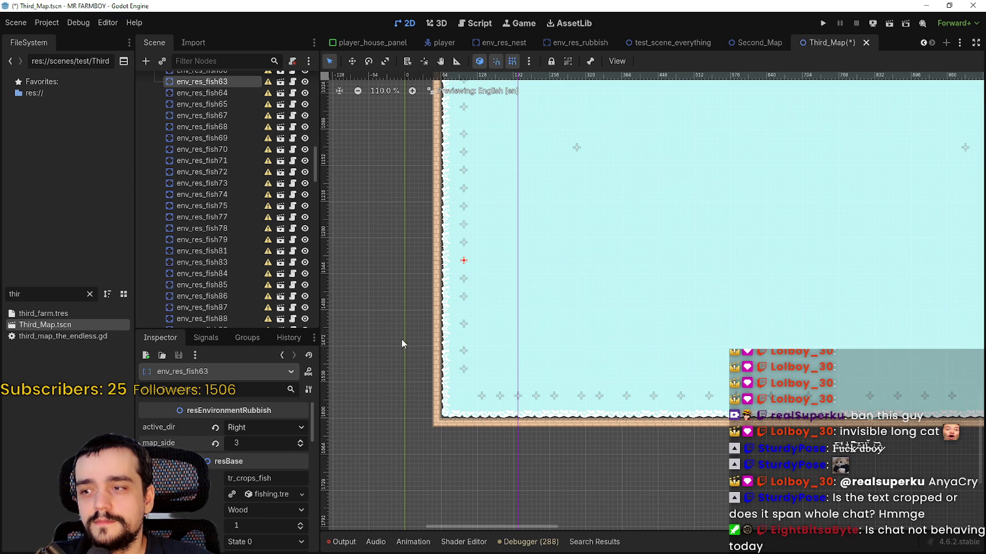
{"action": "scroll", "coordinate": [522, 295], "scroll_direction": "up", "scroll_amount": 2}
{"action": "left_click", "coordinate": [484, 279]}
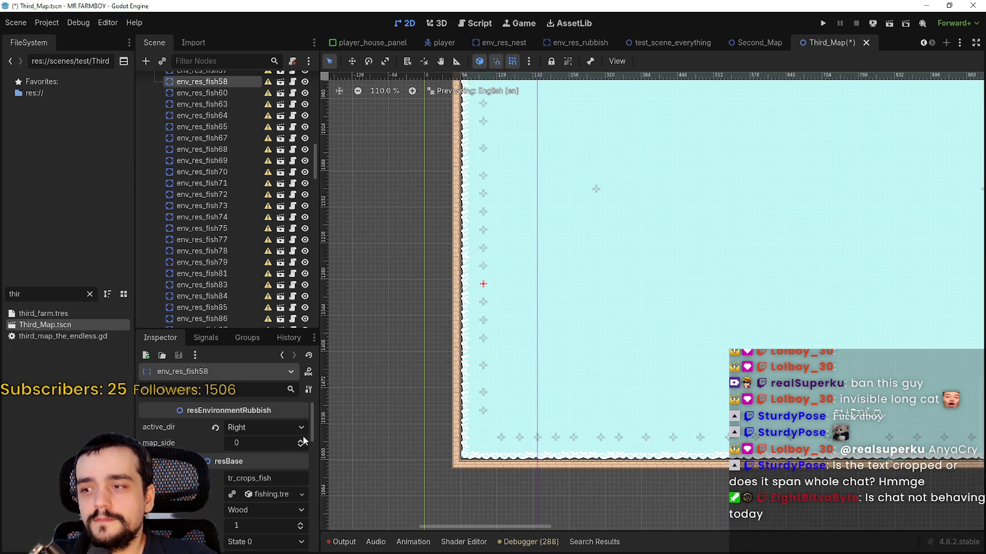
{"action": "left_click", "coordinate": [483, 265]}
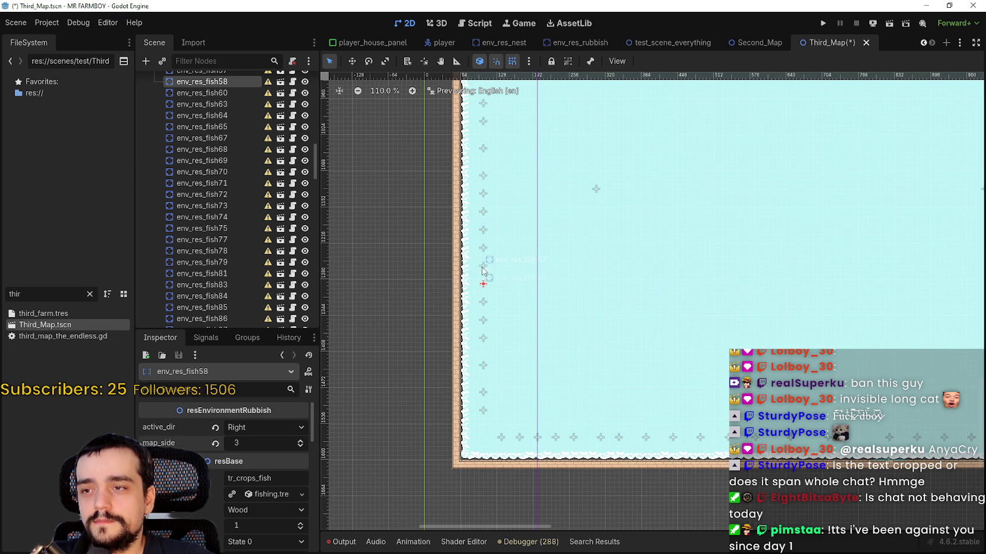
{"action": "triple_click", "coordinate": [299, 440]}
Step: Review env_res_fish56 and env_res_fish57 on the left shore, briefly selecting Clouds and Obelisk6
{"action": "left_click_drag", "start_coordinate": [480, 259], "coordinate": [510, 338]}
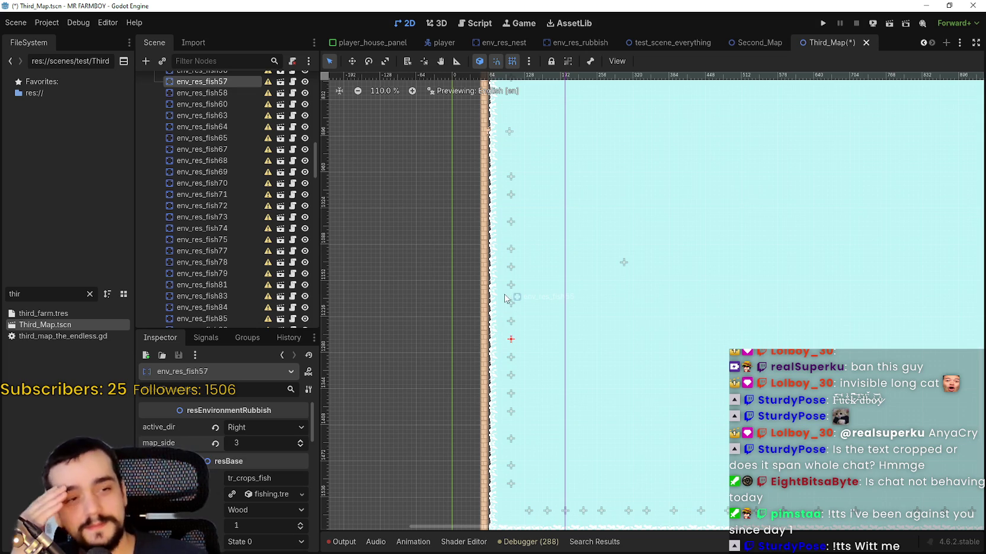
{"action": "left_click", "coordinate": [507, 329]}
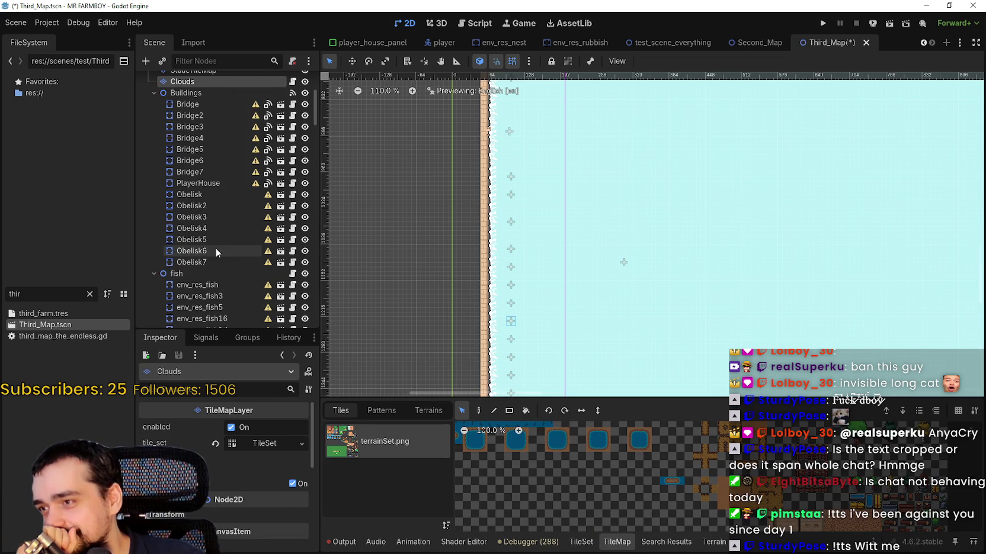
{"action": "left_click", "coordinate": [213, 250]}
{"action": "left_click", "coordinate": [513, 325]}
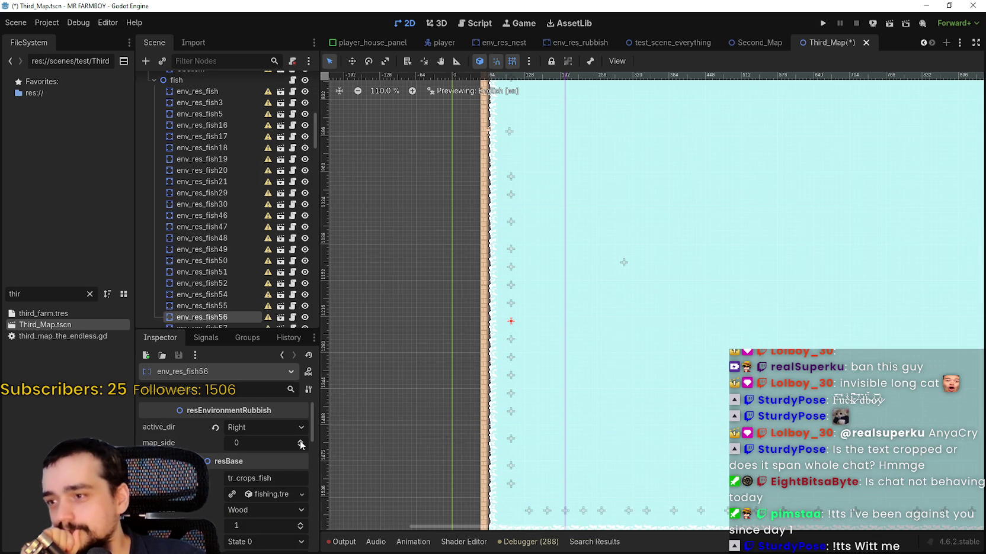
{"action": "left_click", "coordinate": [511, 341]}
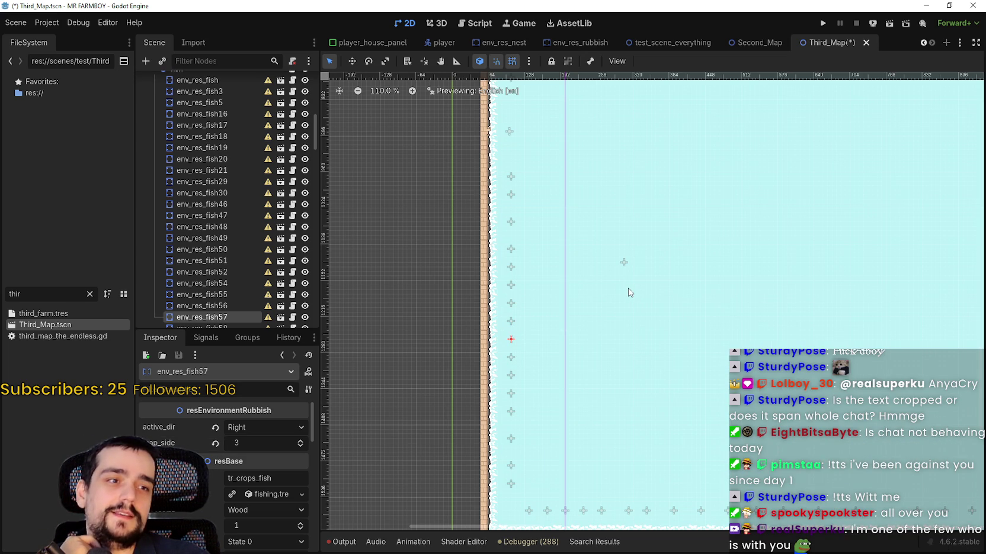
{"action": "scroll", "coordinate": [607, 296], "scroll_direction": "down", "scroll_amount": 1}
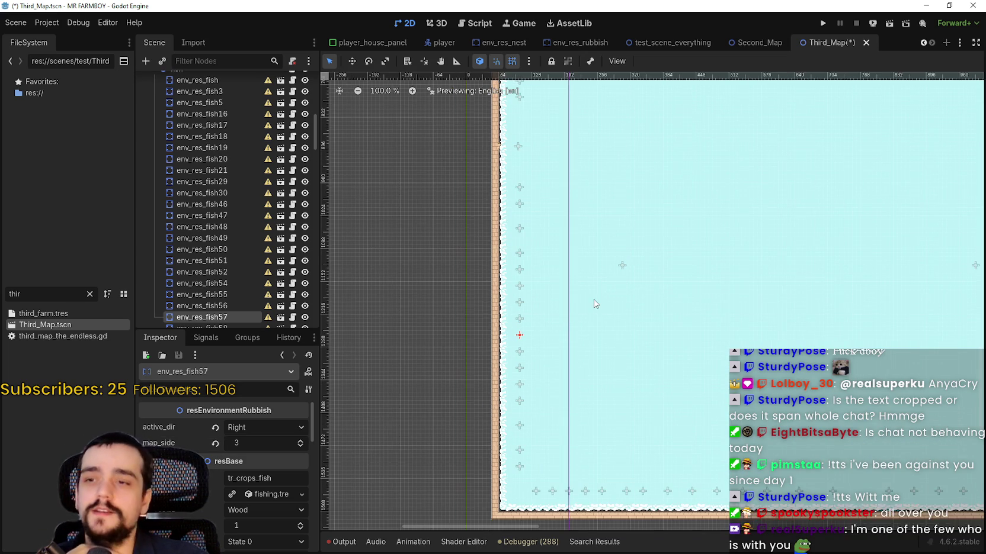
Step: Raise env_res_fish54's map_side to 1 and set env_res_fish52's map_side to 3
{"action": "scroll", "coordinate": [572, 291], "scroll_direction": "up", "scroll_amount": 3}
{"action": "left_click", "coordinate": [503, 333]}
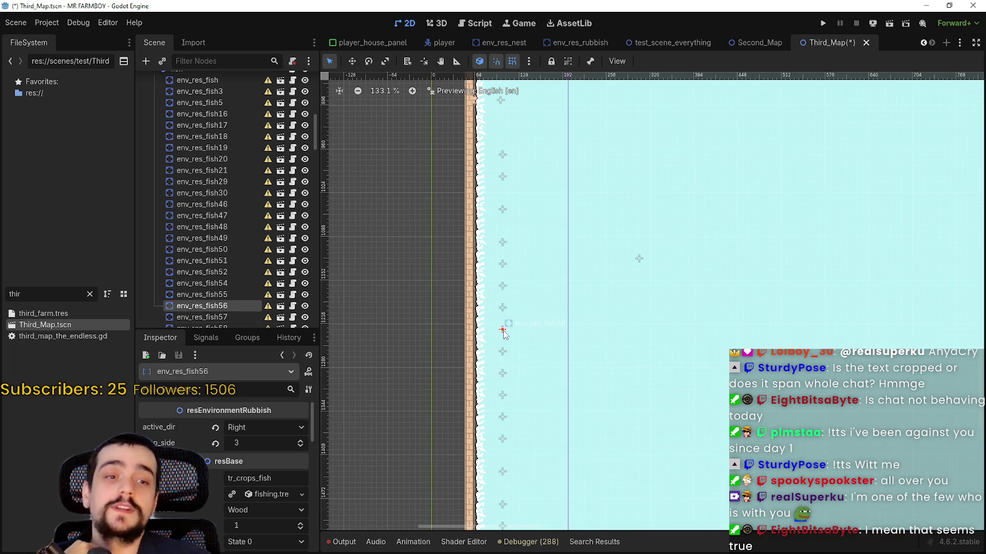
{"action": "left_click", "coordinate": [503, 309]}
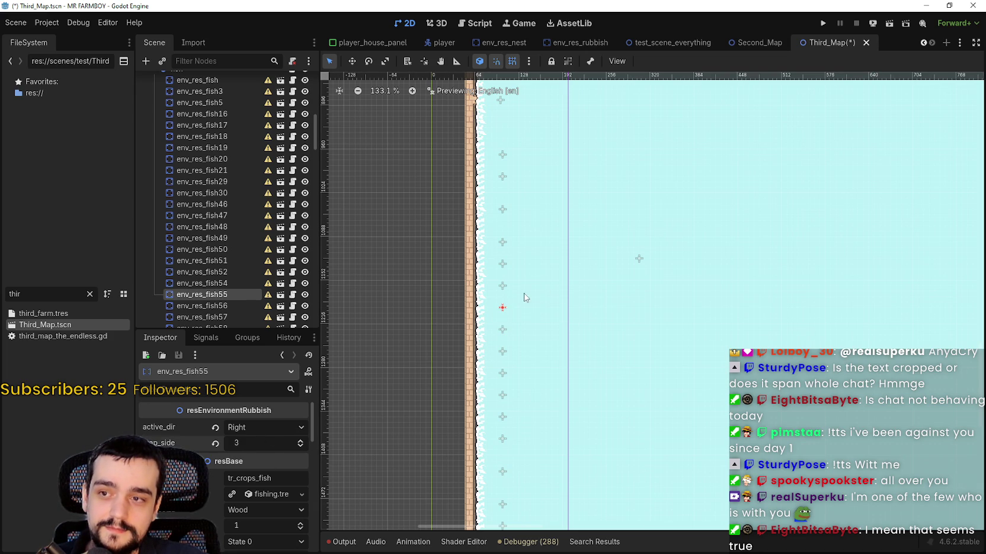
{"action": "left_click", "coordinate": [503, 286]}
{"action": "left_click", "coordinate": [300, 440]}
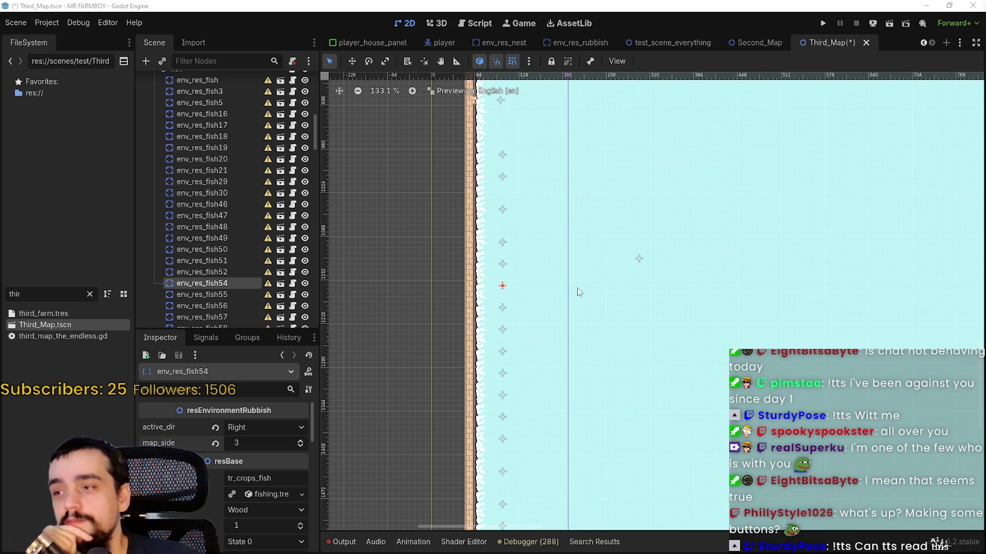
{"action": "scroll", "coordinate": [639, 259], "scroll_direction": "down", "scroll_amount": 1}
{"action": "left_click", "coordinate": [515, 263]}
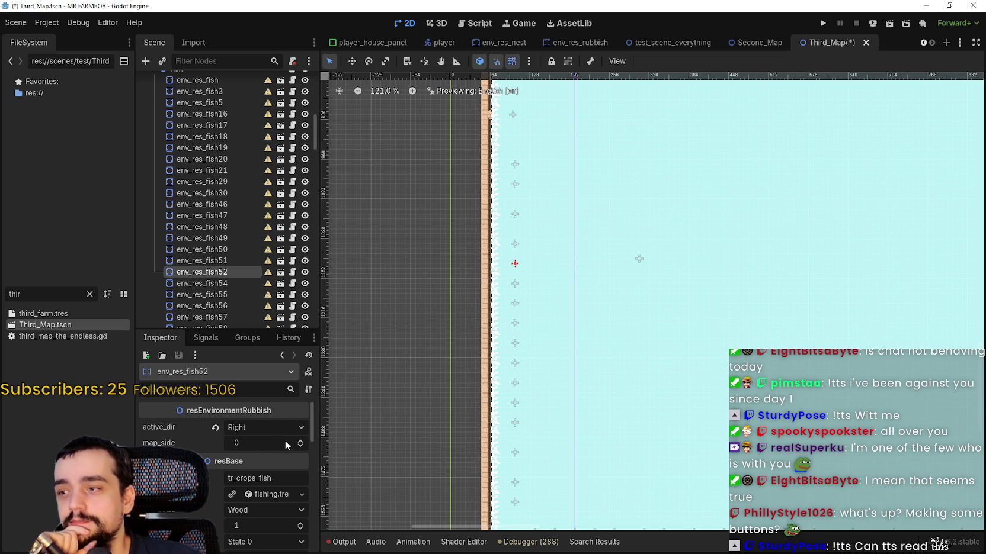
{"action": "left_click", "coordinate": [301, 441]}
{"action": "left_click", "coordinate": [301, 441]}
{"action": "left_click", "coordinate": [301, 440]}
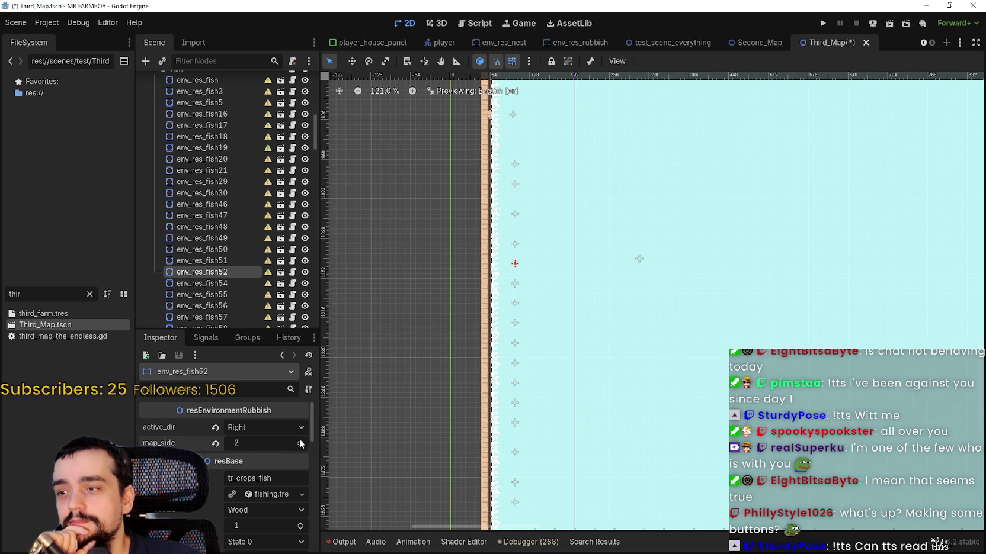
Step: Set map_side to 3 on env_res_fish51, env_res_fish50, env_res_fish49 and env_res_fish48
{"action": "left_click", "coordinate": [514, 245]}
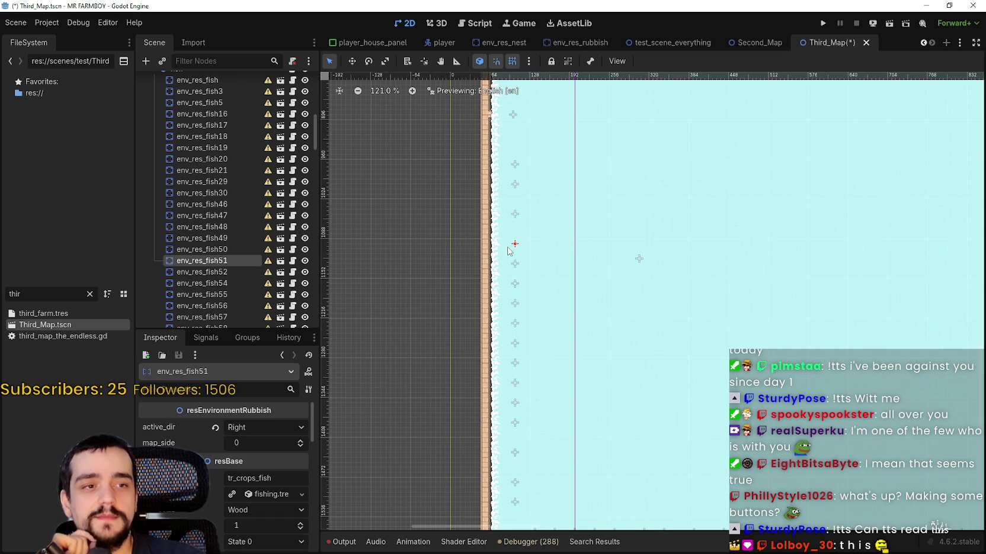
{"action": "left_click", "coordinate": [300, 440]}
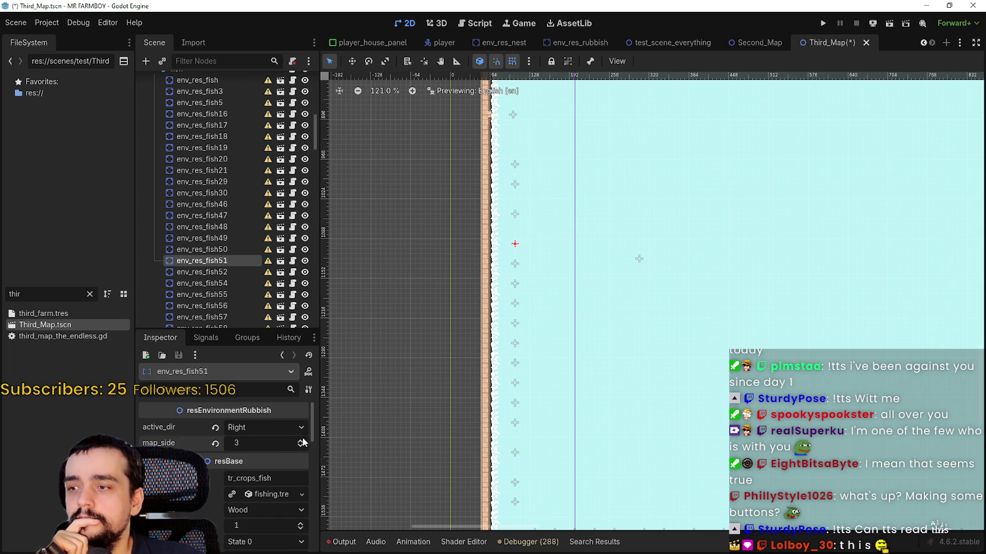
{"action": "left_click", "coordinate": [515, 214]}
{"action": "double_click", "coordinate": [298, 439]}
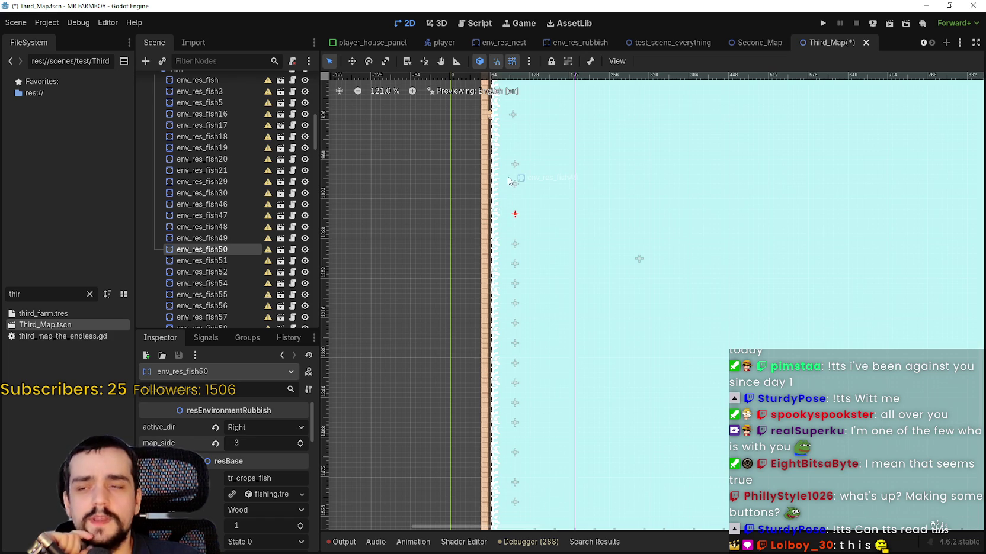
{"action": "left_click", "coordinate": [514, 184]}
{"action": "triple_click", "coordinate": [300, 439]}
{"action": "scroll", "coordinate": [526, 237], "scroll_direction": "up", "scroll_amount": 2}
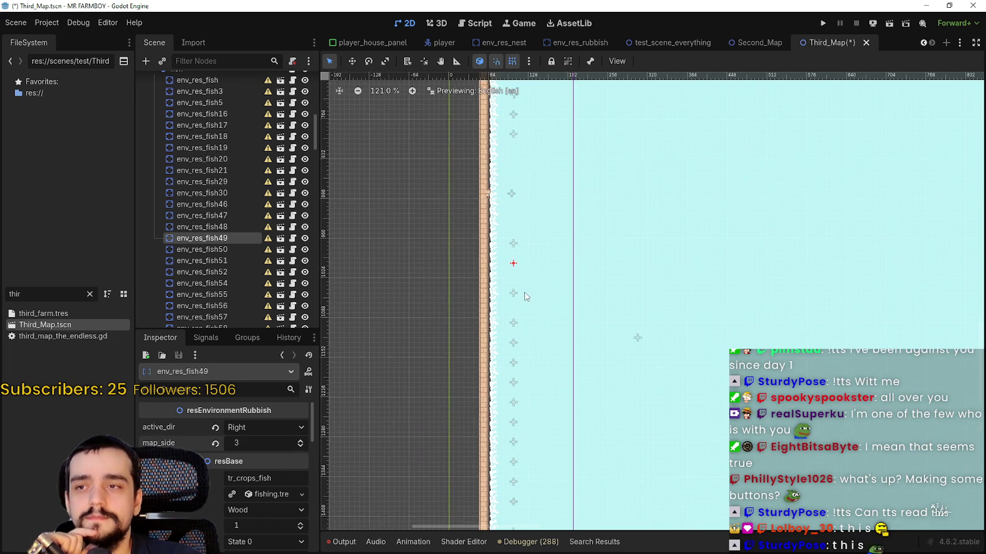
{"action": "left_click", "coordinate": [511, 248]}
{"action": "triple_click", "coordinate": [302, 442]}
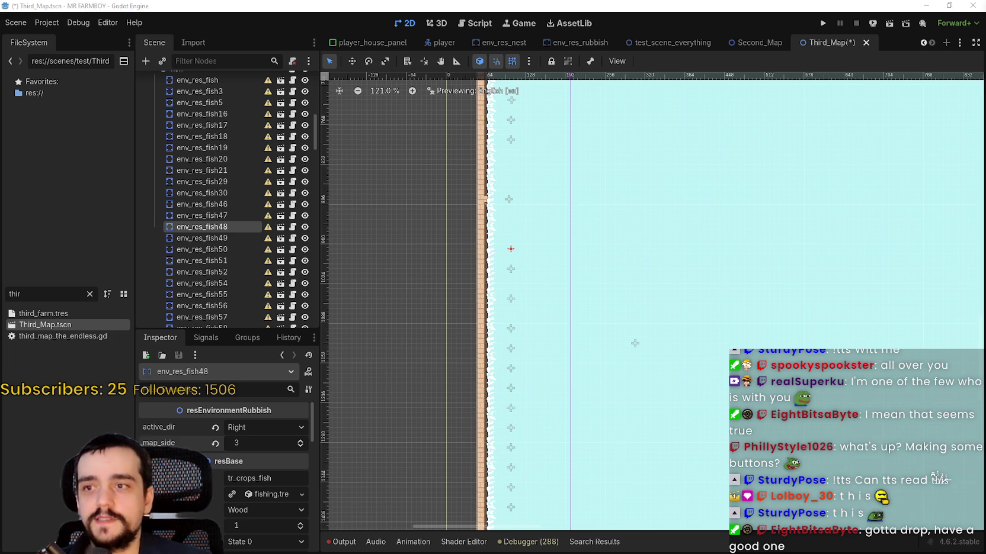
Step: Raise the map_side of fish spots env_res_fish47 and env_res_fish46, bringing fish46 to 3
{"action": "scroll", "coordinate": [671, 327], "scroll_direction": "down", "scroll_amount": 3}
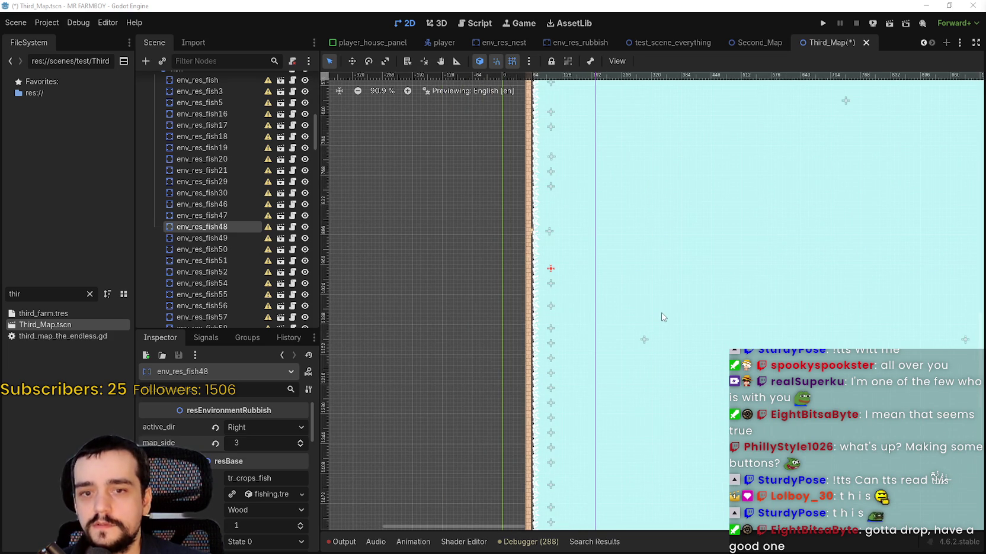
{"action": "scroll", "coordinate": [664, 315], "scroll_direction": "down", "scroll_amount": 2}
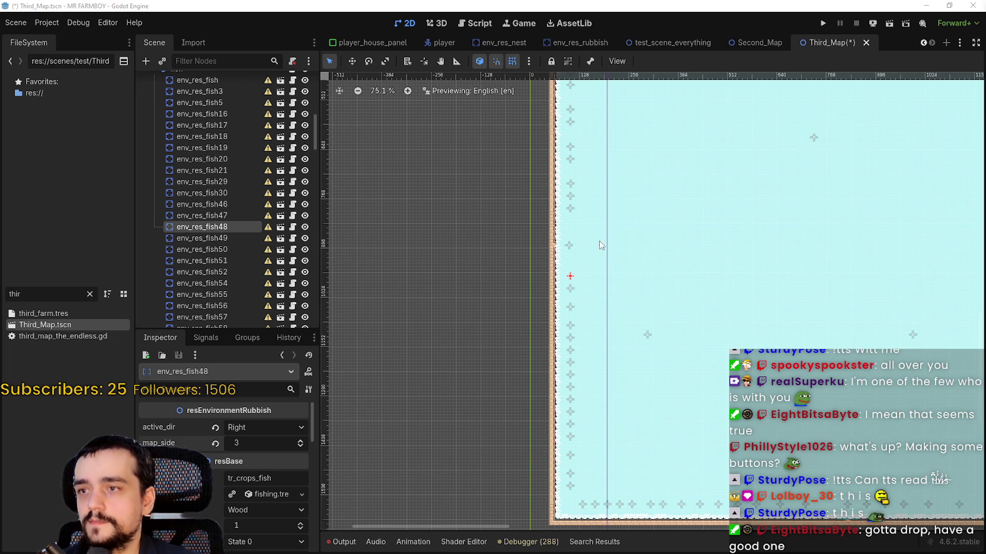
{"action": "left_click", "coordinate": [569, 245]}
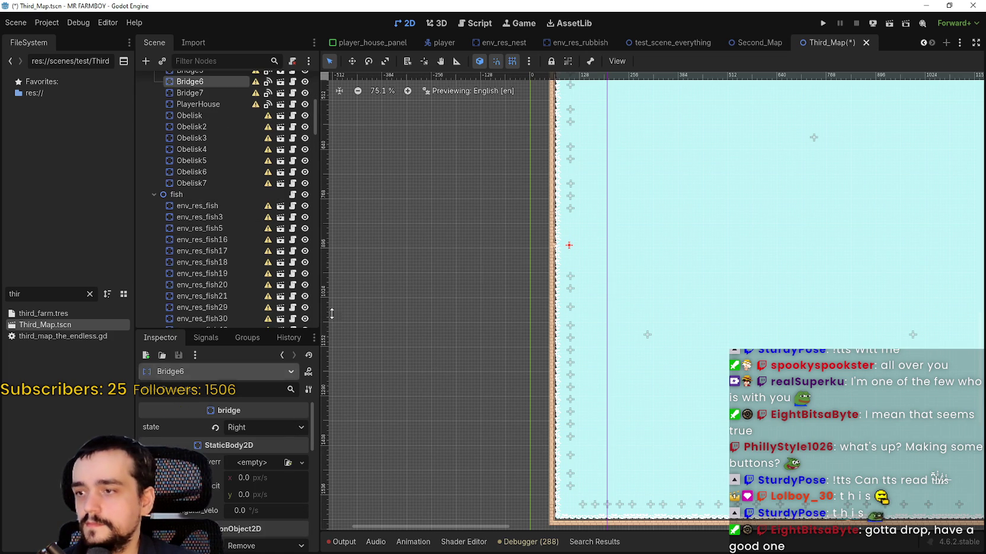
{"action": "left_click", "coordinate": [570, 208]}
{"action": "left_click", "coordinate": [300, 442]}
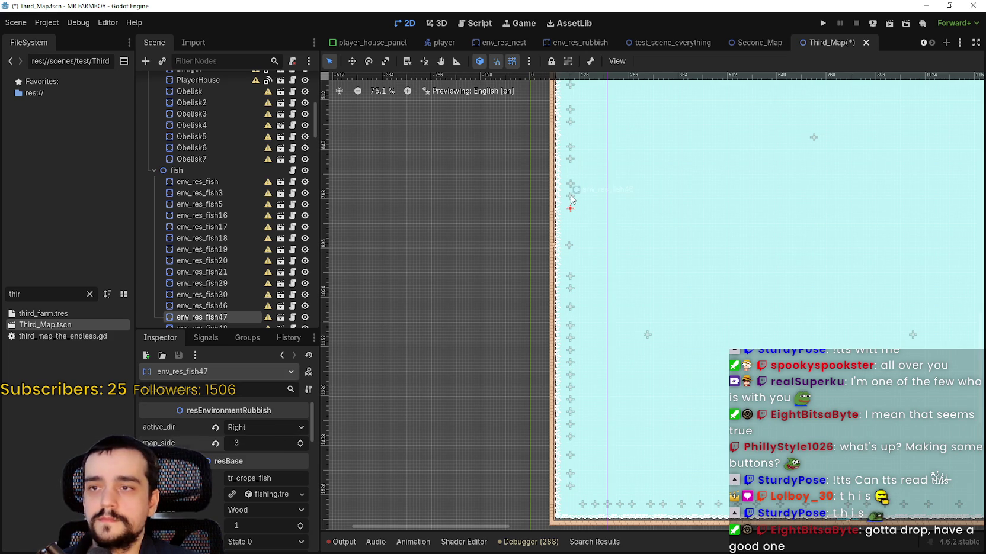
{"action": "left_click", "coordinate": [571, 197]}
{"action": "left_click", "coordinate": [303, 441]}
{"action": "left_click", "coordinate": [302, 442]}
{"action": "left_click", "coordinate": [303, 441]}
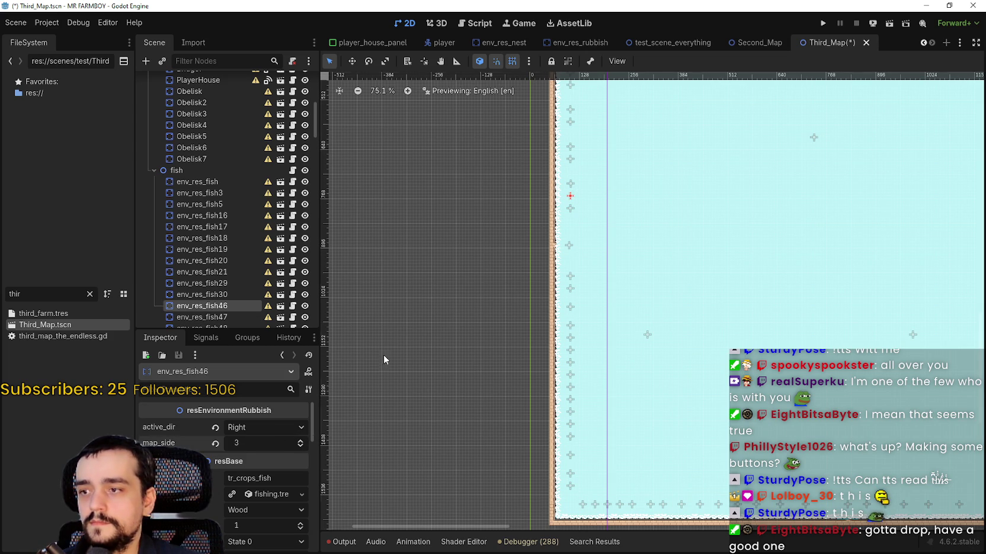
Step: Raise the map_side of env_res_fish184, fish183 and fish181, setting fish184 to 3
{"action": "scroll", "coordinate": [567, 283], "scroll_direction": "up", "scroll_amount": 3}
{"action": "left_click", "coordinate": [574, 273]}
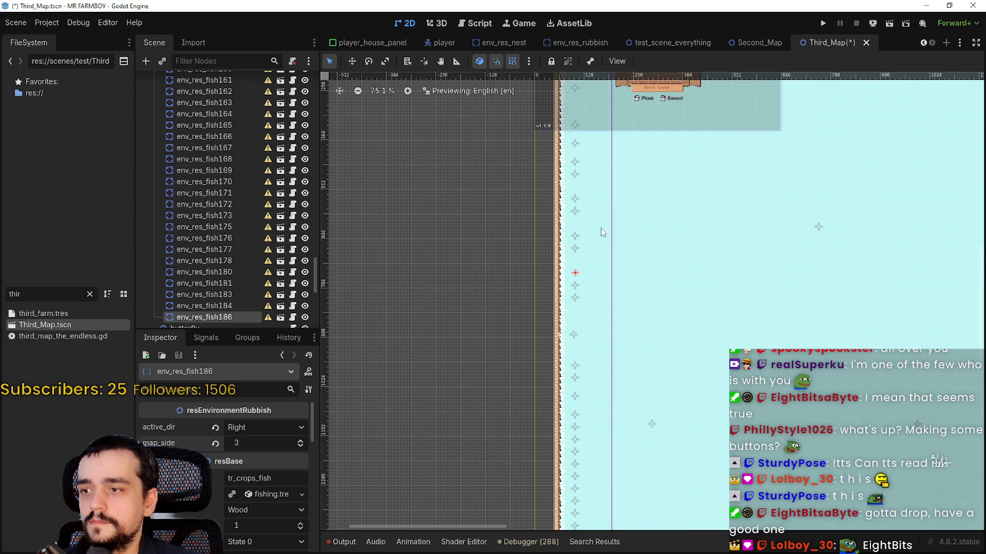
{"action": "key", "text": "Up"}
{"action": "left_click", "coordinate": [302, 442]}
{"action": "left_click", "coordinate": [303, 441]}
{"action": "left_click", "coordinate": [303, 441]}
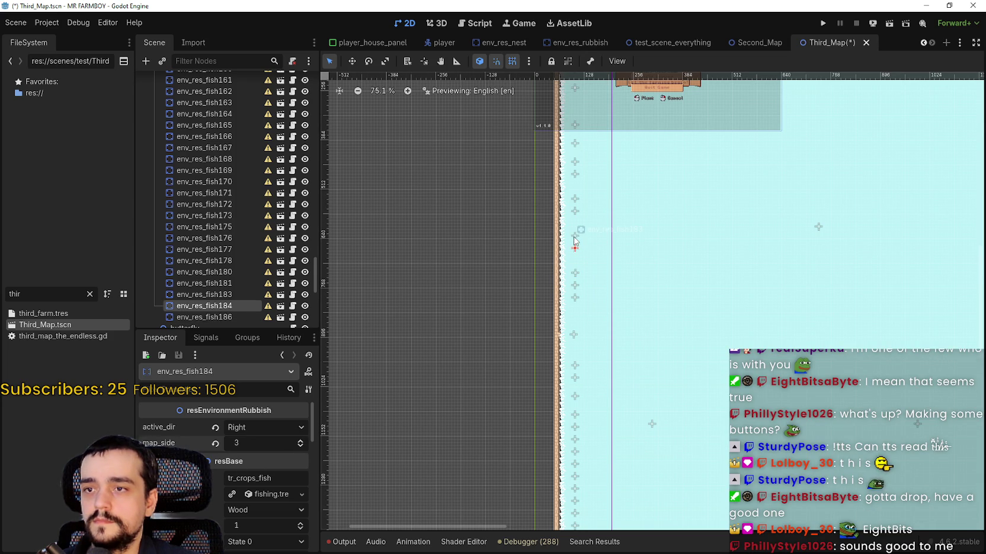
{"action": "left_click", "coordinate": [575, 236]}
{"action": "left_click", "coordinate": [299, 441]}
{"action": "left_click", "coordinate": [299, 442]}
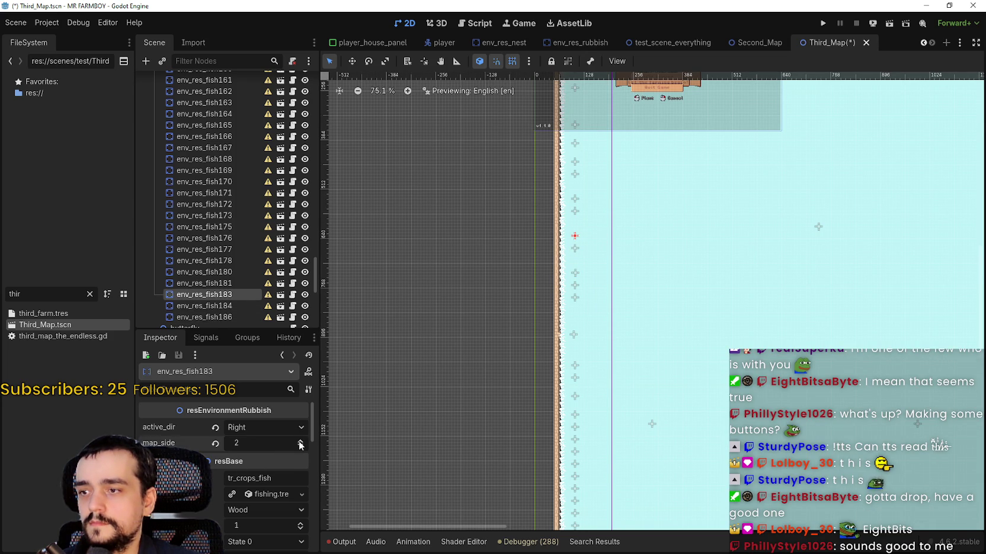
{"action": "left_click", "coordinate": [575, 211]}
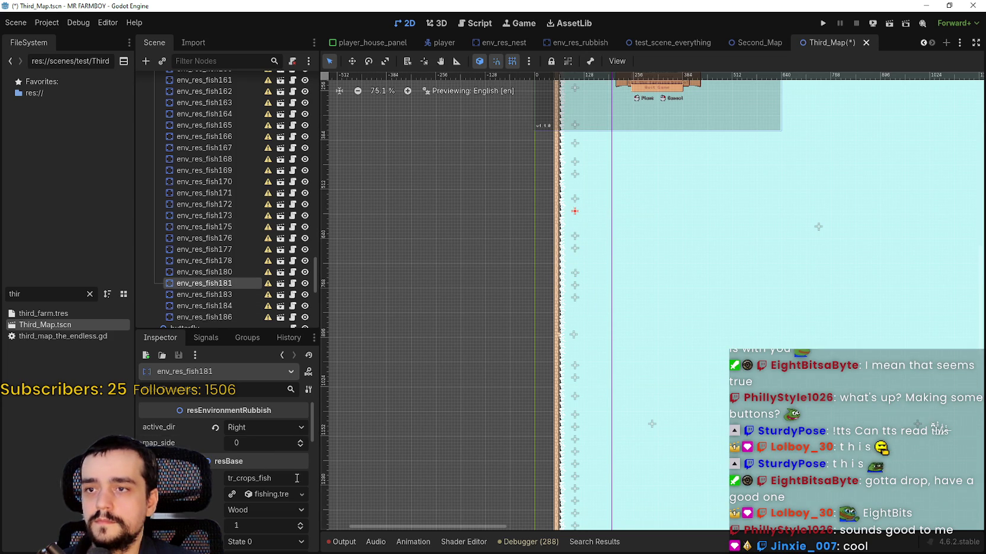
{"action": "left_click", "coordinate": [301, 441]}
Step: Raise the map_side of env_res_fish180 (to 3), fish178, fish177 and fish176
{"action": "left_click_drag", "start_coordinate": [456, 249], "coordinate": [432, 363]}
{"action": "left_click", "coordinate": [551, 330]}
{"action": "left_click", "coordinate": [300, 440]}
{"action": "left_click", "coordinate": [300, 441]}
{"action": "left_click", "coordinate": [301, 440]}
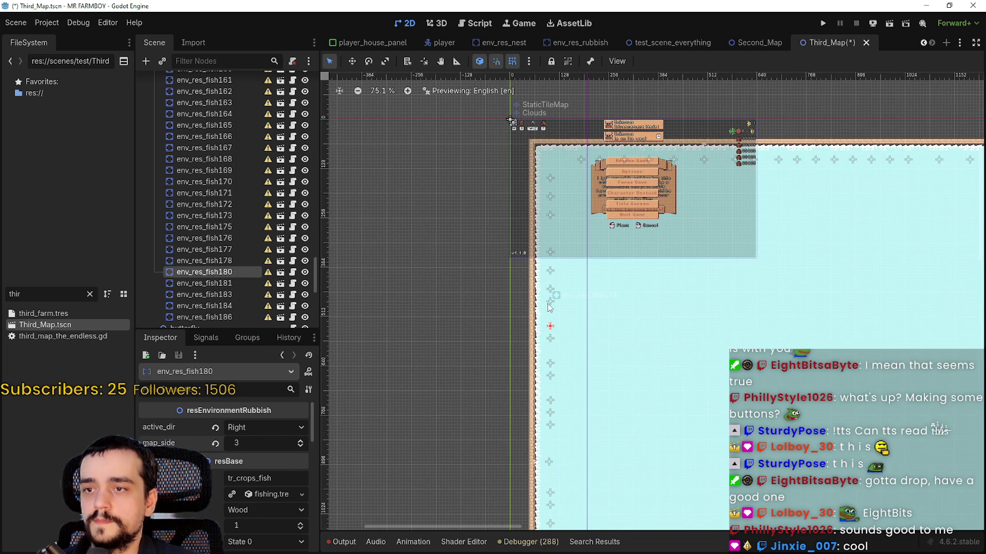
{"action": "left_click", "coordinate": [551, 301]}
{"action": "left_click", "coordinate": [301, 442]}
{"action": "left_click", "coordinate": [300, 442]}
{"action": "left_click", "coordinate": [301, 442]}
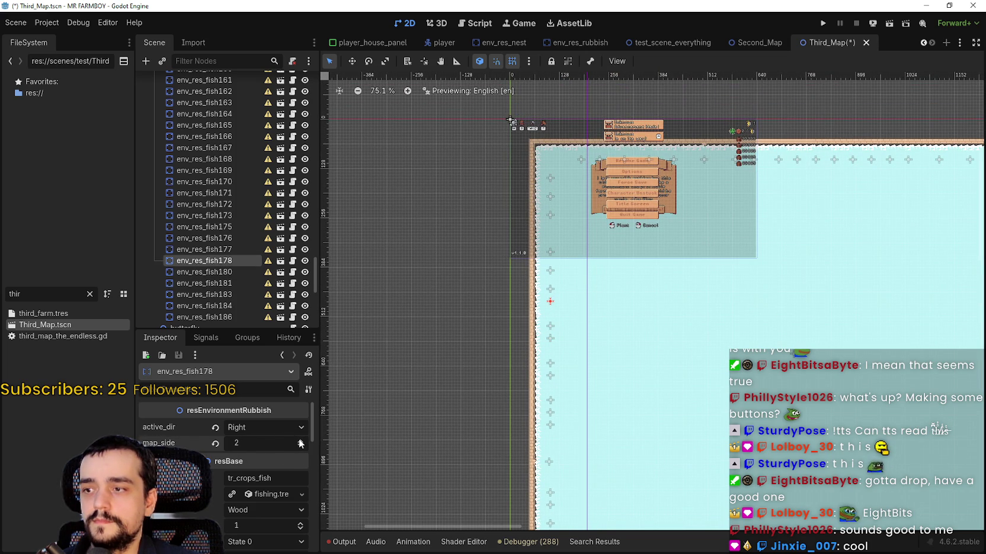
{"action": "left_click", "coordinate": [549, 289]}
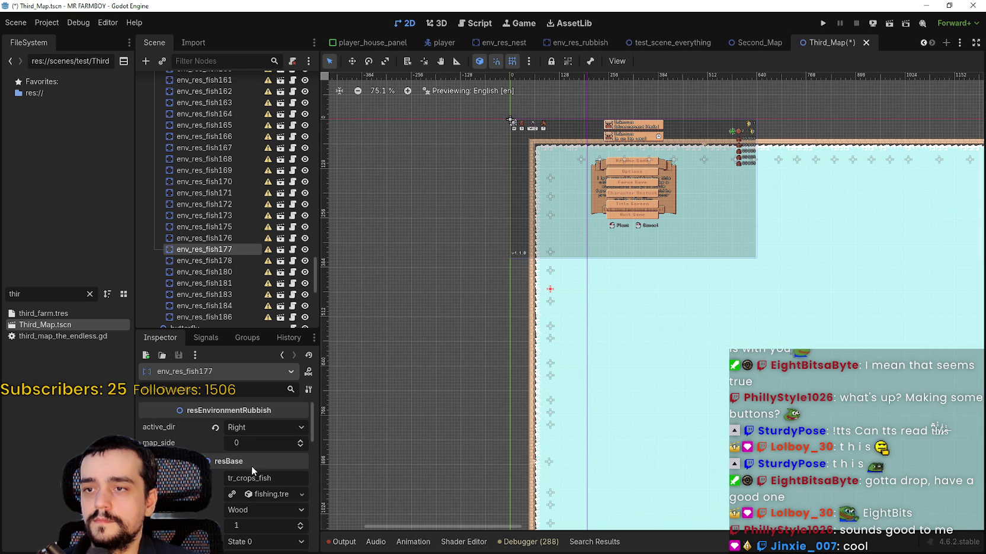
{"action": "left_click", "coordinate": [300, 442]}
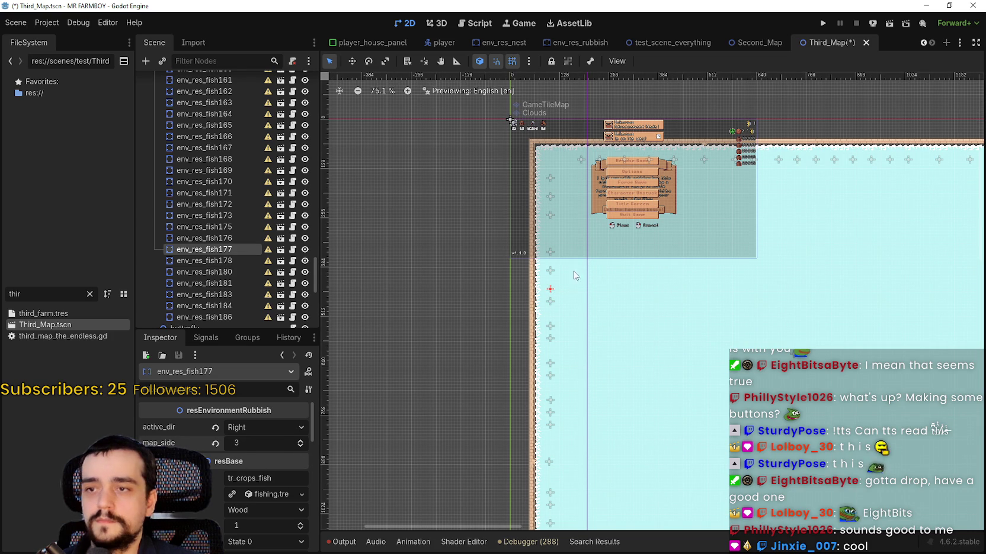
{"action": "left_click", "coordinate": [550, 271]}
{"action": "left_click", "coordinate": [300, 441]}
{"action": "left_click", "coordinate": [300, 441]}
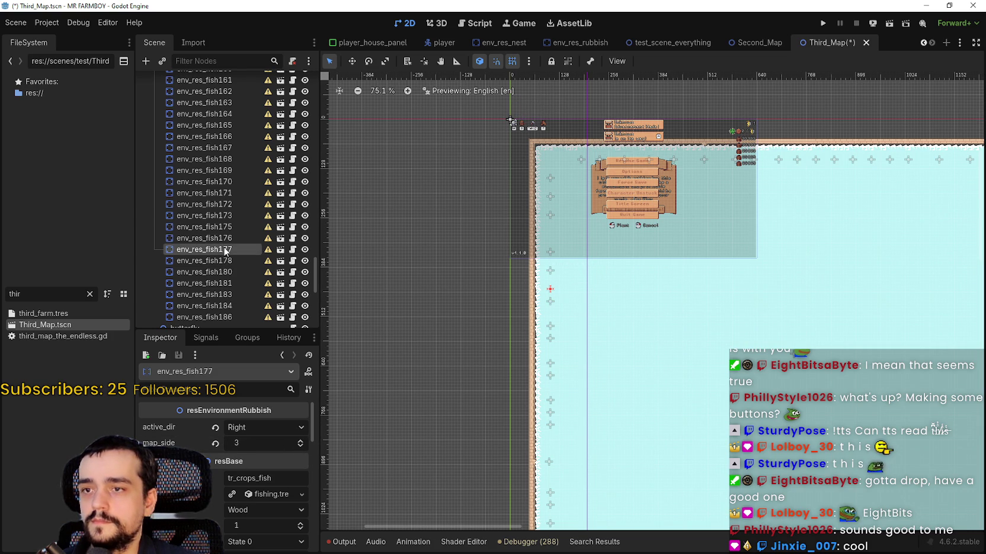
{"action": "left_click", "coordinate": [230, 226]}
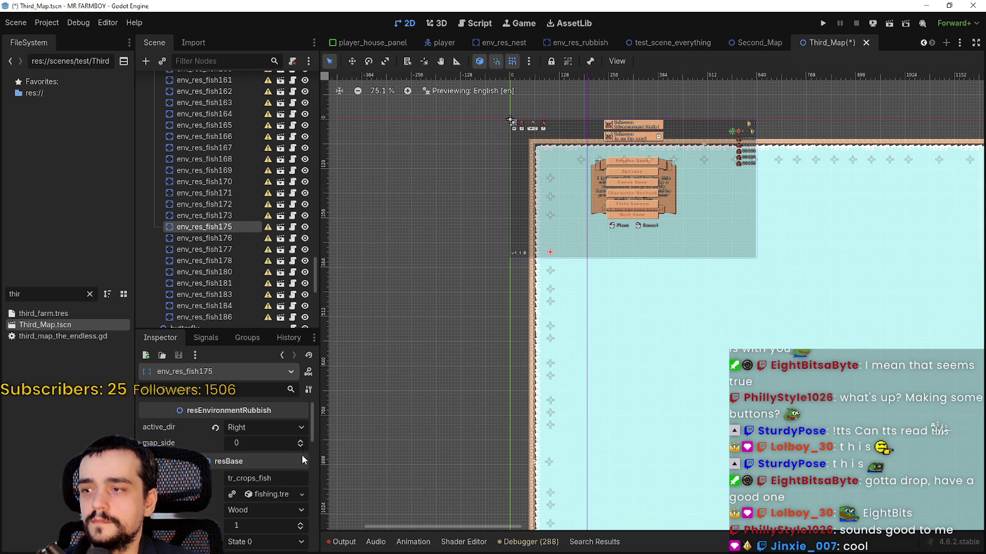
Step: Raise the map_side of env_res_fish175, fish173, fish171 and fish170, bringing fish171 and fish170 to 3
{"action": "left_click", "coordinate": [300, 441]}
{"action": "left_click", "coordinate": [301, 441]}
{"action": "left_click", "coordinate": [225, 216]}
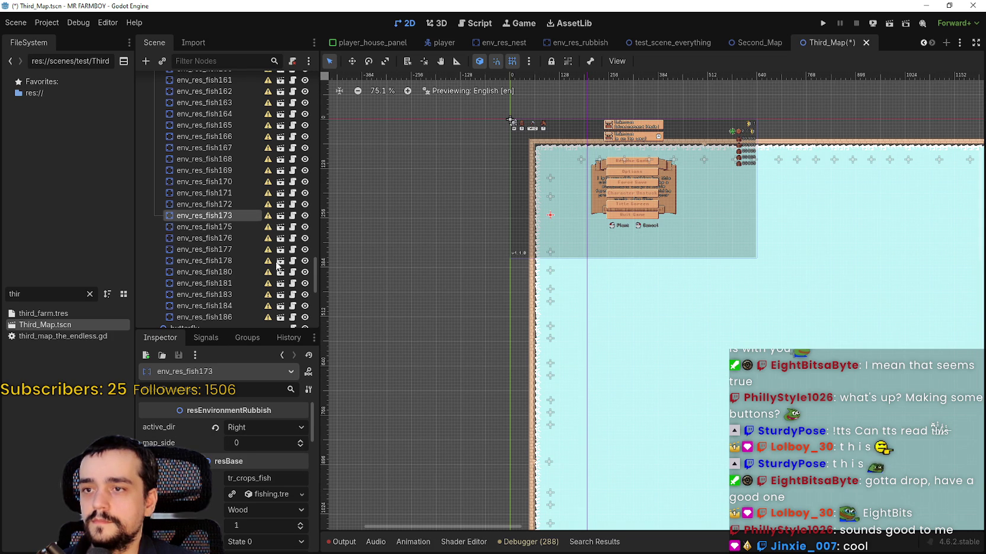
{"action": "left_click", "coordinate": [301, 446]}
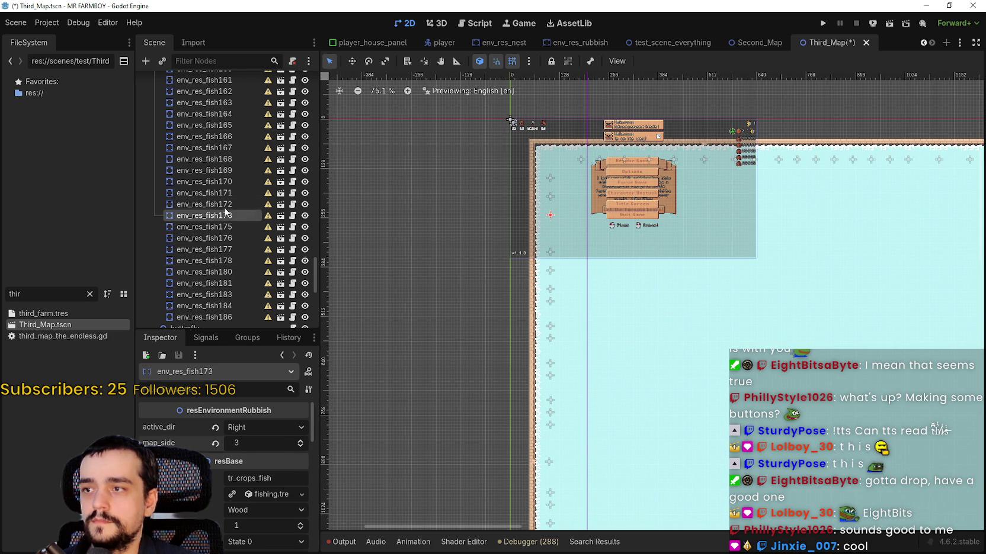
{"action": "left_click", "coordinate": [207, 204]}
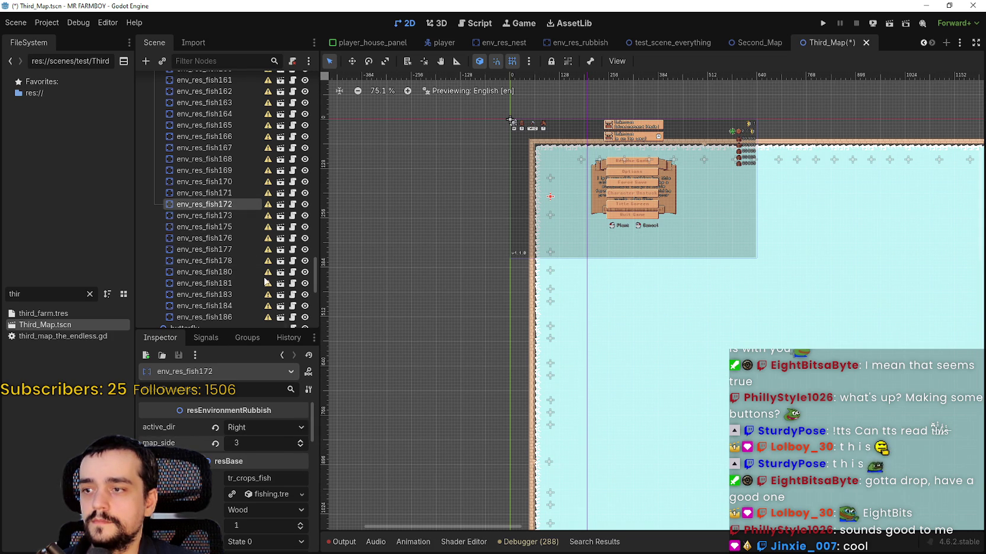
{"action": "left_click", "coordinate": [222, 193]}
{"action": "left_click", "coordinate": [300, 440]}
{"action": "left_click", "coordinate": [300, 440]}
{"action": "left_click", "coordinate": [300, 440]}
{"action": "left_click", "coordinate": [231, 183]}
{"action": "left_click", "coordinate": [301, 440]}
{"action": "left_click", "coordinate": [300, 440]}
{"action": "left_click", "coordinate": [300, 440]}
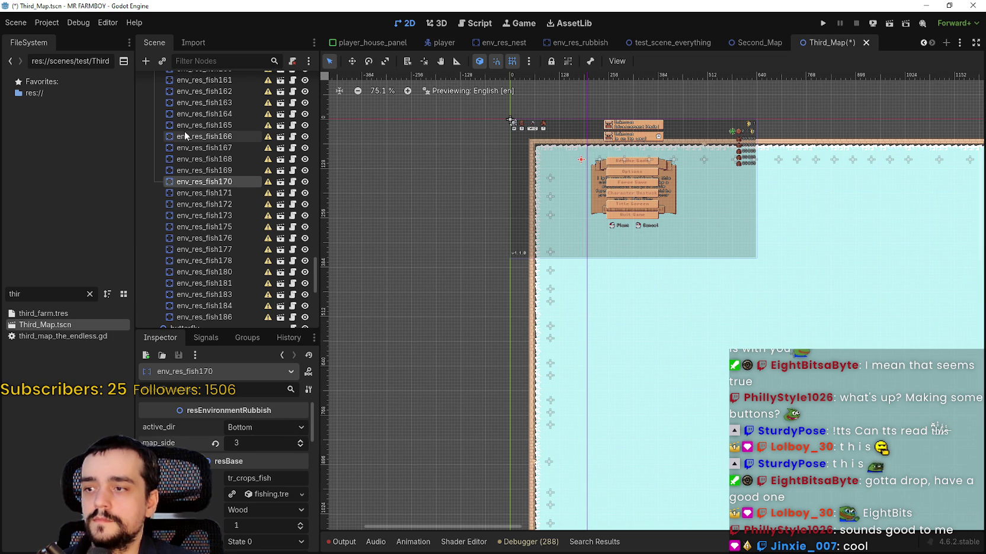
{"action": "left_click", "coordinate": [216, 170]}
{"action": "left_click", "coordinate": [300, 441]}
{"action": "left_click", "coordinate": [300, 440]}
{"action": "left_click", "coordinate": [301, 440]}
Step: Raise the map_side of env_res_fish169 through fish164, setting fish165 to 3
{"action": "left_click", "coordinate": [210, 159]}
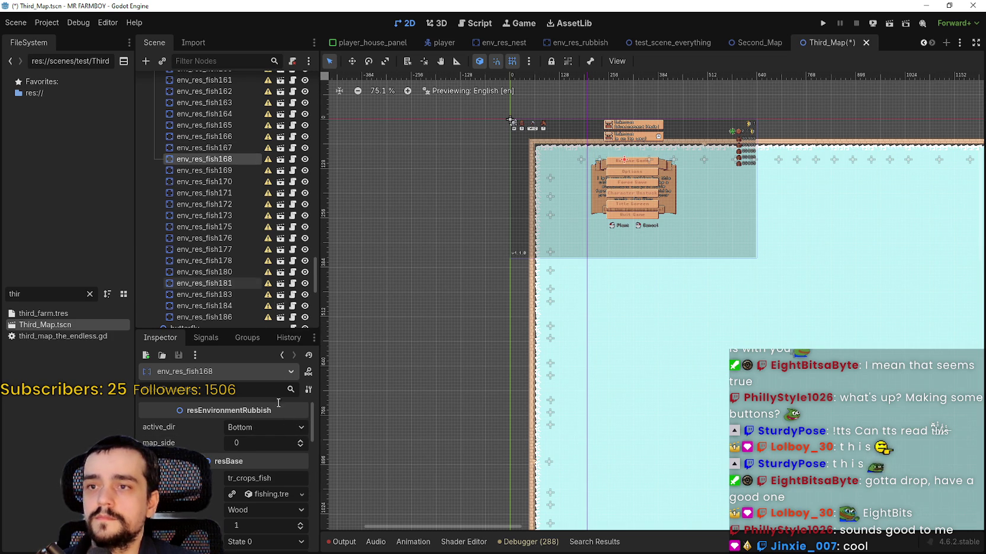
{"action": "left_click", "coordinate": [299, 440]}
{"action": "left_click", "coordinate": [210, 147]}
{"action": "left_click", "coordinate": [300, 440]}
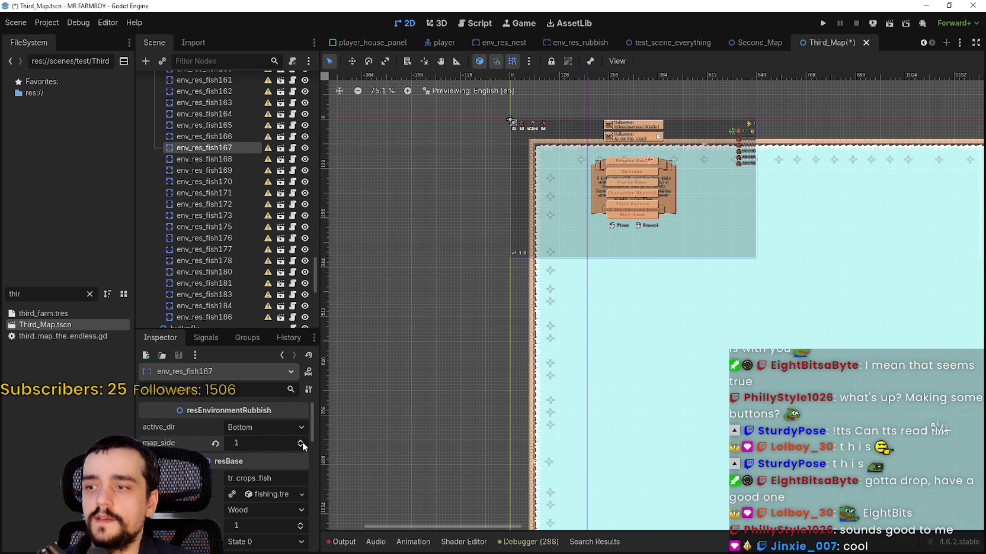
{"action": "left_click", "coordinate": [233, 139]}
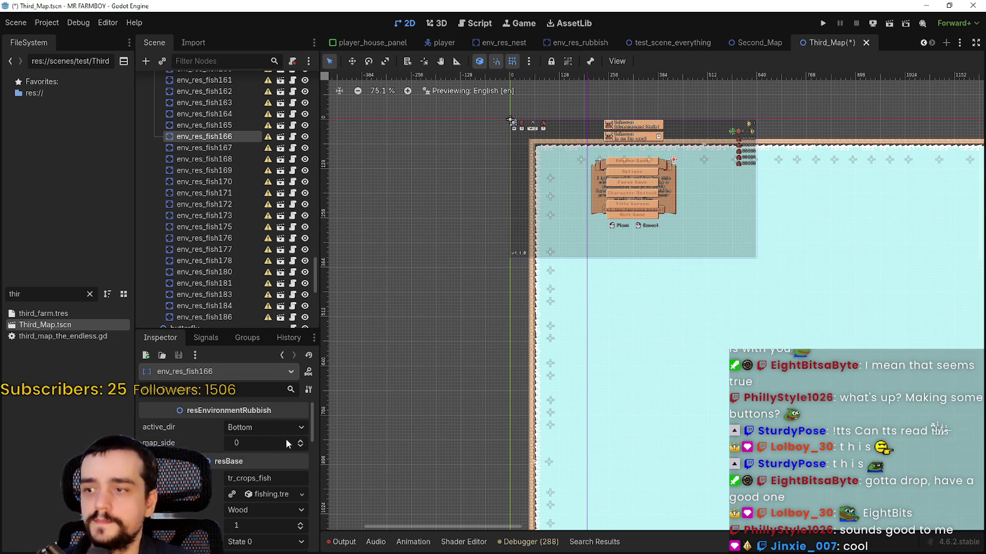
{"action": "left_click", "coordinate": [301, 440]}
{"action": "left_click", "coordinate": [220, 124]}
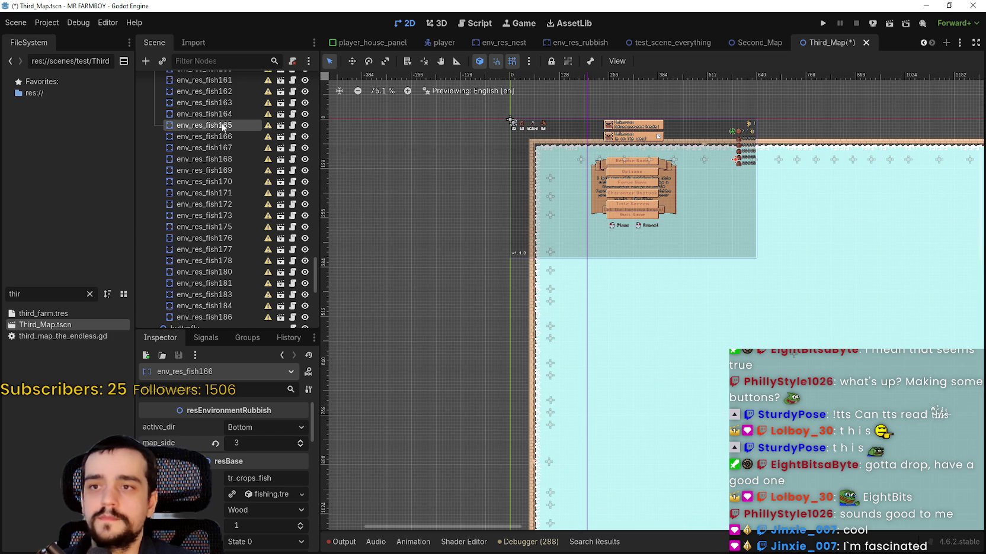
{"action": "left_click", "coordinate": [302, 440]}
{"action": "left_click", "coordinate": [302, 439]}
{"action": "left_click", "coordinate": [302, 439]}
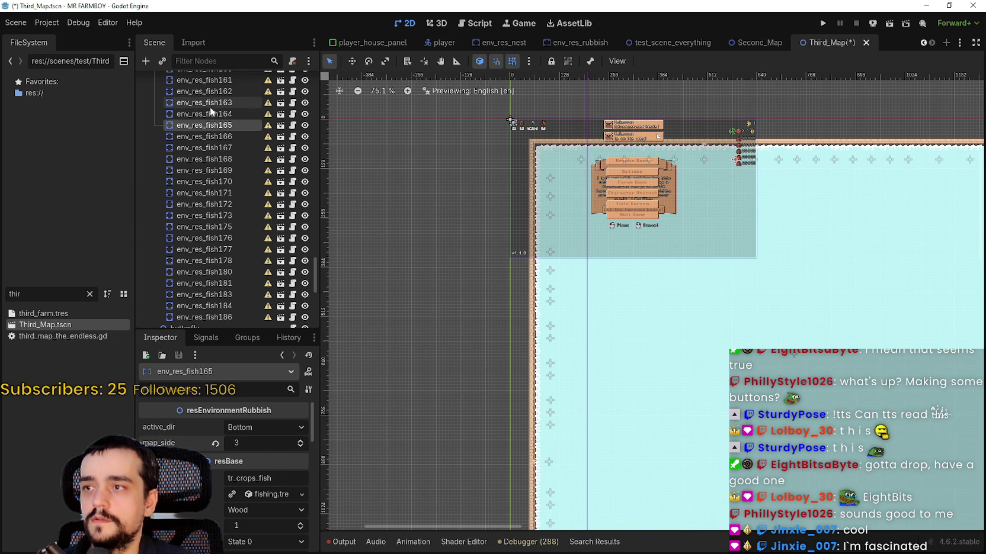
{"action": "left_click", "coordinate": [213, 116]}
{"action": "left_click", "coordinate": [300, 440]}
{"action": "left_click", "coordinate": [300, 440]}
{"action": "left_click", "coordinate": [301, 440]}
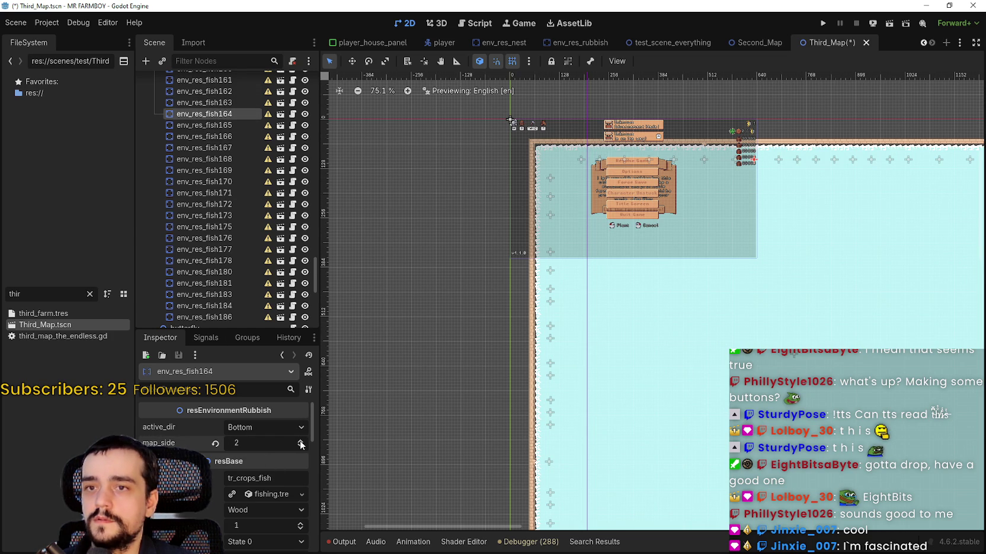
Step: Inspect env_res_fish163 (map_side 2) and save the Third_Map scene
{"action": "left_click", "coordinate": [226, 99]}
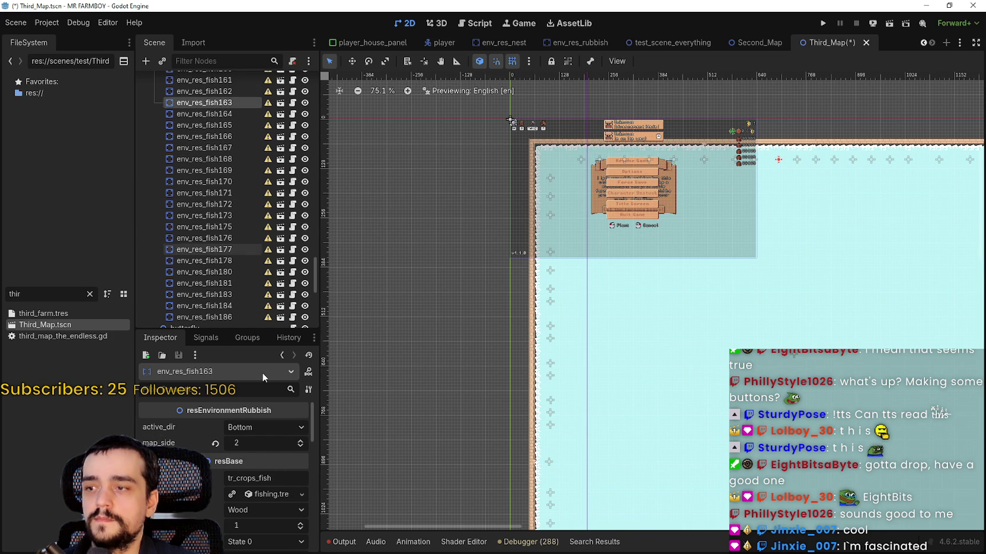
{"action": "scroll", "coordinate": [664, 322], "scroll_direction": "down", "scroll_amount": 4}
{"action": "key", "text": "ctrl+s"}
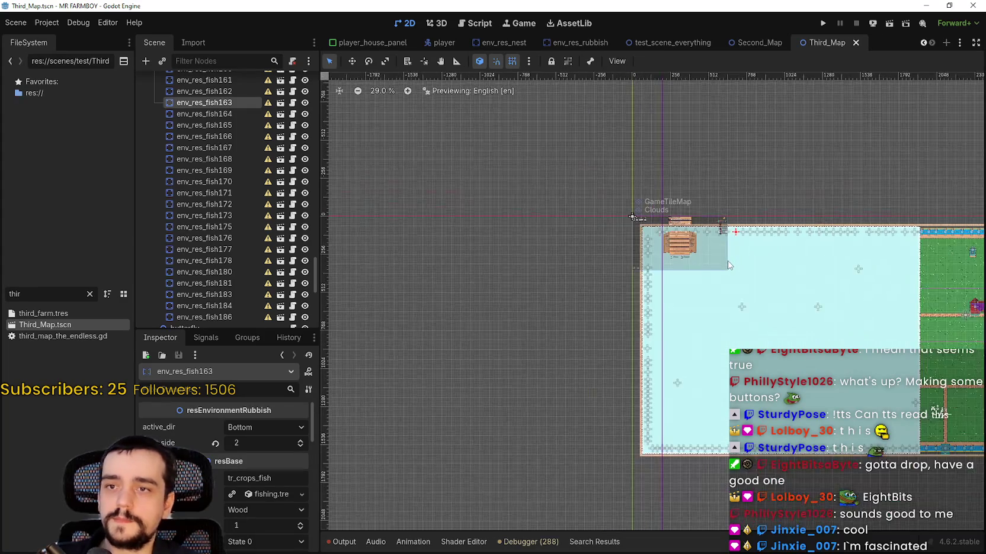
Step: Open the env_res_rubbish.gd script from the rubbish node and save the scene
{"action": "left_click_drag", "start_coordinate": [809, 315], "coordinate": [731, 307]}
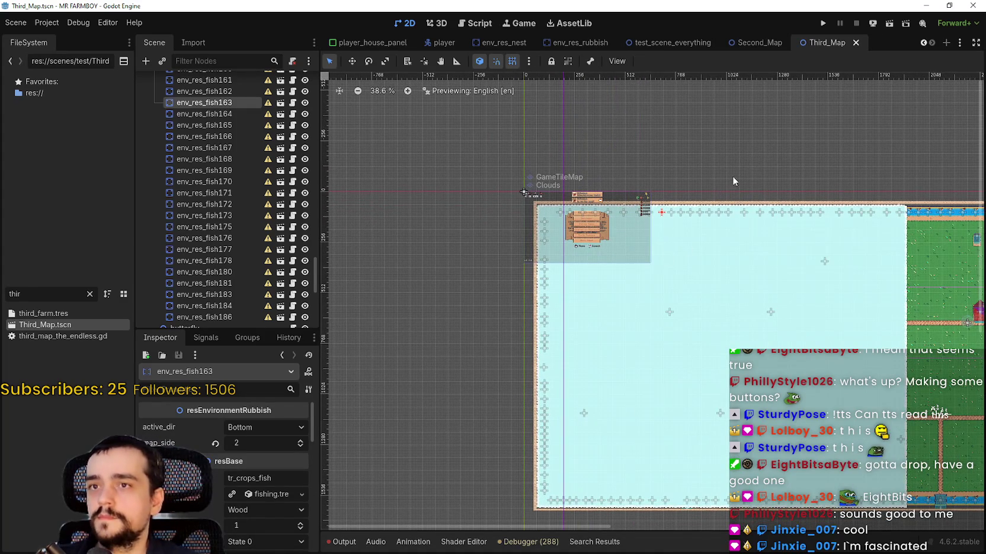
{"action": "left_click", "coordinate": [280, 102]}
{"action": "left_click", "coordinate": [297, 81]}
{"action": "key", "text": "ctrl+s"}
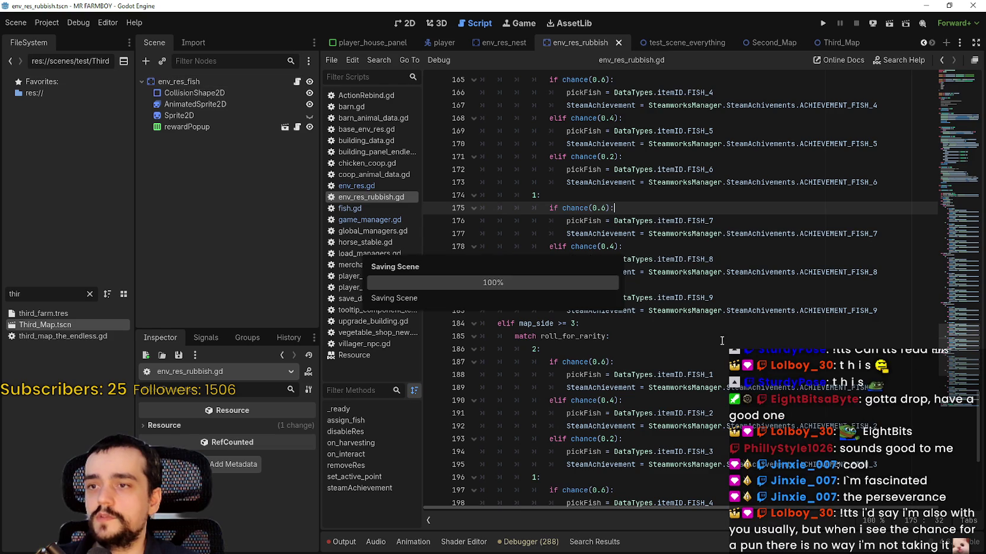
{"action": "scroll", "coordinate": [674, 358], "scroll_direction": "down", "scroll_amount": 7}
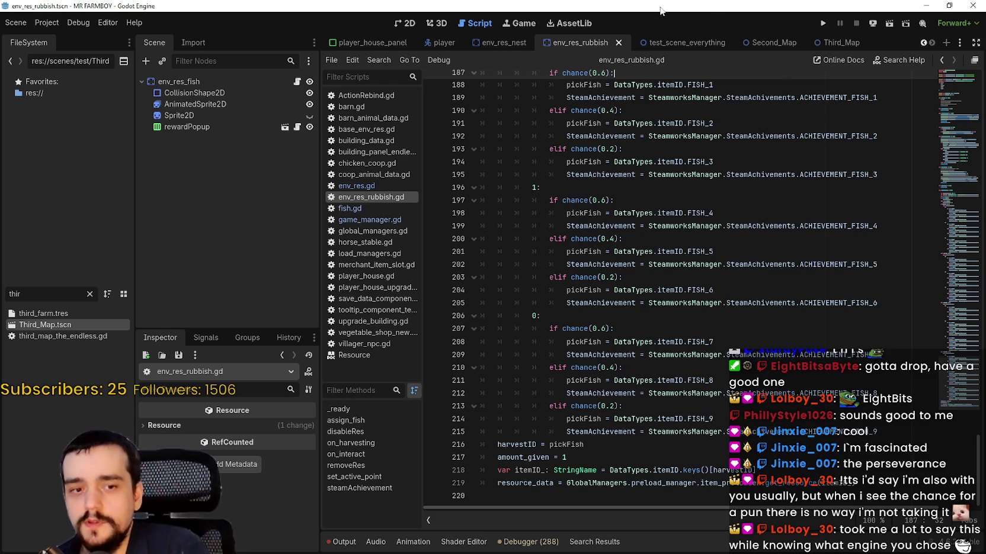
Step: Move to the map_side 3+ tier blocks and select FISH_9's 0.2 chance value
{"action": "left_click", "coordinate": [657, 319]}
{"action": "scroll", "coordinate": [638, 293], "scroll_direction": "up", "scroll_amount": 2}
{"action": "left_click", "coordinate": [610, 251]}
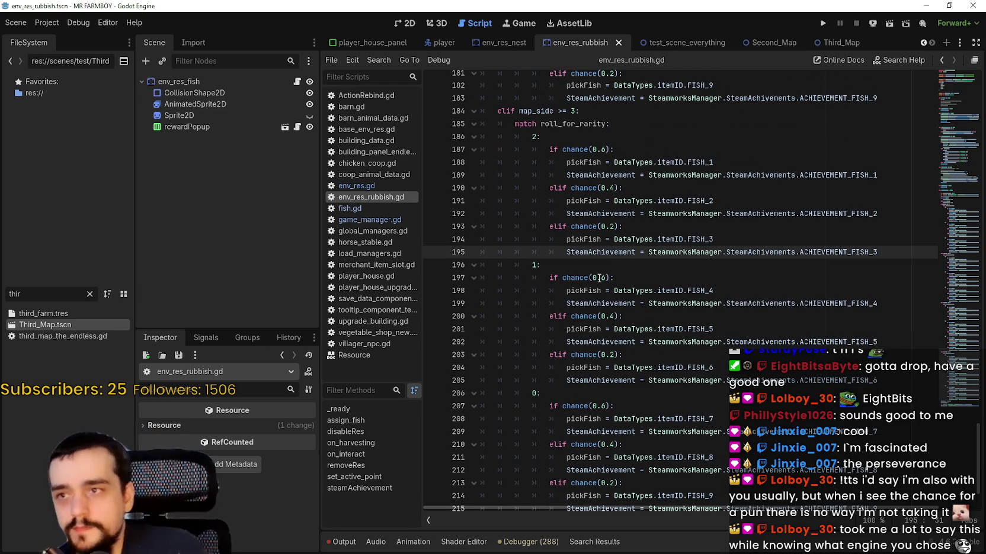
{"action": "scroll", "coordinate": [599, 277], "scroll_direction": "down", "scroll_amount": 2}
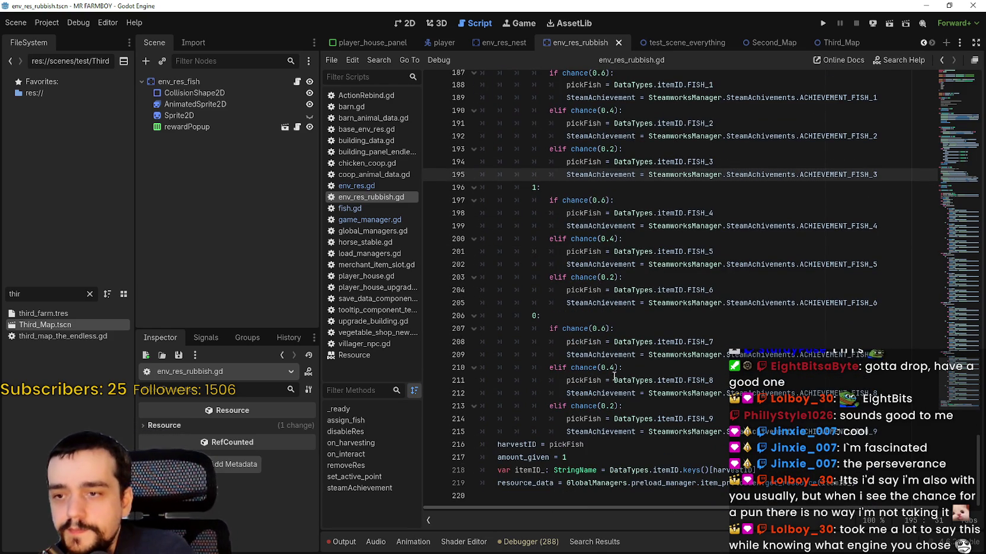
{"action": "double_click", "coordinate": [611, 406]}
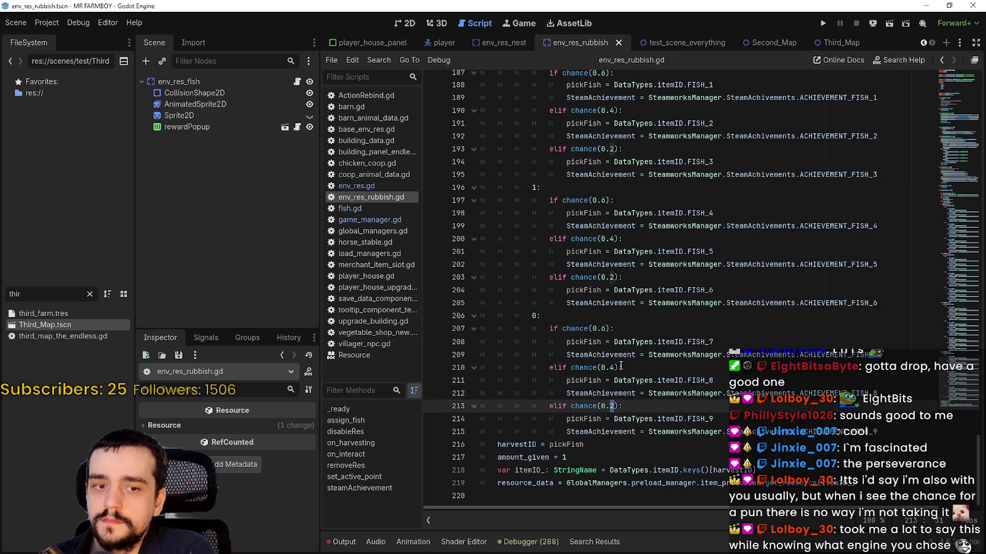
Step: Set the FISH_9 and FISH_8 chances to 0.6 and FISH_7 to 0.2, then save
{"action": "type", "text": "6"}
{"action": "double_click", "coordinate": [612, 367]}
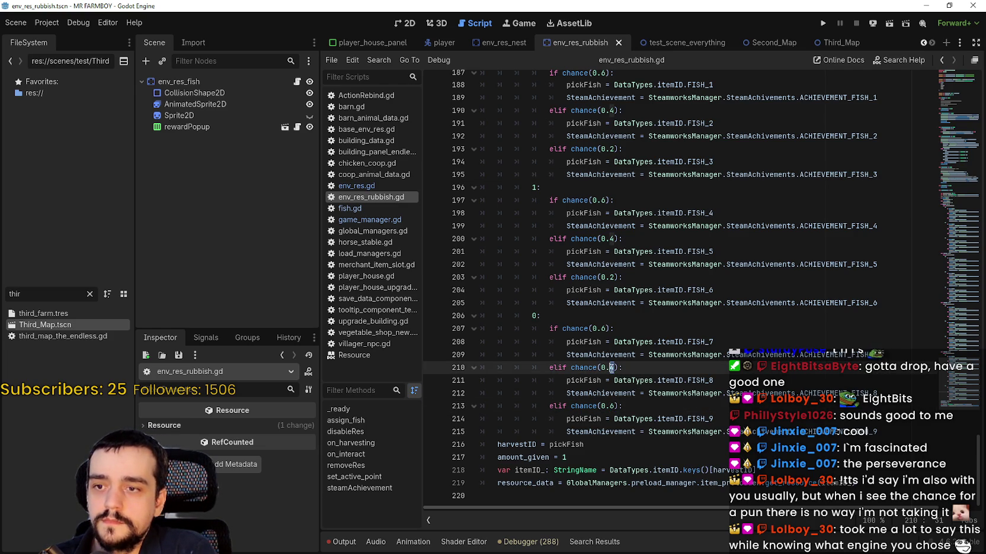
{"action": "type", "text": "6"}
{"action": "double_click", "coordinate": [606, 328]}
{"action": "type", "text": "2"}
{"action": "left_click", "coordinate": [652, 393]}
{"action": "key", "text": "Down"}
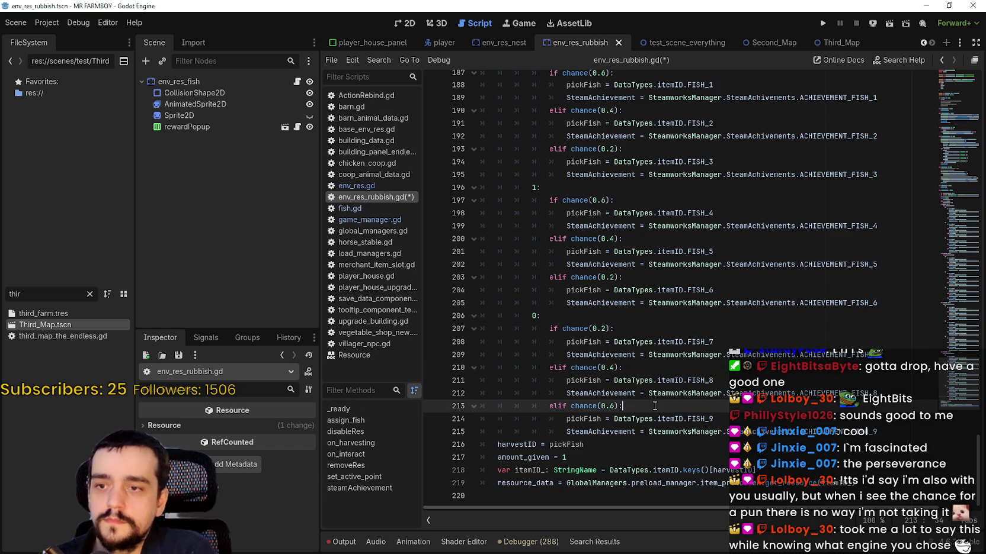
{"action": "key", "text": "ctrl+s"}
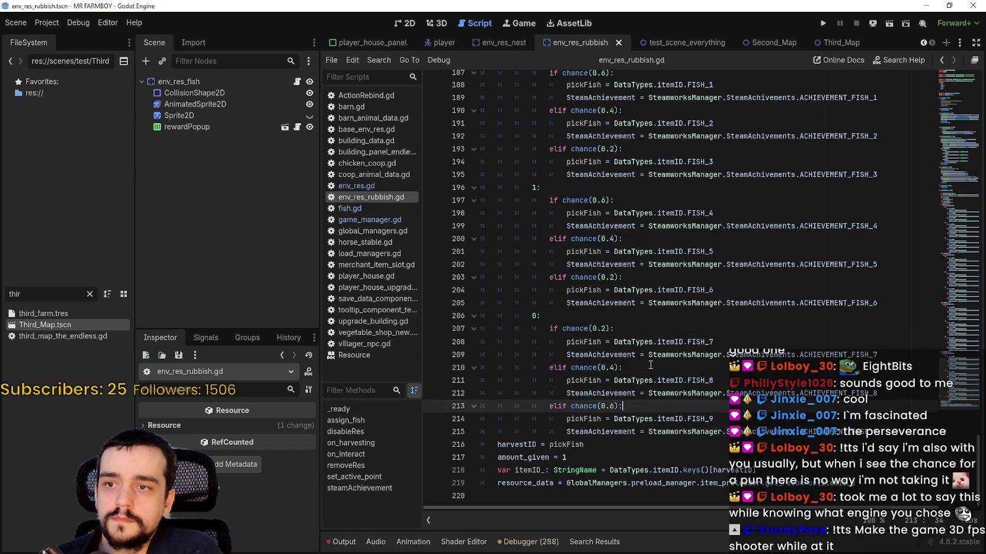
Step: Change the FISH_6 chance to 0.6 and FISH_4 to 0.2, then save
{"action": "double_click", "coordinate": [612, 277]}
{"action": "type", "text": "6"}
{"action": "left_click", "coordinate": [602, 201]}
{"action": "type", "text": "2"}
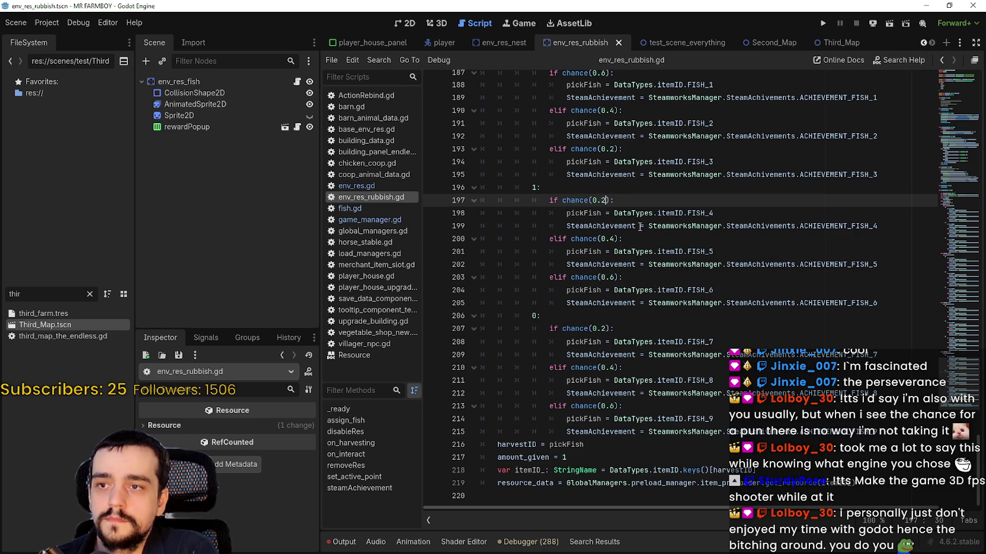
{"action": "key", "text": "ctrl+s"}
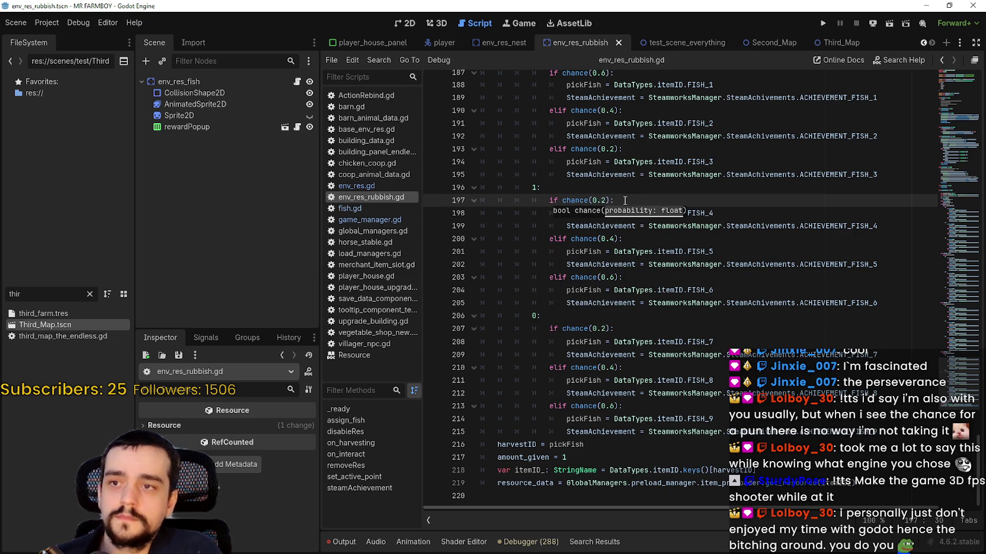
Step: Change the FISH_3 chance to 0.6 and FISH_1 to 0.2, then save
{"action": "left_click", "coordinate": [668, 315]}
{"action": "scroll", "coordinate": [628, 254], "scroll_direction": "up", "scroll_amount": 3}
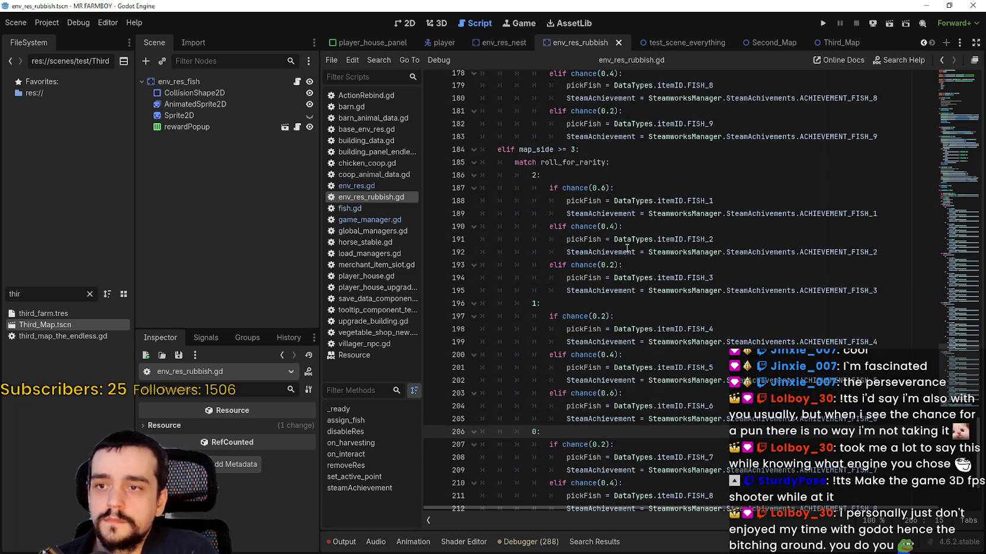
{"action": "double_click", "coordinate": [614, 265]}
{"action": "type", "text": "6"}
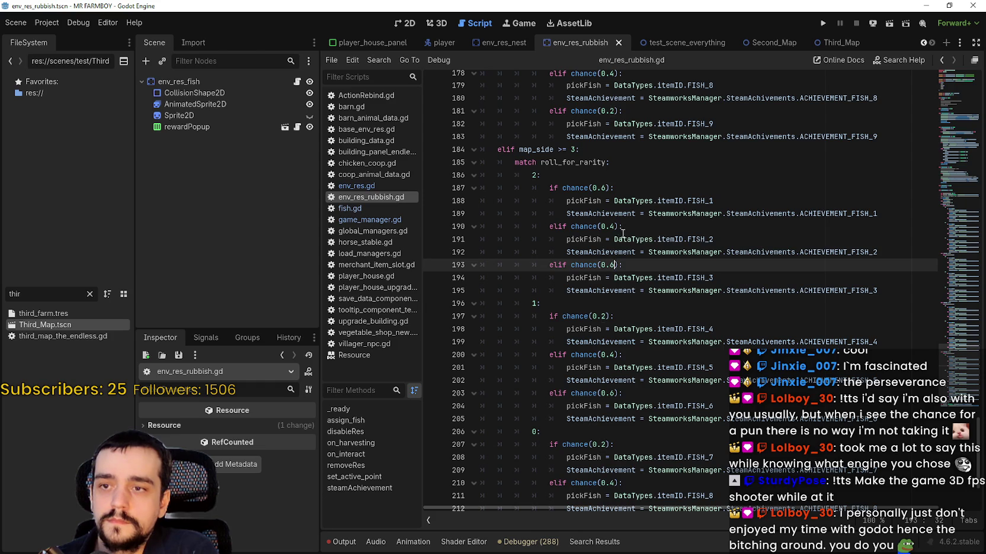
{"action": "double_click", "coordinate": [605, 187]}
{"action": "type", "text": "2"}
{"action": "key", "text": "ctrl+s"}
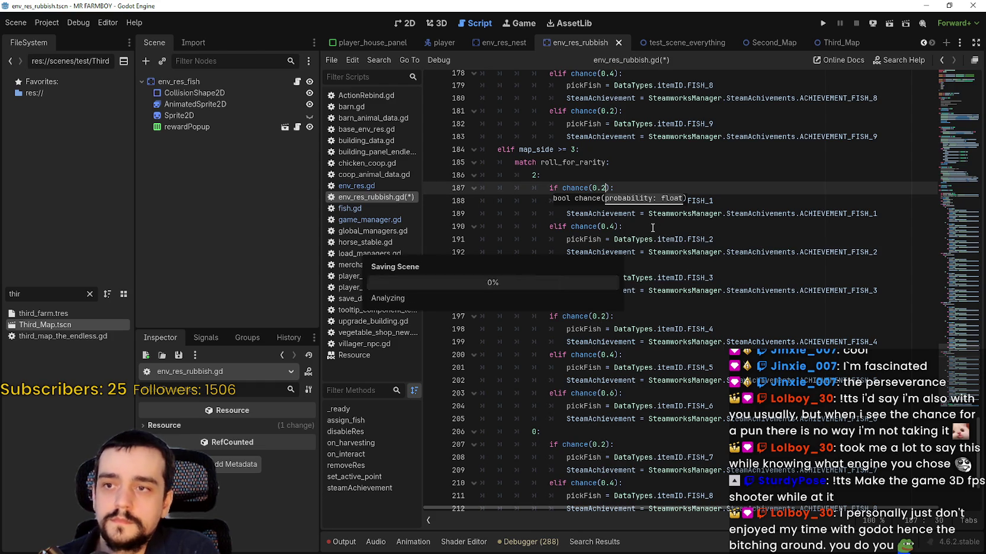
Step: In the map_side 2 block, set FISH_6's chance to 0.6 and FISH_4's to 0.2, then save
{"action": "scroll", "coordinate": [651, 237], "scroll_direction": "up", "scroll_amount": 3}
{"action": "scroll", "coordinate": [648, 255], "scroll_direction": "up", "scroll_amount": 4}
{"action": "mouse_move", "coordinate": [619, 204]}
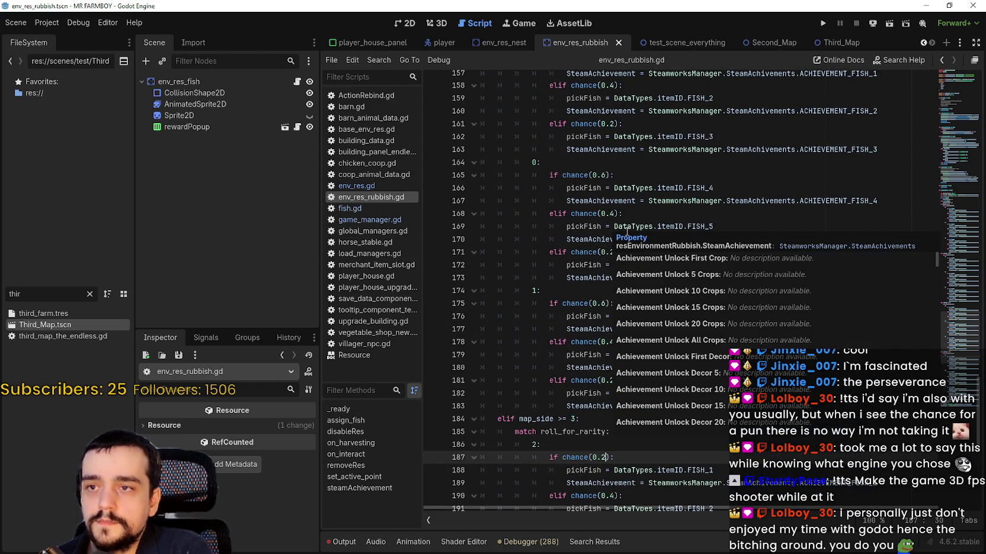
{"action": "left_click", "coordinate": [608, 290]}
{"action": "double_click", "coordinate": [612, 252]}
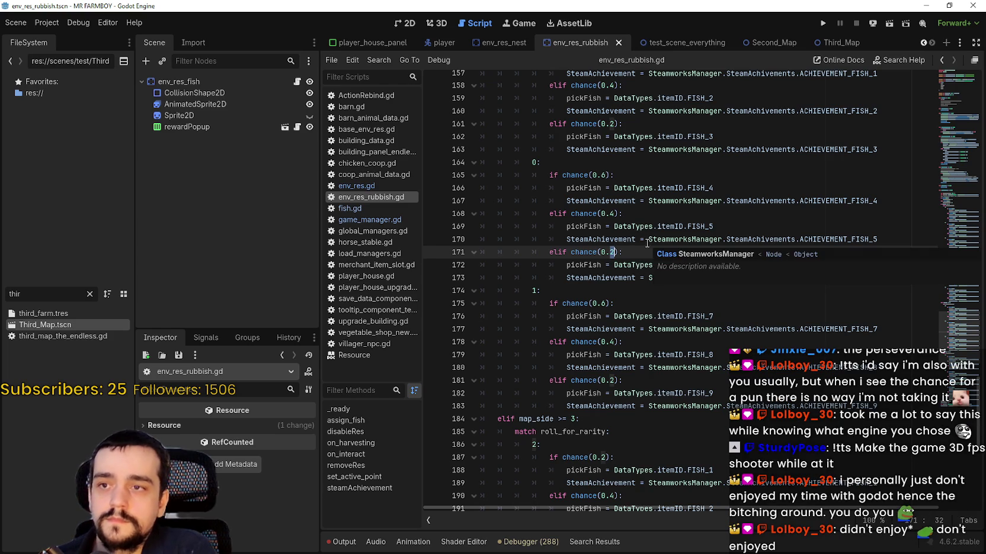
{"action": "type", "text": "6"}
{"action": "double_click", "coordinate": [604, 175]}
{"action": "type", "text": "2"}
{"action": "left_click", "coordinate": [687, 245]}
{"action": "key", "text": "ctrl"}
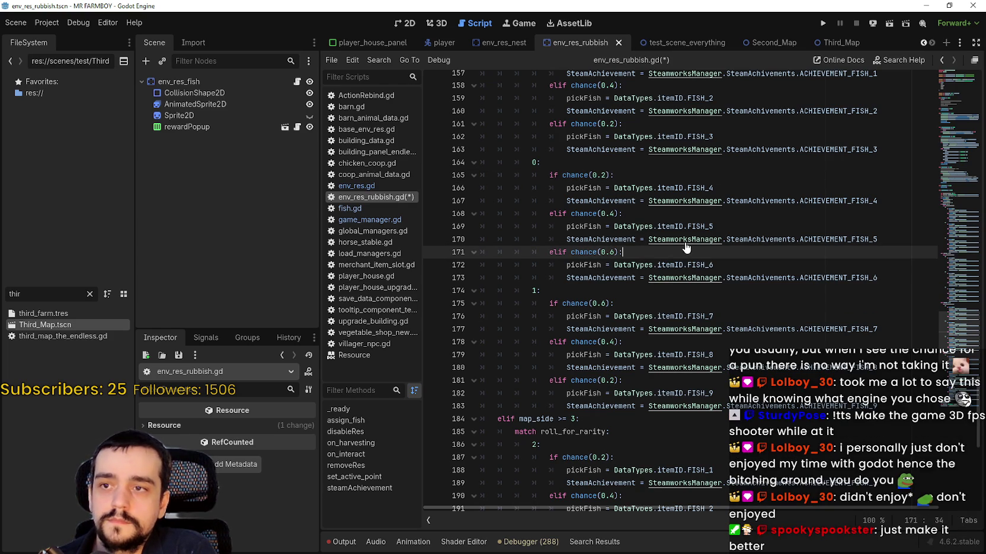
{"action": "key", "text": "ctrl+s"}
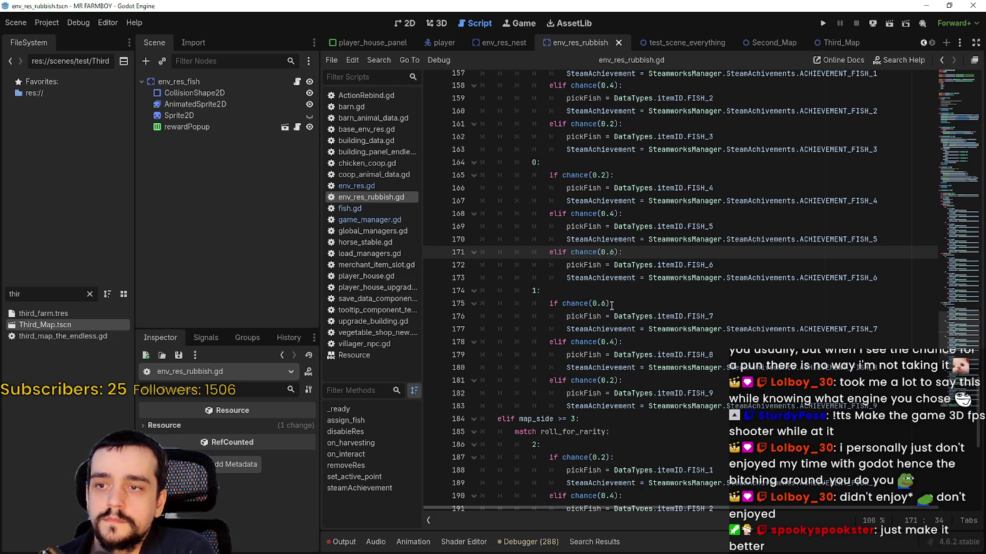
Step: Set the FISH_8 chance to 0.6, FISH_9 to 0.4 and FISH_7 to 0.2, then save
{"action": "left_click", "coordinate": [620, 380]}
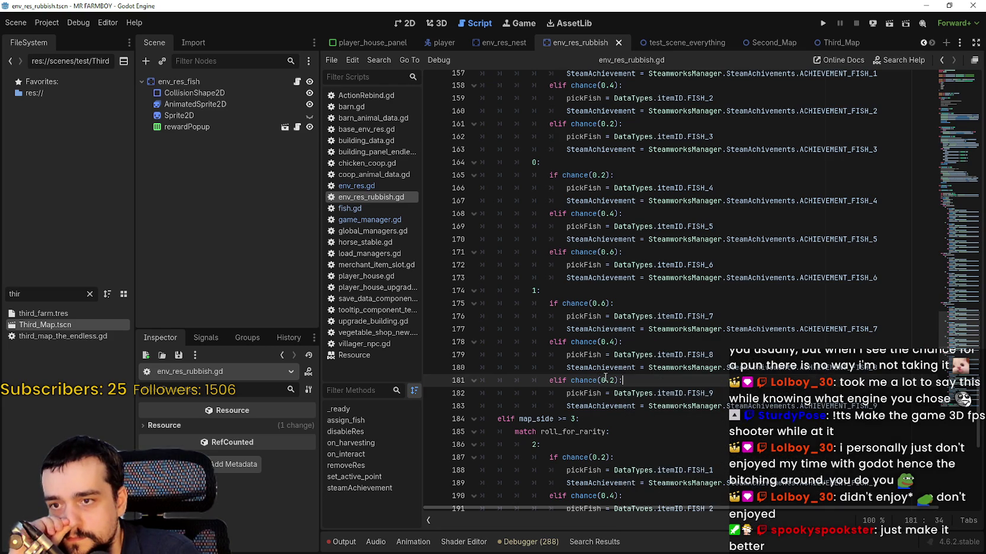
{"action": "left_click", "coordinate": [612, 342]}
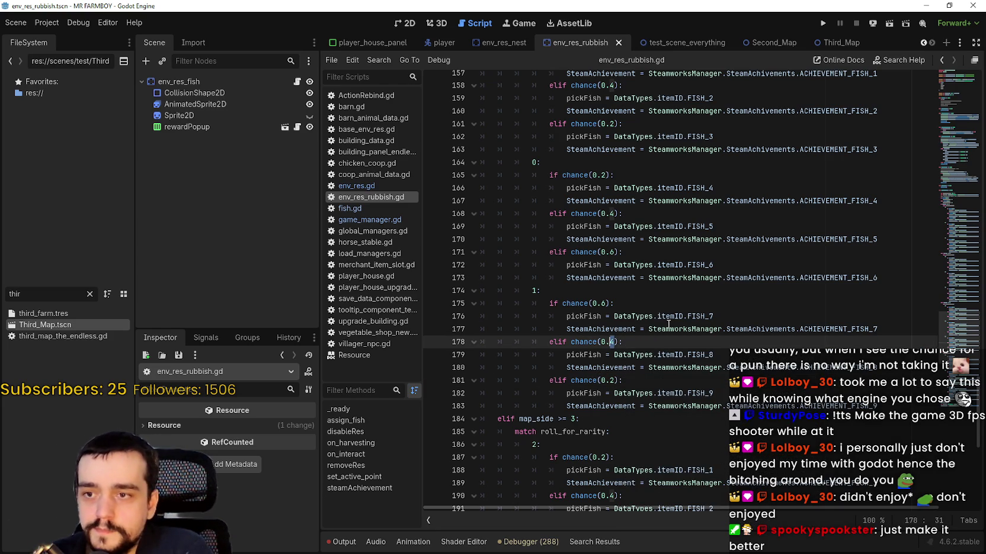
{"action": "scroll", "coordinate": [669, 323], "scroll_direction": "up", "scroll_amount": 2}
{"action": "scroll", "coordinate": [669, 324], "scroll_direction": "down", "scroll_amount": 3}
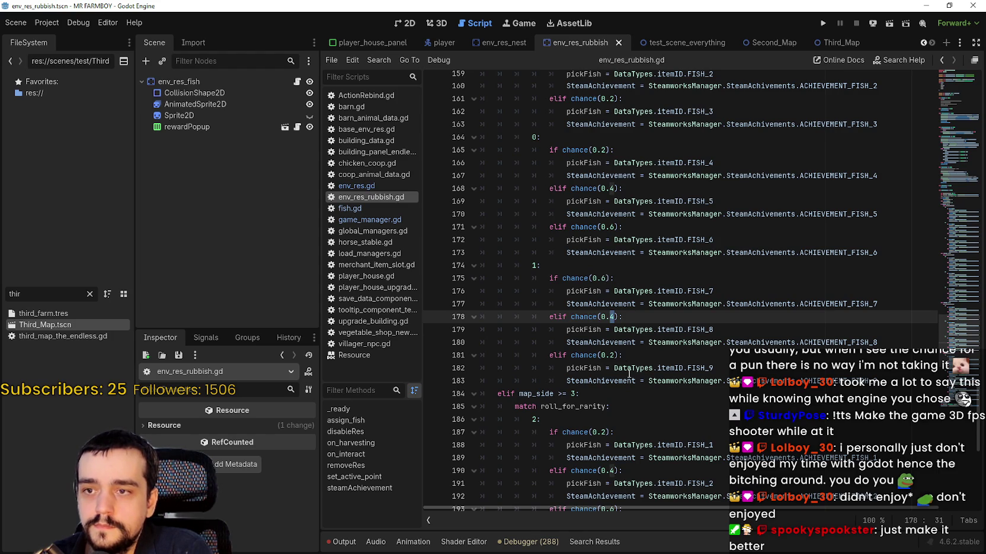
{"action": "type", "text": "6"}
{"action": "double_click", "coordinate": [617, 355]}
{"action": "type", "text": "4"}
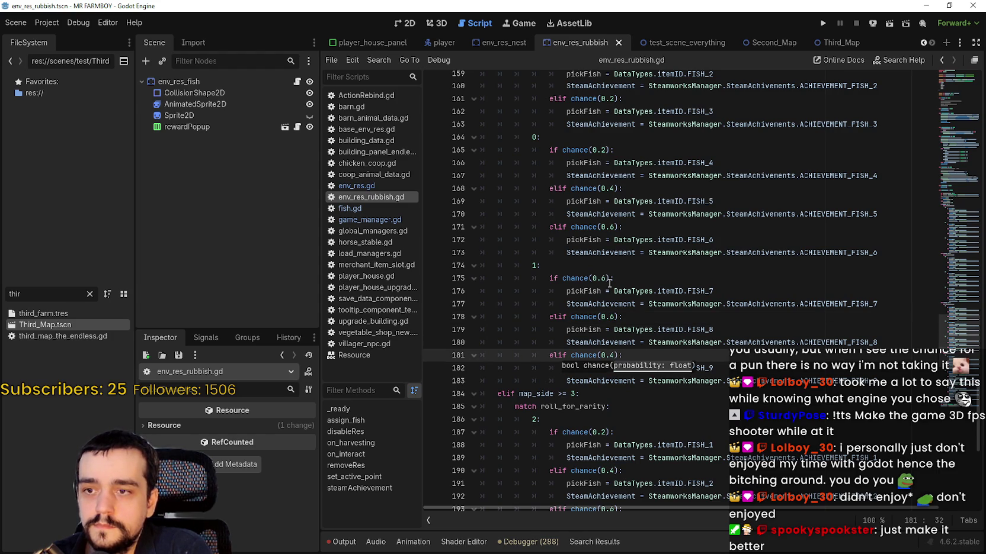
{"action": "double_click", "coordinate": [605, 278]}
{"action": "type", "text": "2"}
{"action": "key", "text": "End"}
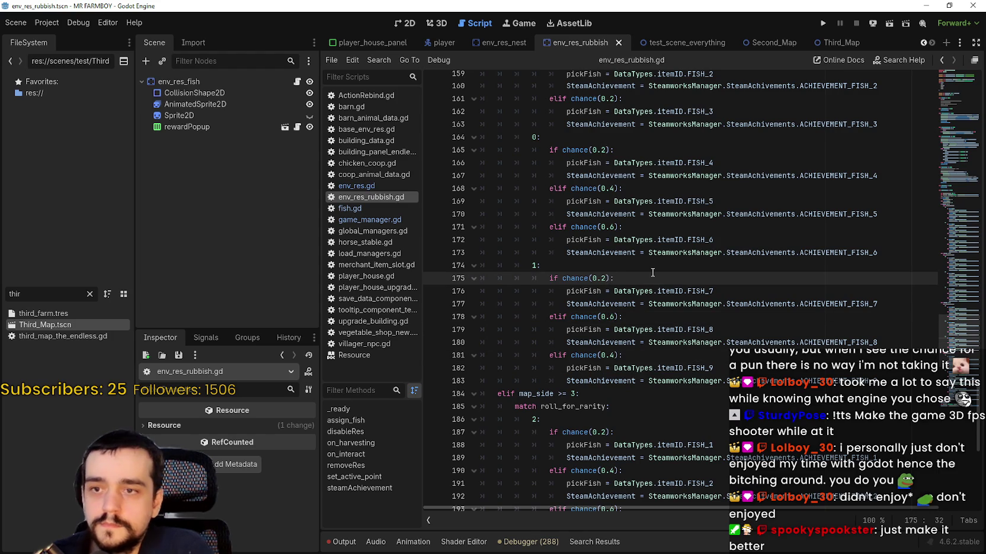
{"action": "key", "text": "ctrl+s"}
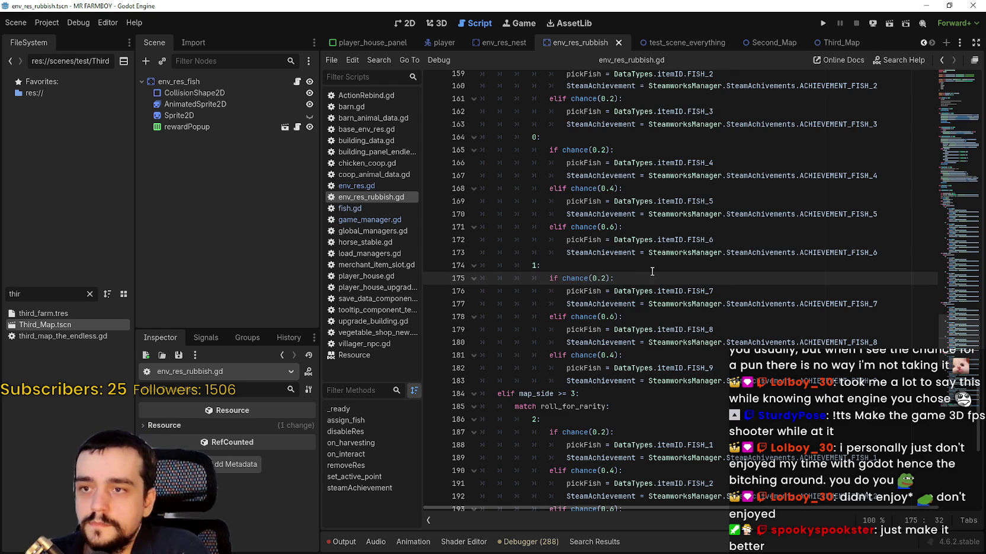
Step: Review the edited chance blocks and launch the game to test them
{"action": "scroll", "coordinate": [651, 271], "scroll_direction": "up", "scroll_amount": 1}
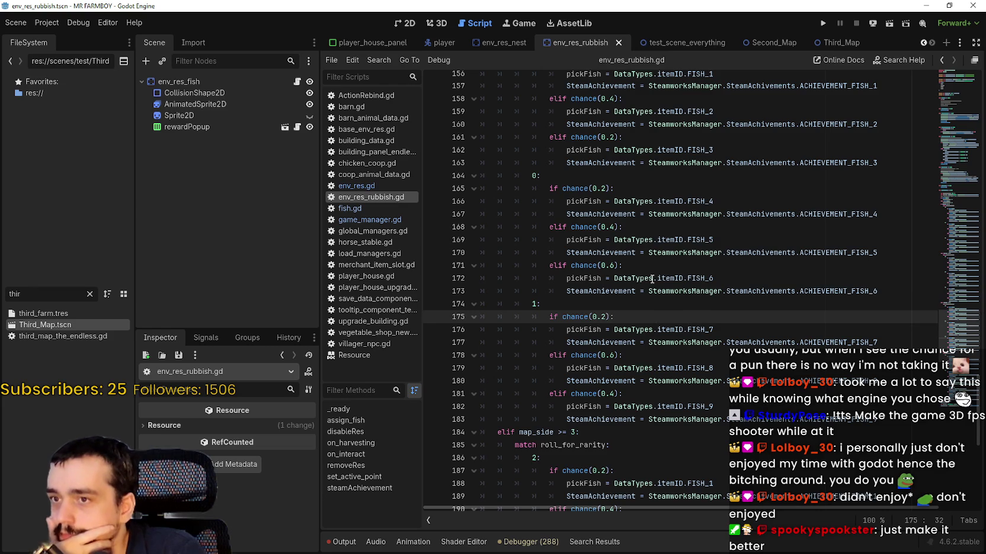
{"action": "scroll", "coordinate": [651, 281], "scroll_direction": "up", "scroll_amount": 2}
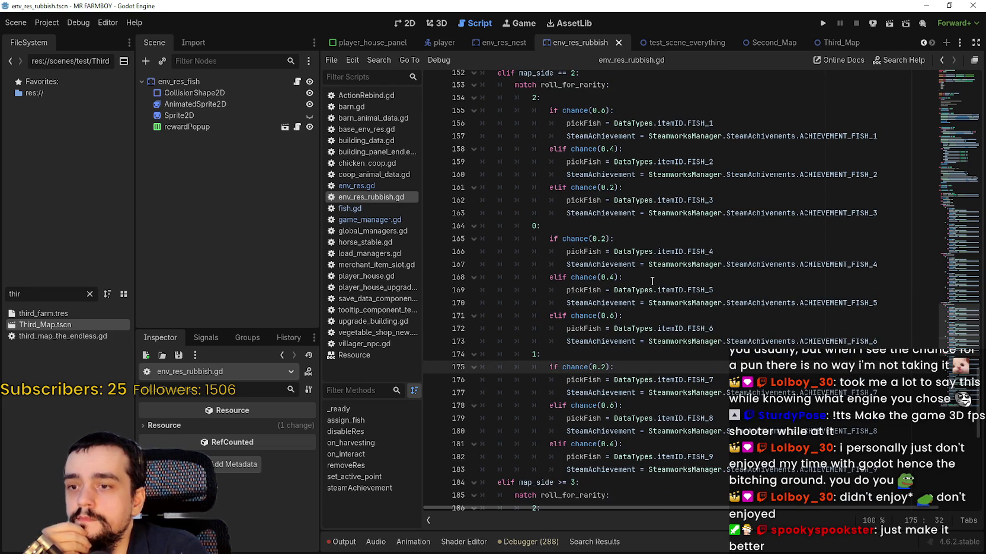
{"action": "scroll", "coordinate": [652, 281], "scroll_direction": "down", "scroll_amount": 3}
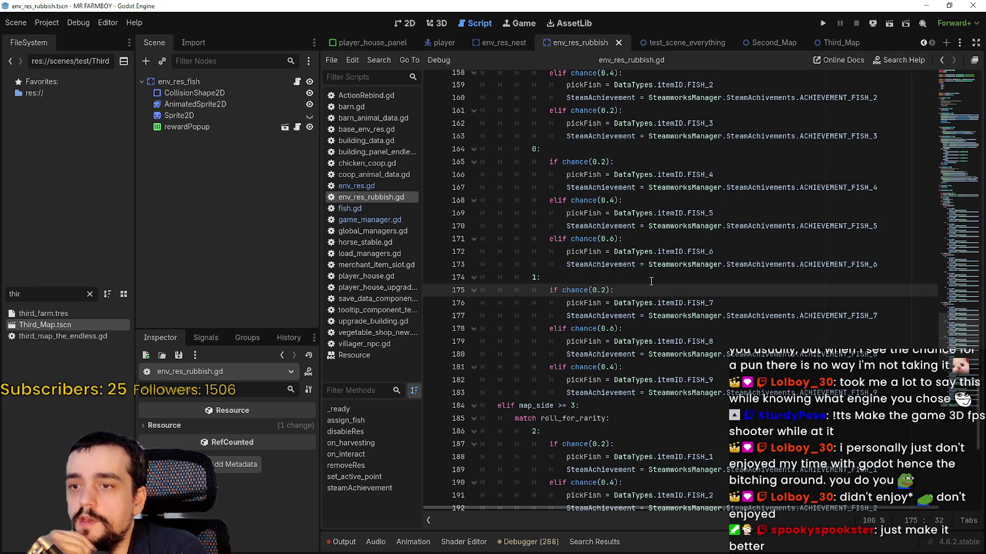
{"action": "left_click", "coordinate": [828, 23]}
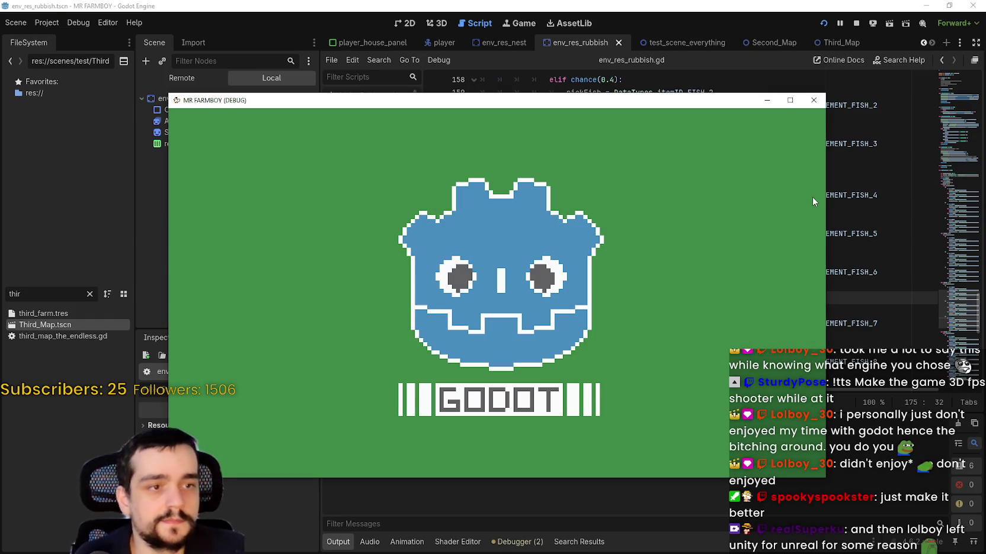
Step: Make the debug game window full screen and load Save 1 through Continue
{"action": "left_click", "coordinate": [788, 100]}
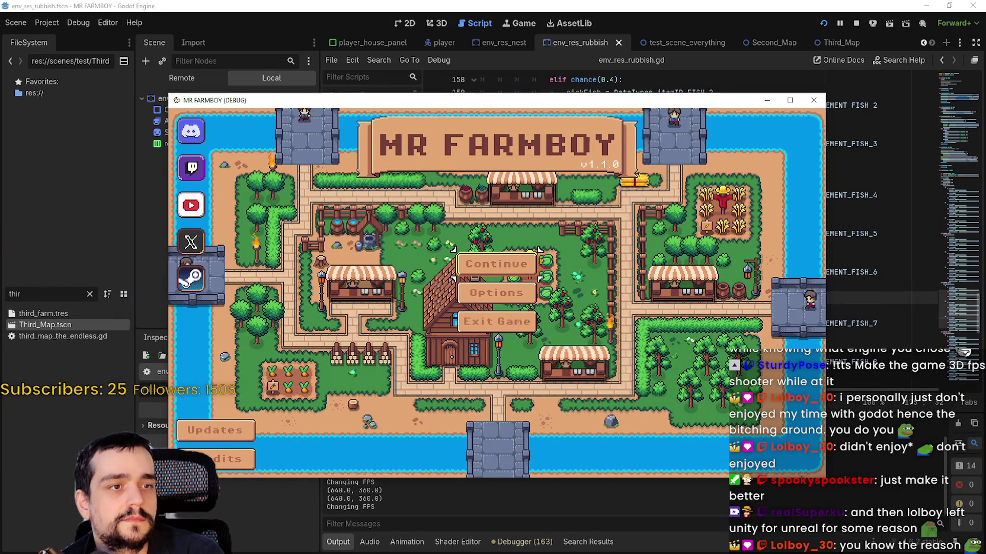
{"action": "left_click", "coordinate": [781, 100]}
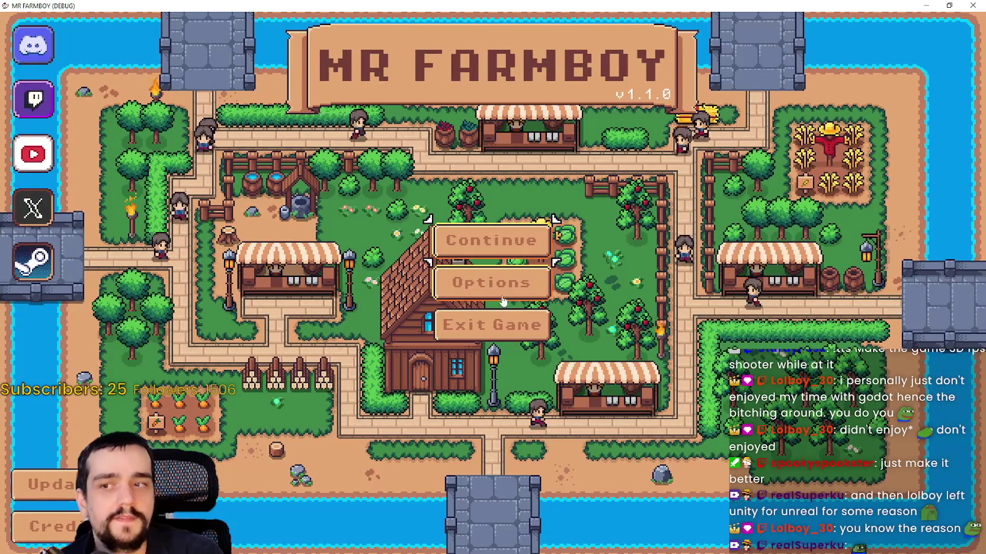
{"action": "left_click", "coordinate": [519, 253]}
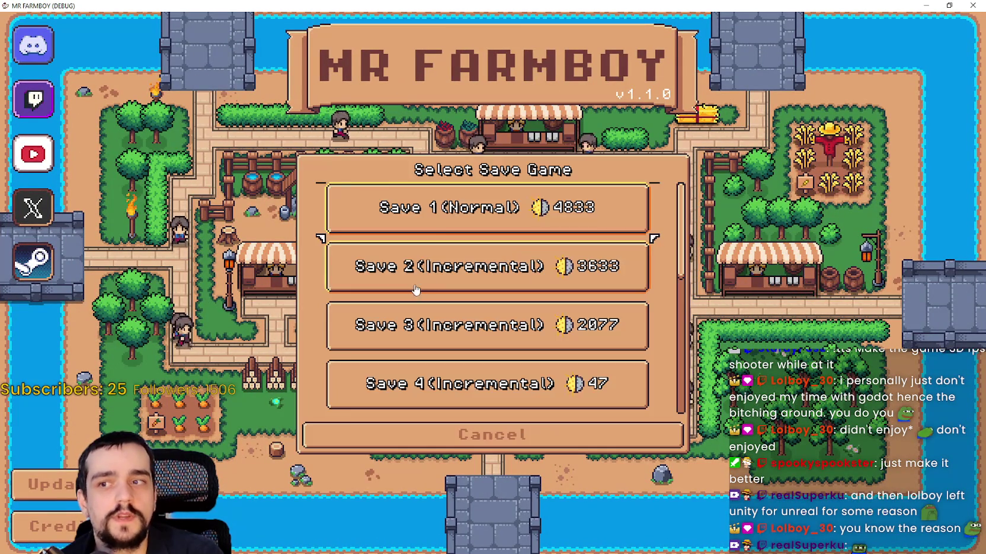
{"action": "left_click", "coordinate": [389, 229]}
{"action": "left_click", "coordinate": [433, 221]}
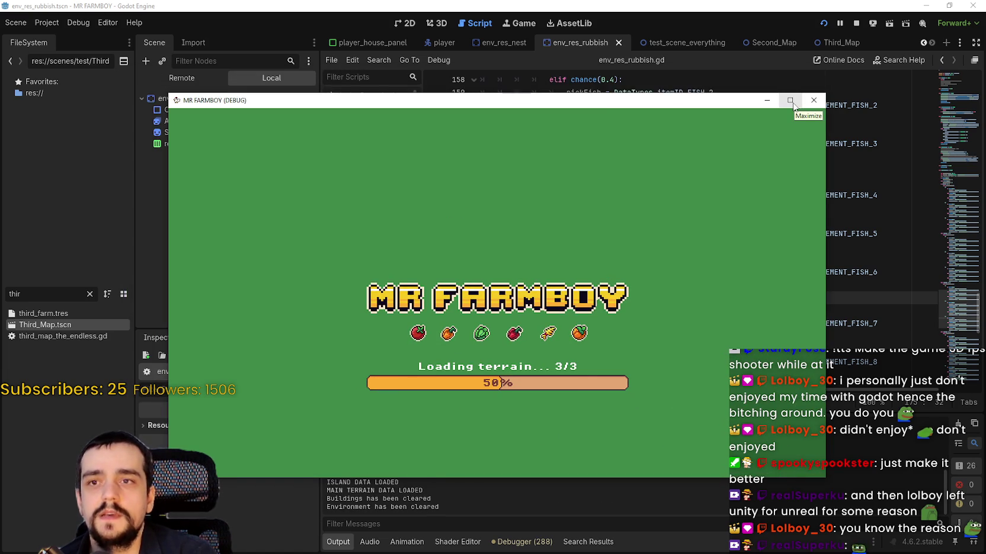
{"action": "left_click", "coordinate": [790, 101]}
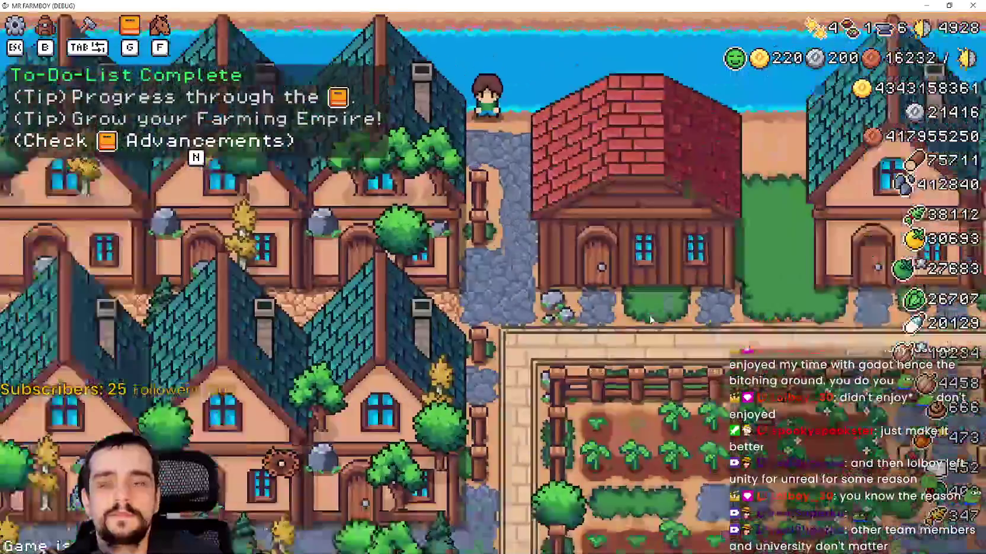
Step: Zoom the view and fish at the river below the cow barns, catching one fish
{"action": "scroll", "coordinate": [648, 318], "scroll_direction": "down", "scroll_amount": 2}
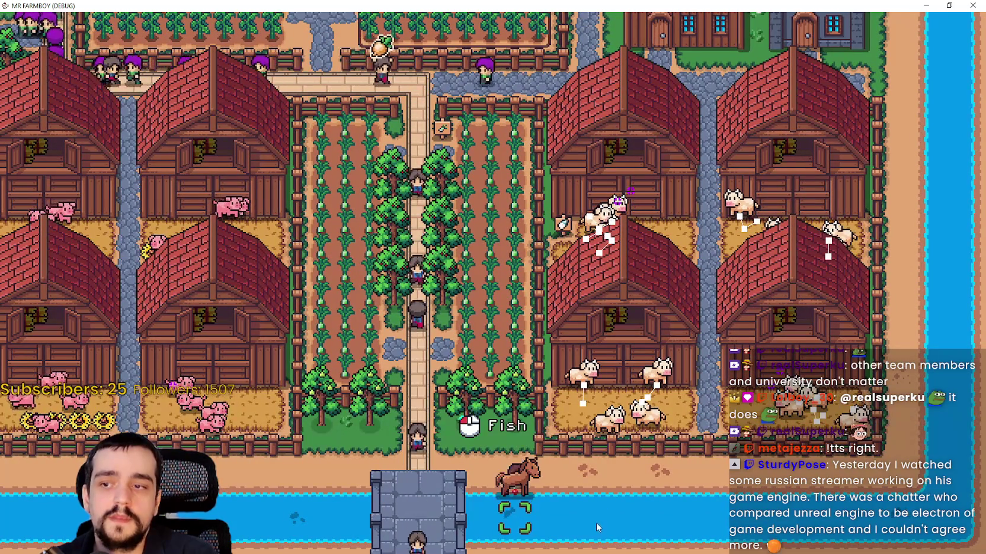
{"action": "scroll", "coordinate": [595, 514], "scroll_direction": "up", "scroll_amount": 1}
{"action": "scroll", "coordinate": [595, 514], "scroll_direction": "up", "scroll_amount": 2}
{"action": "left_click", "coordinate": [594, 507]}
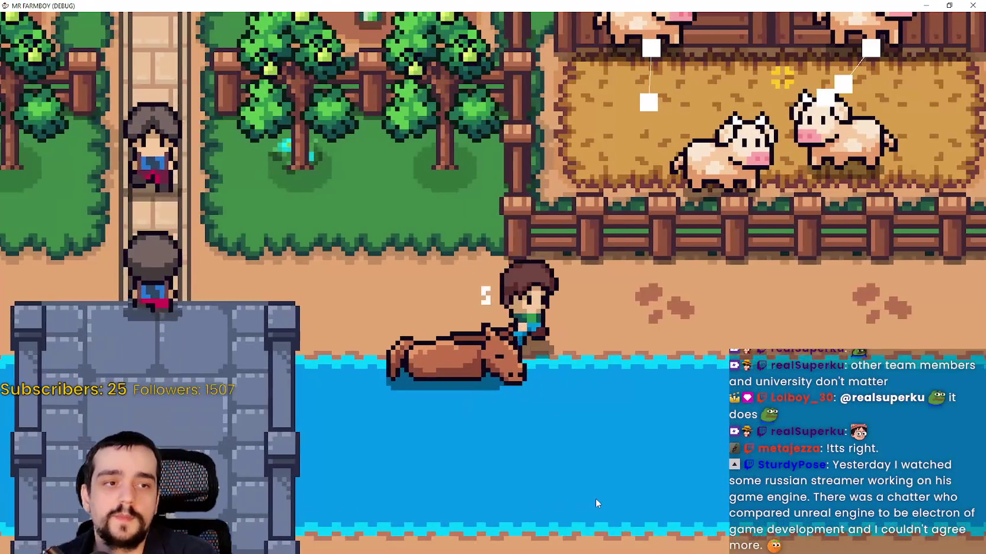
Step: Check the caught fish in the stats and inventory panel
{"action": "scroll", "coordinate": [595, 498], "scroll_direction": "down", "scroll_amount": 3}
{"action": "scroll", "coordinate": [595, 498], "scroll_direction": "up", "scroll_amount": 3}
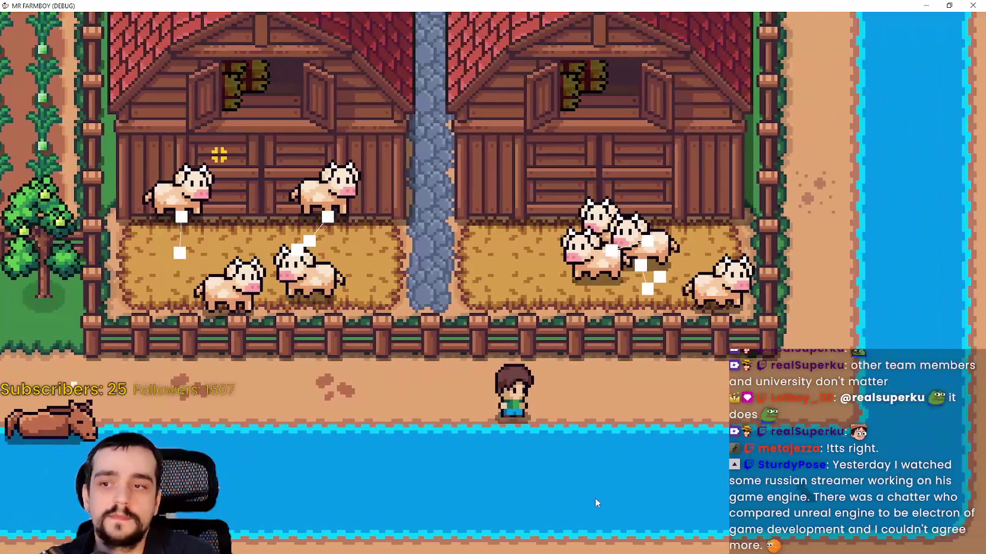
{"action": "key", "text": "i"}
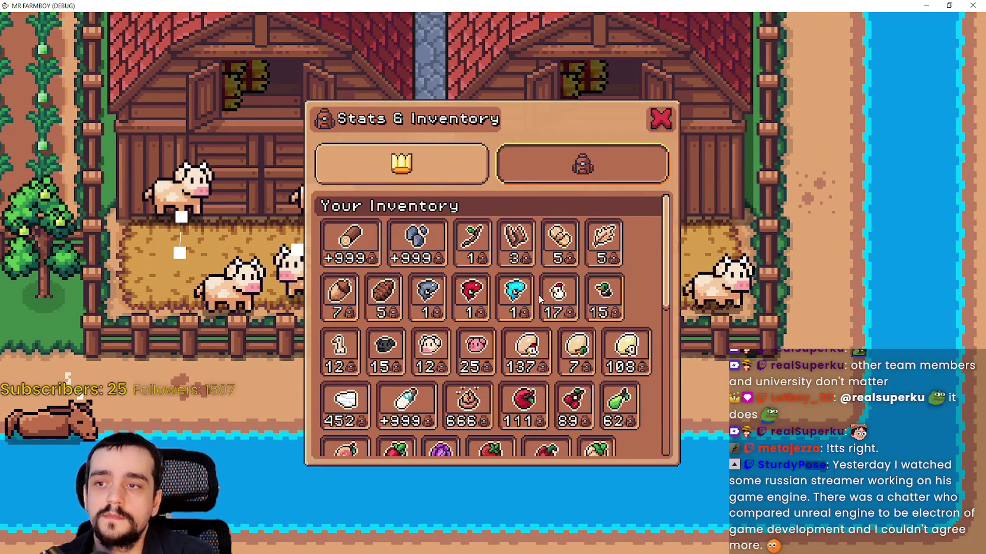
{"action": "key", "text": "i"}
Step: Open the Market and move the grey fish onto the sell list
{"action": "scroll", "coordinate": [643, 372], "scroll_direction": "down", "scroll_amount": 5}
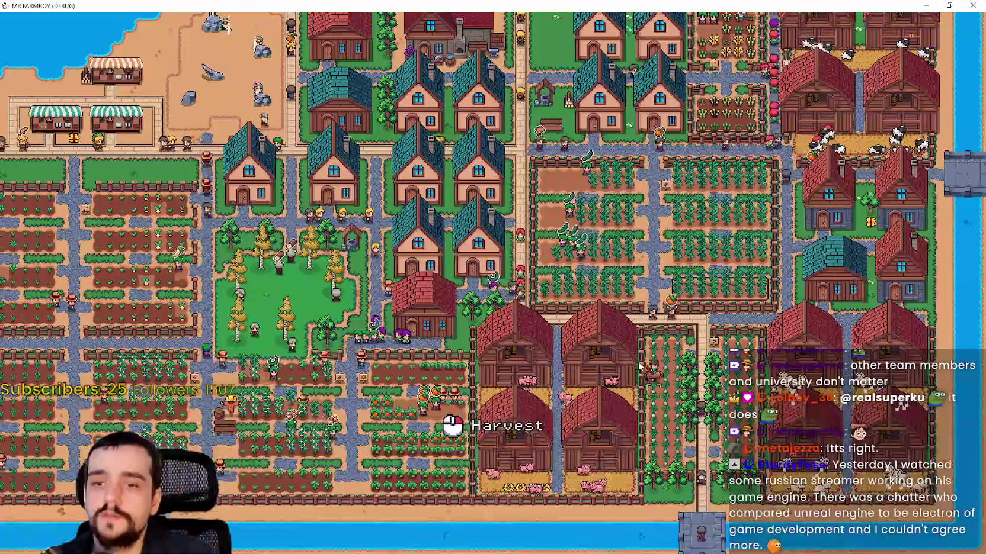
{"action": "scroll", "coordinate": [631, 354], "scroll_direction": "up", "scroll_amount": 2}
{"action": "scroll", "coordinate": [630, 348], "scroll_direction": "down", "scroll_amount": 4}
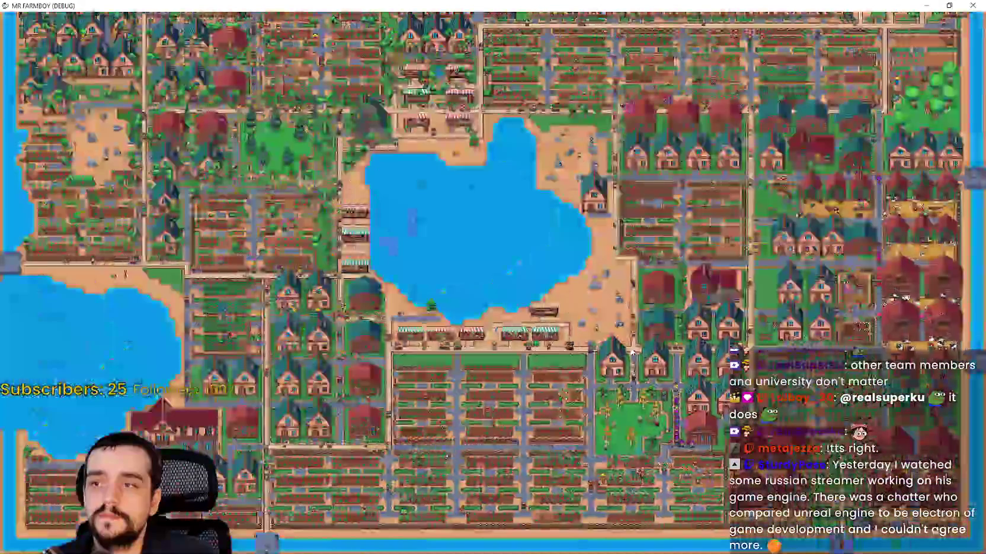
{"action": "scroll", "coordinate": [629, 350], "scroll_direction": "up", "scroll_amount": 5}
{"action": "scroll", "coordinate": [639, 351], "scroll_direction": "down", "scroll_amount": 2}
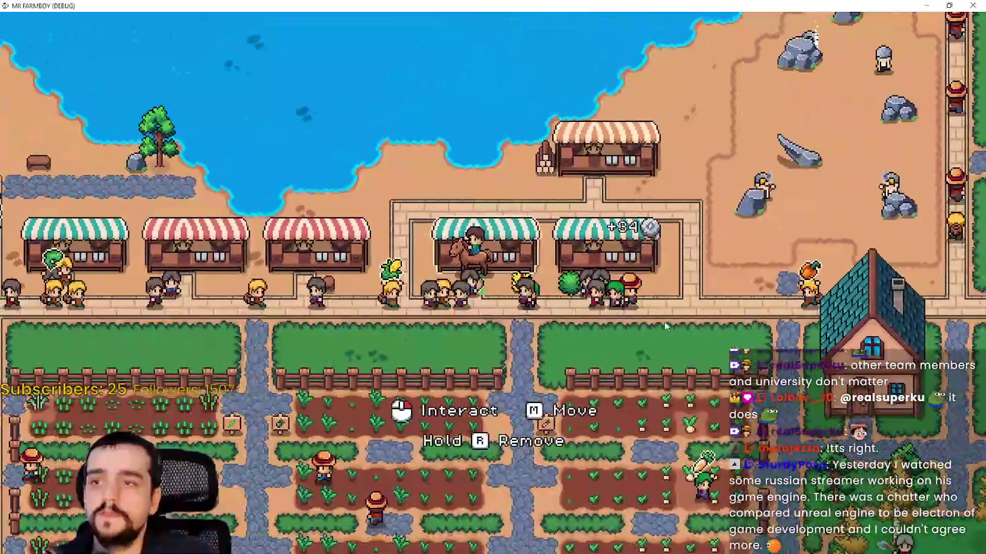
{"action": "left_click", "coordinate": [605, 236]}
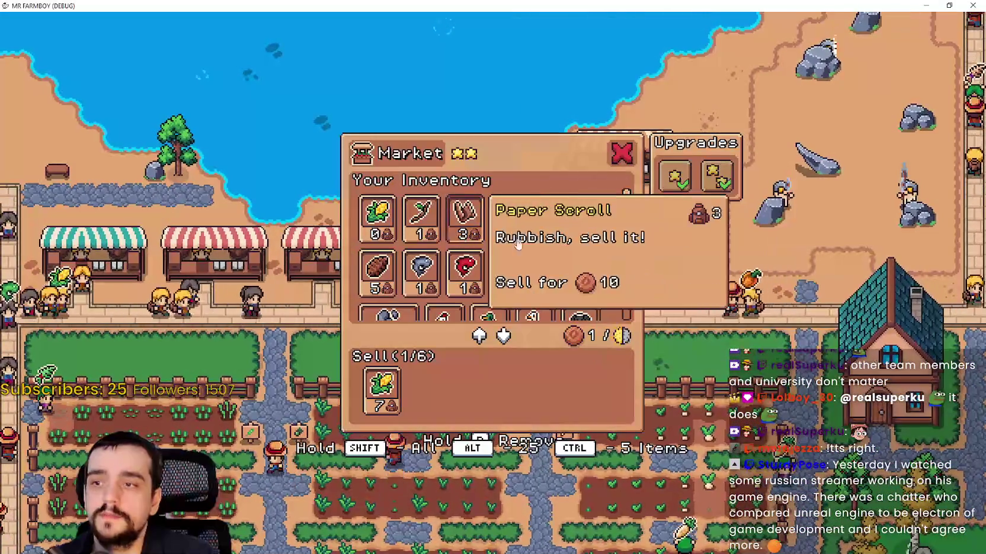
{"action": "left_click", "coordinate": [421, 222]}
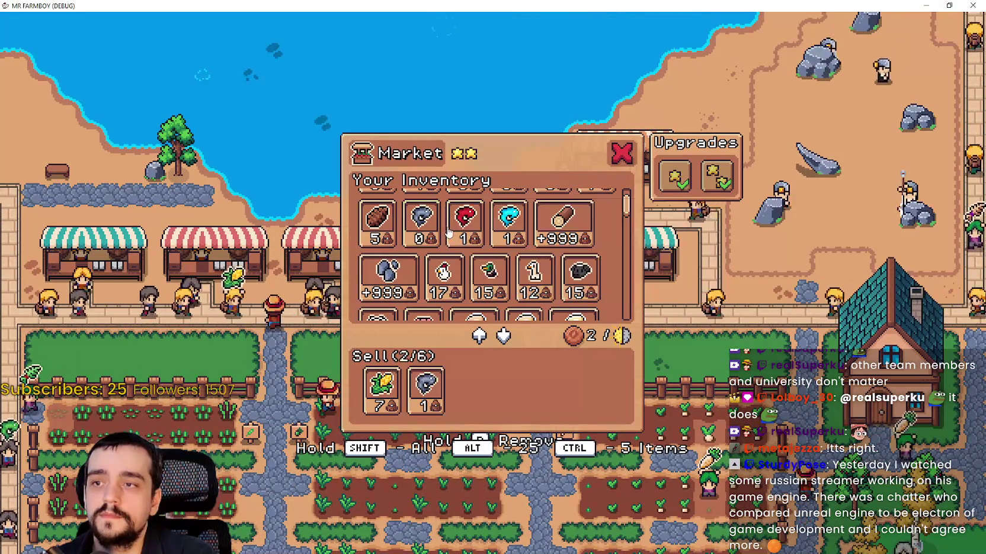
Step: Ride the farmer east and west along the river past the pig and cow barns
{"action": "key", "text": "s"}
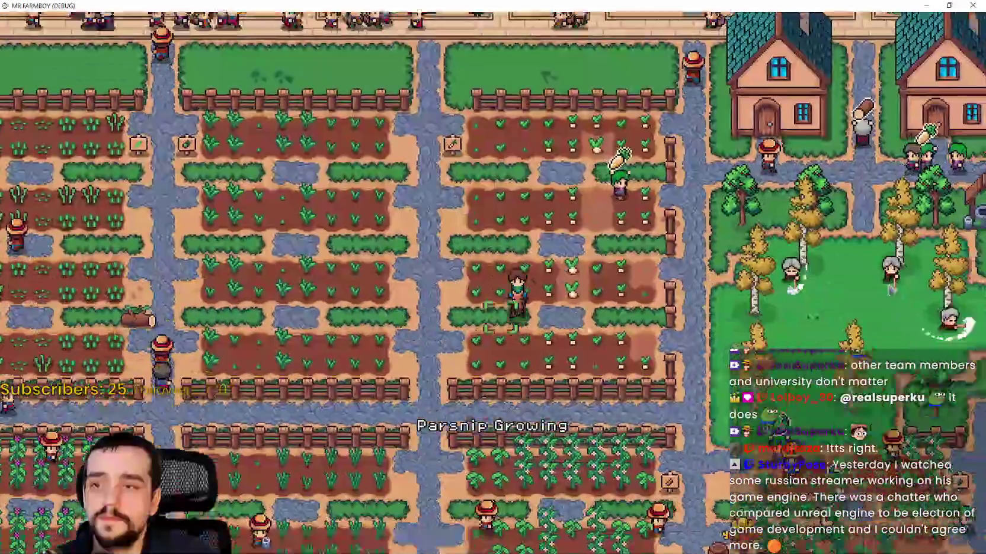
{"action": "key", "text": "d"}
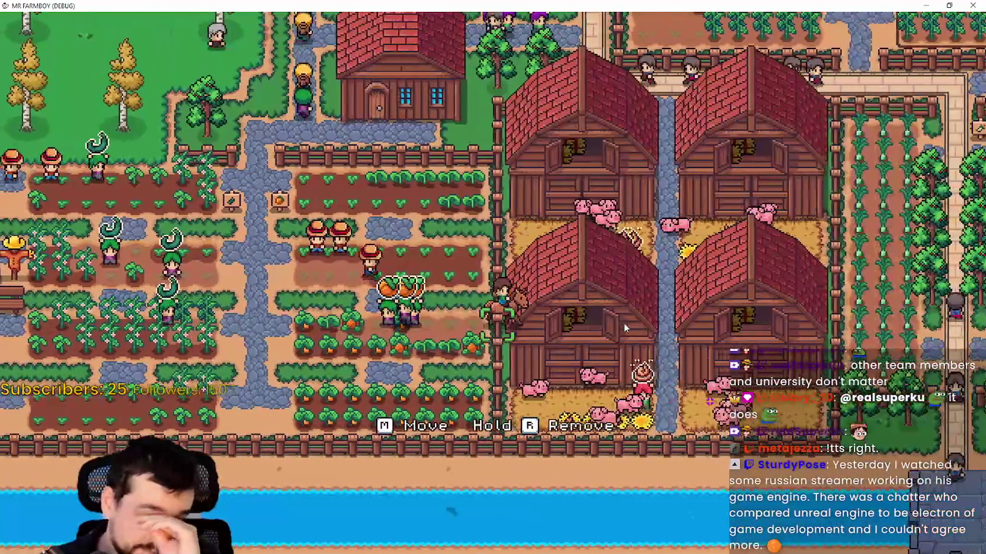
{"action": "key", "text": "a"}
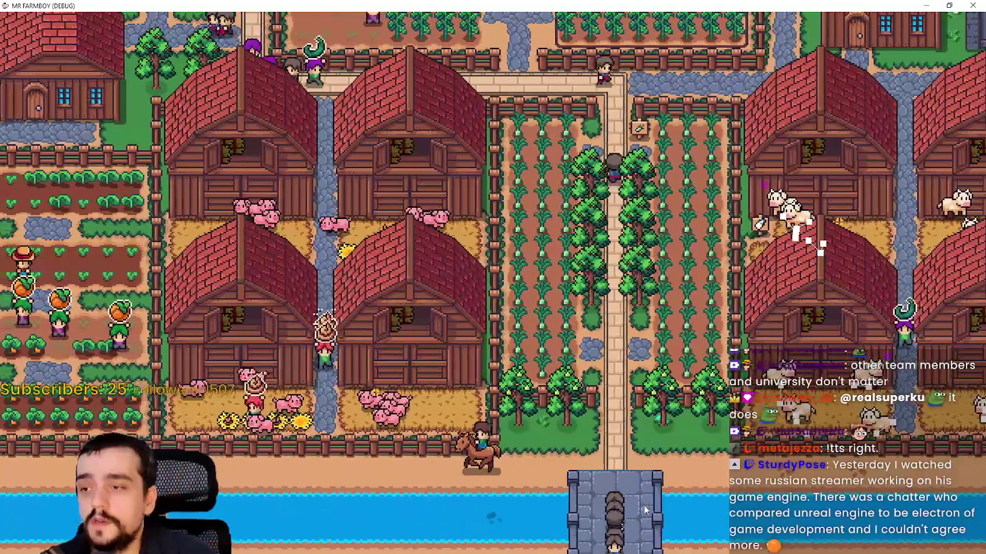
{"action": "key", "text": "a"}
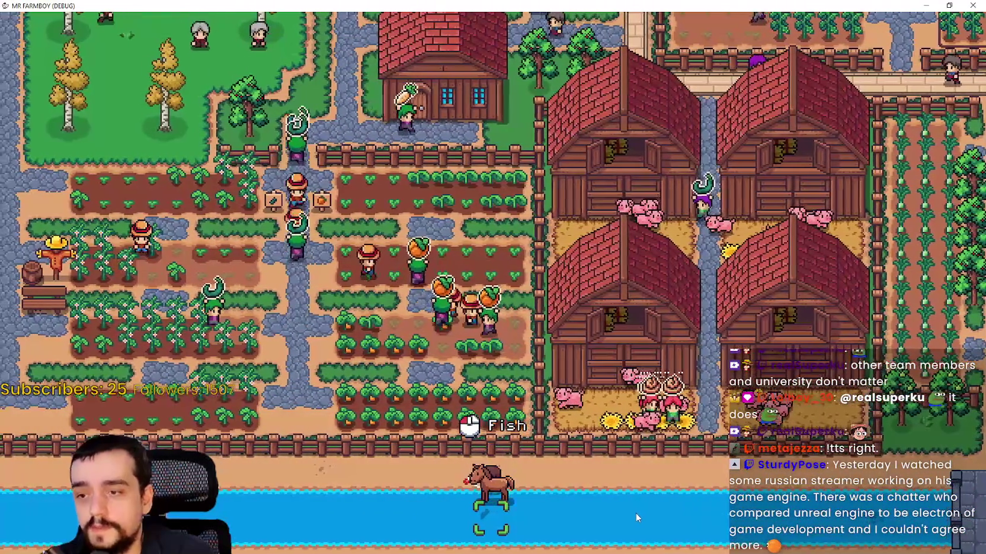
{"action": "key", "text": "d"}
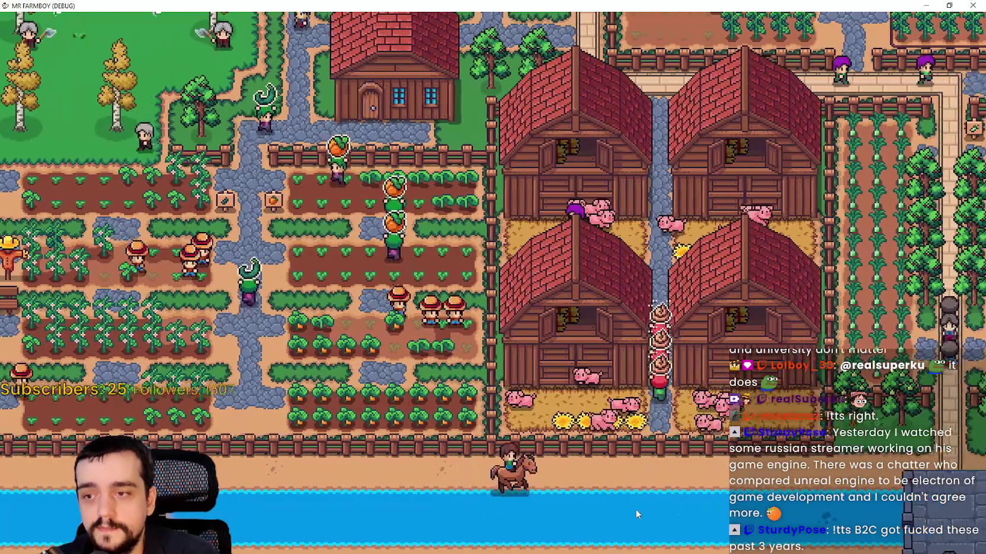
{"action": "key", "text": "d"}
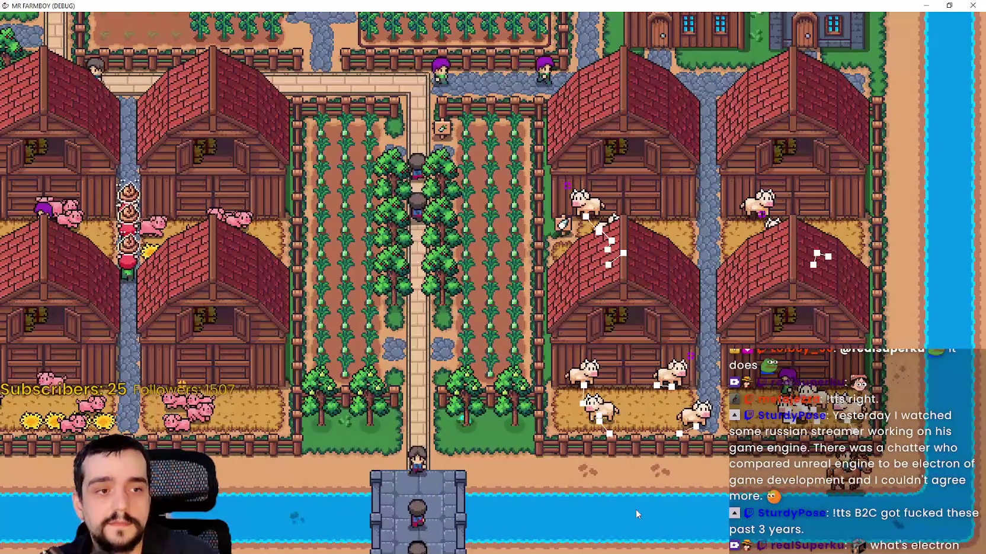
{"action": "scroll", "coordinate": [636, 508], "scroll_direction": "down", "scroll_amount": 5}
{"action": "scroll", "coordinate": [676, 504], "scroll_direction": "up", "scroll_amount": 10}
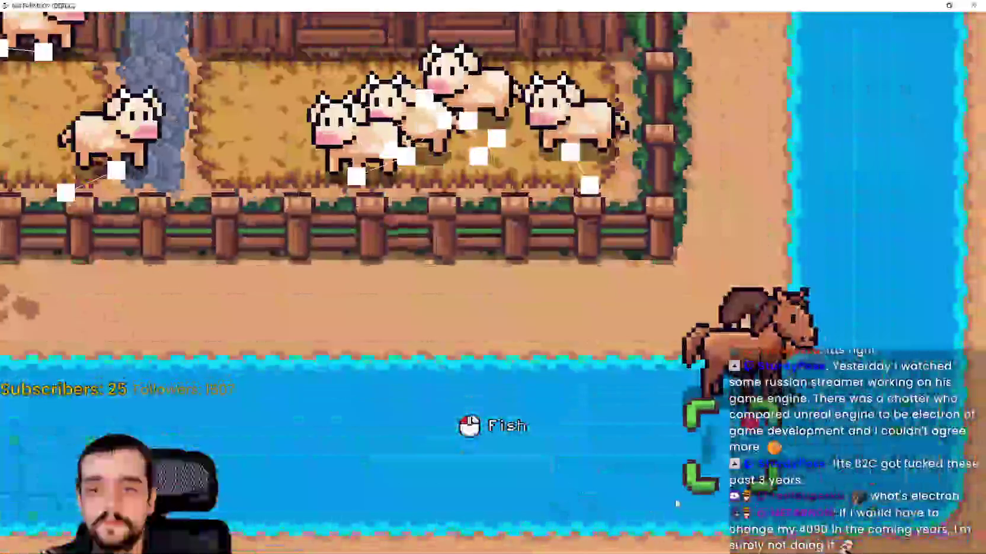
{"action": "scroll", "coordinate": [675, 501], "scroll_direction": "down", "scroll_amount": 5}
{"action": "scroll", "coordinate": [676, 499], "scroll_direction": "up", "scroll_amount": 5}
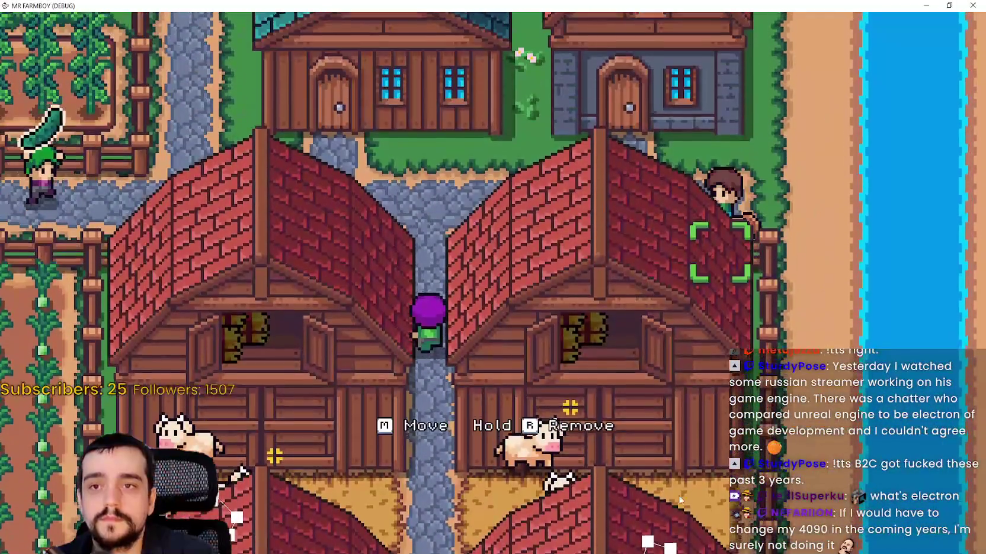
{"action": "key", "text": "w"}
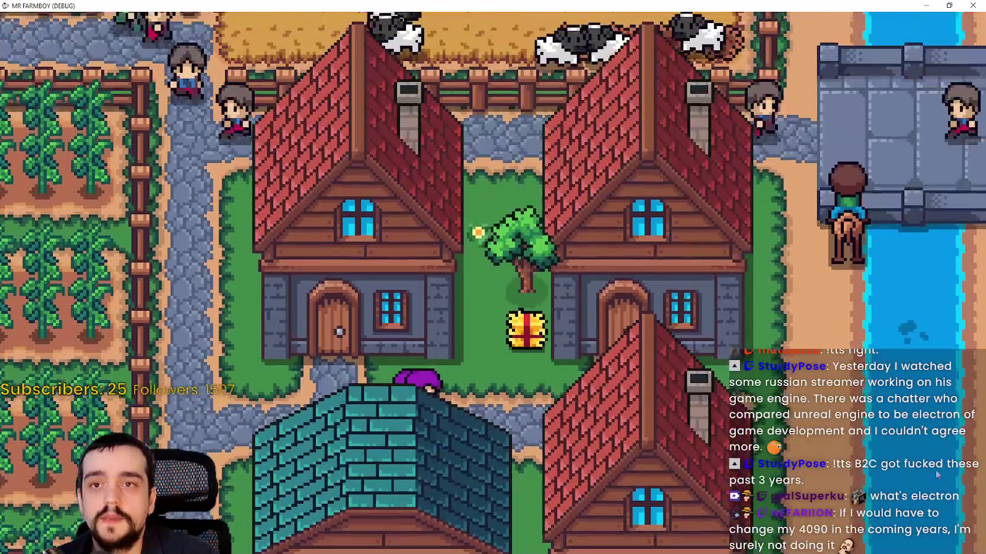
{"action": "scroll", "coordinate": [932, 343], "scroll_direction": "up", "scroll_amount": 3}
{"action": "key", "text": "s"}
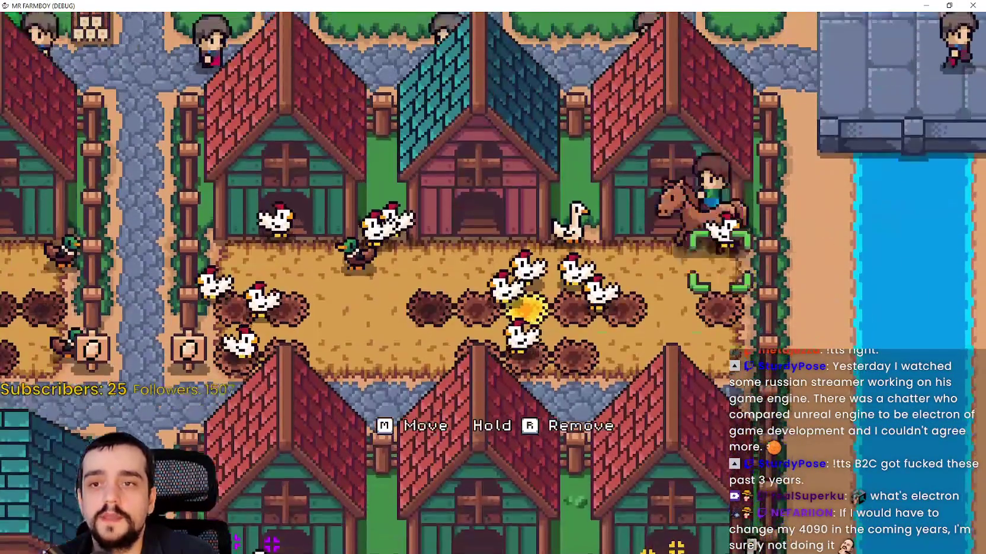
Step: Ride north to the crop fields, then west across the houses toward the market stalls
{"action": "key", "text": "w"}
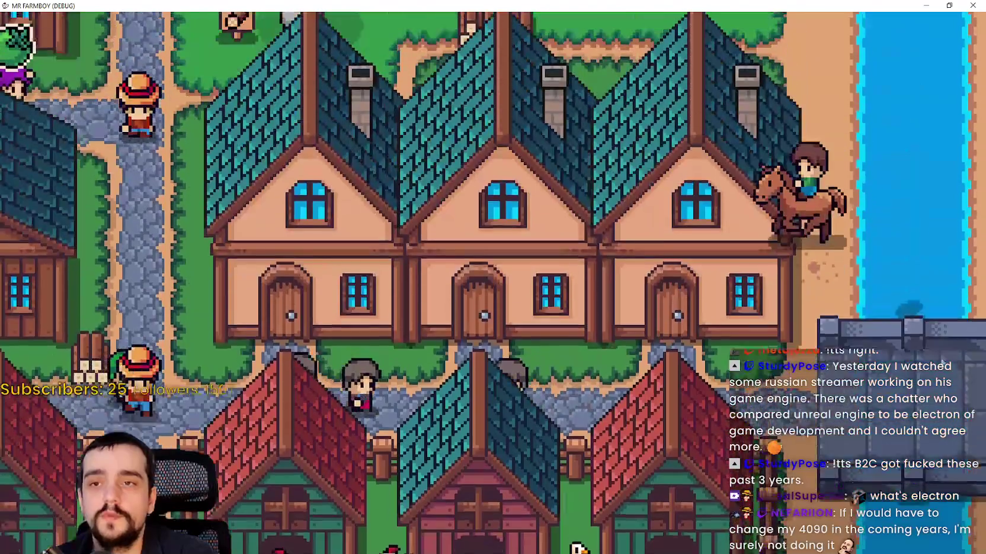
{"action": "key", "text": "w"}
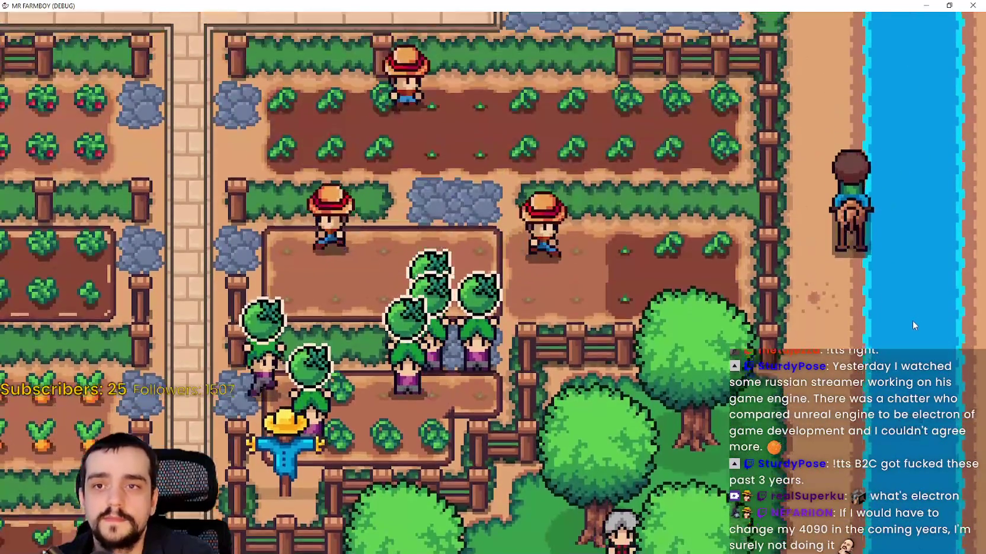
{"action": "key", "text": "a"}
{"action": "scroll", "coordinate": [911, 320], "scroll_direction": "down", "scroll_amount": 2}
{"action": "key", "text": "a"}
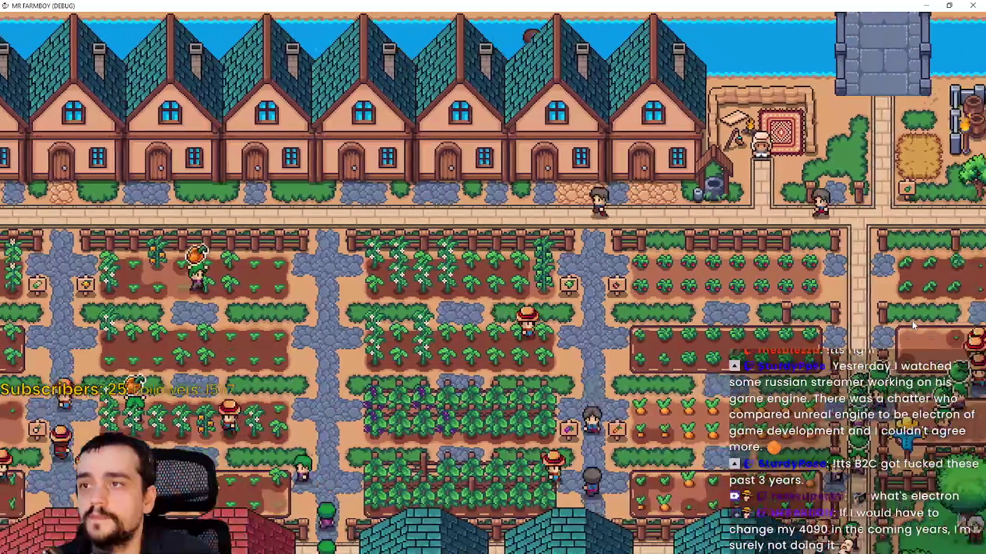
{"action": "key", "text": "a"}
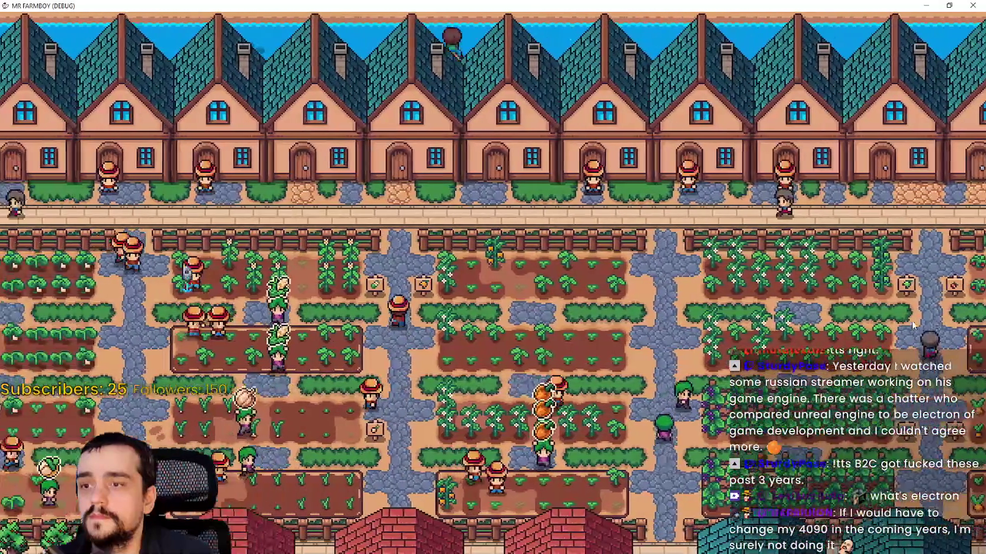
{"action": "key", "text": "a"}
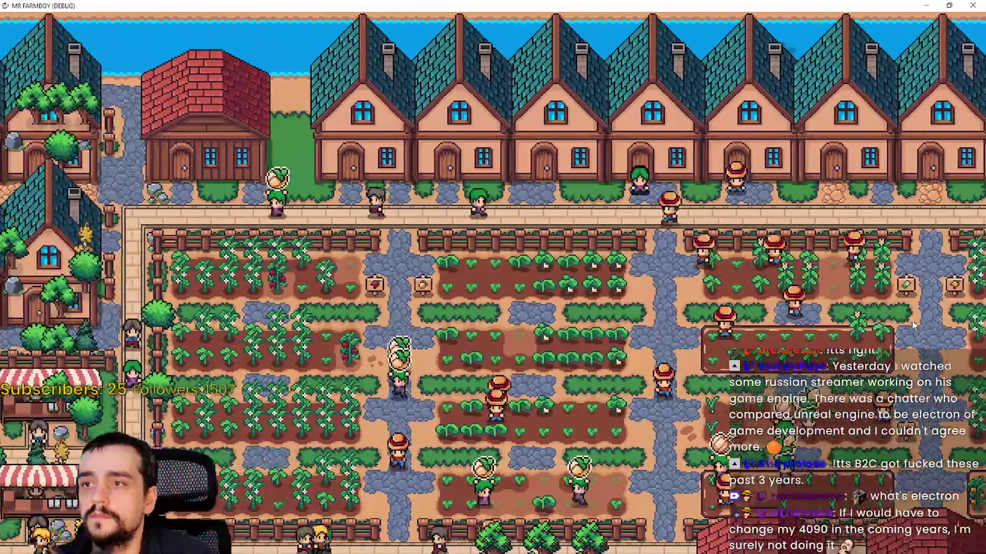
{"action": "key", "text": "d"}
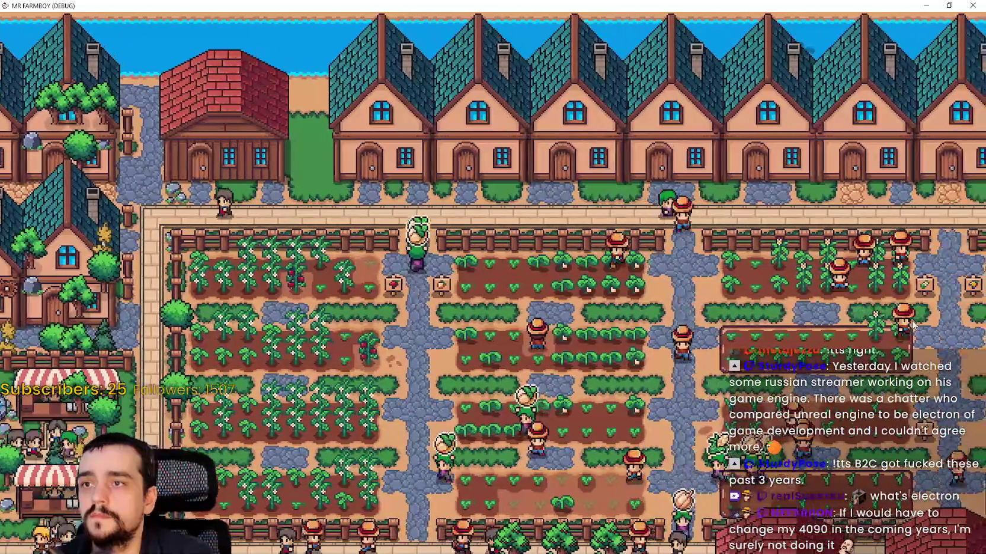
{"action": "key", "text": "d"}
{"action": "key", "text": "a"}
{"action": "key", "text": "d"}
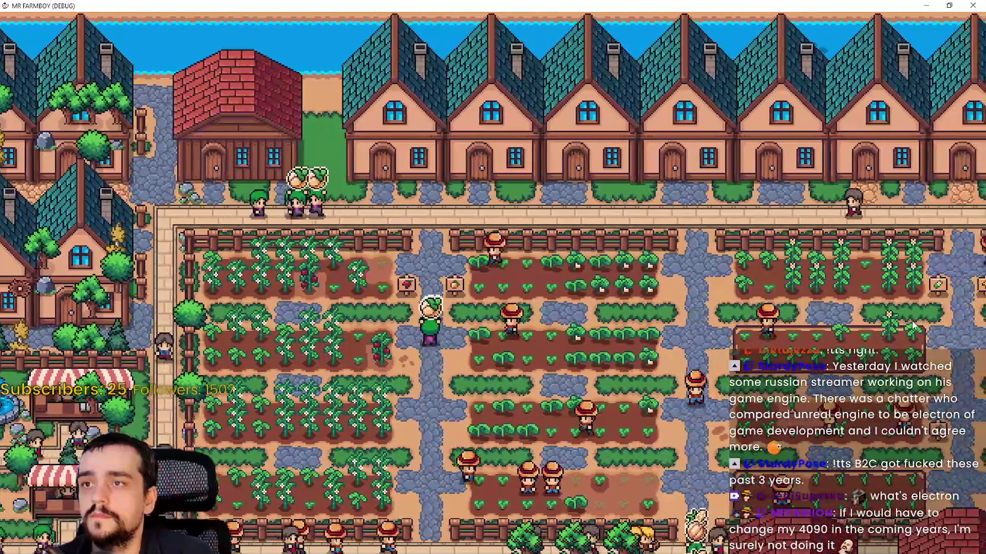
{"action": "key", "text": "d"}
{"action": "key", "text": "a"}
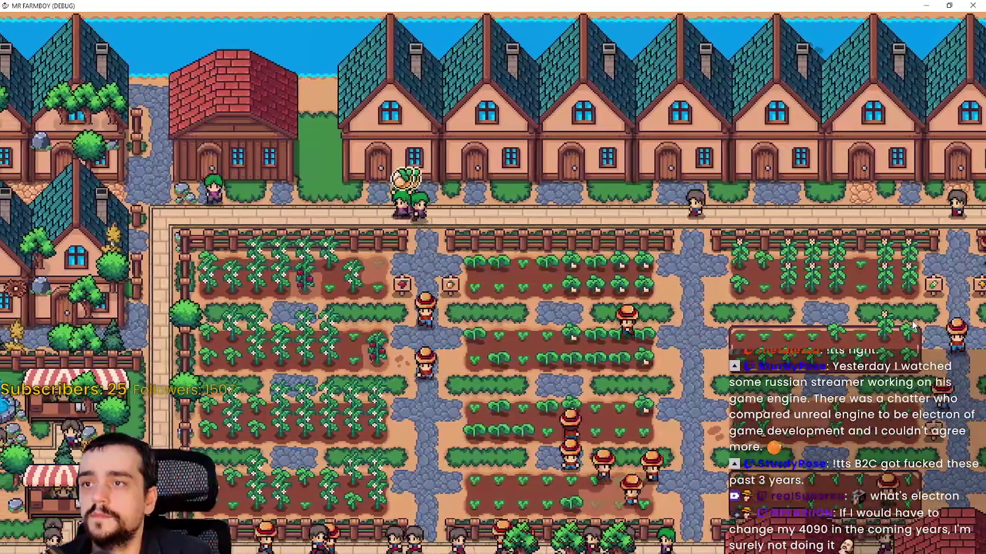
{"action": "key", "text": "a"}
{"action": "key", "text": "d"}
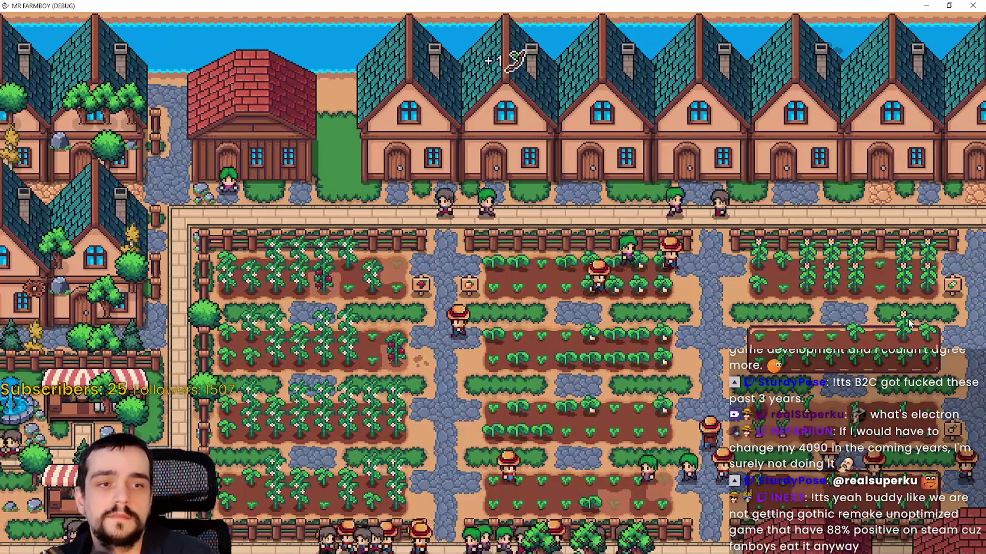
Step: Ride west past the village houses and mine, south to the water, then pause the game
{"action": "key", "text": "a"}
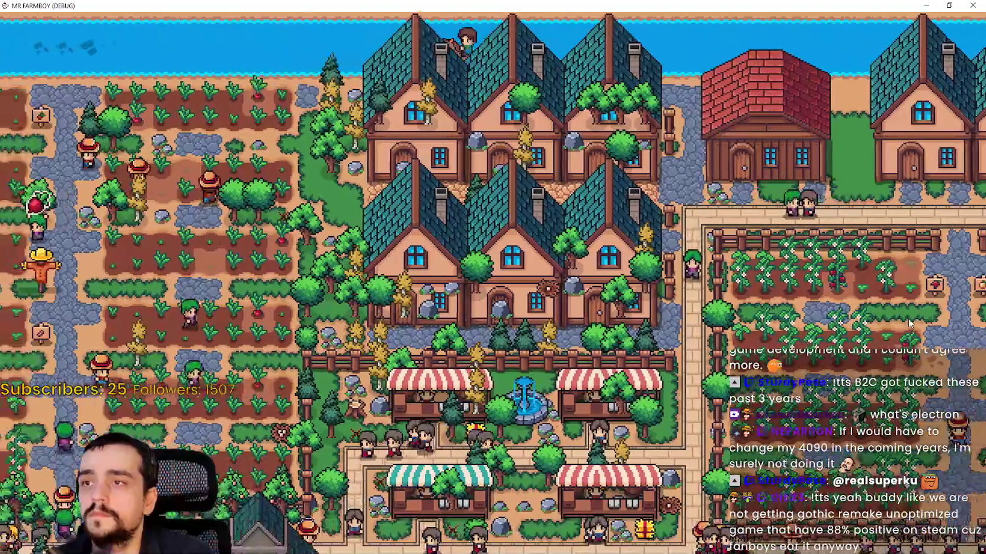
{"action": "key", "text": "a"}
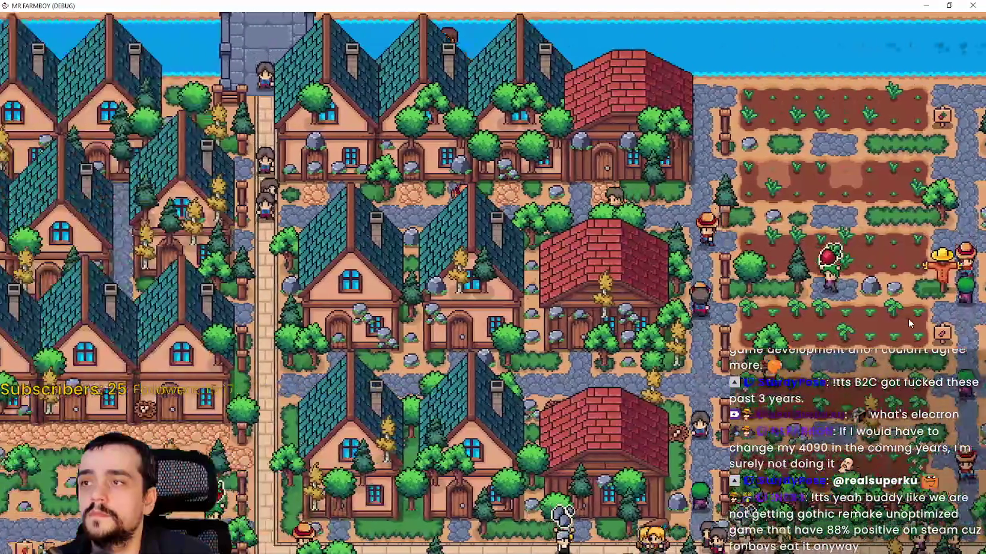
{"action": "key", "text": "d"}
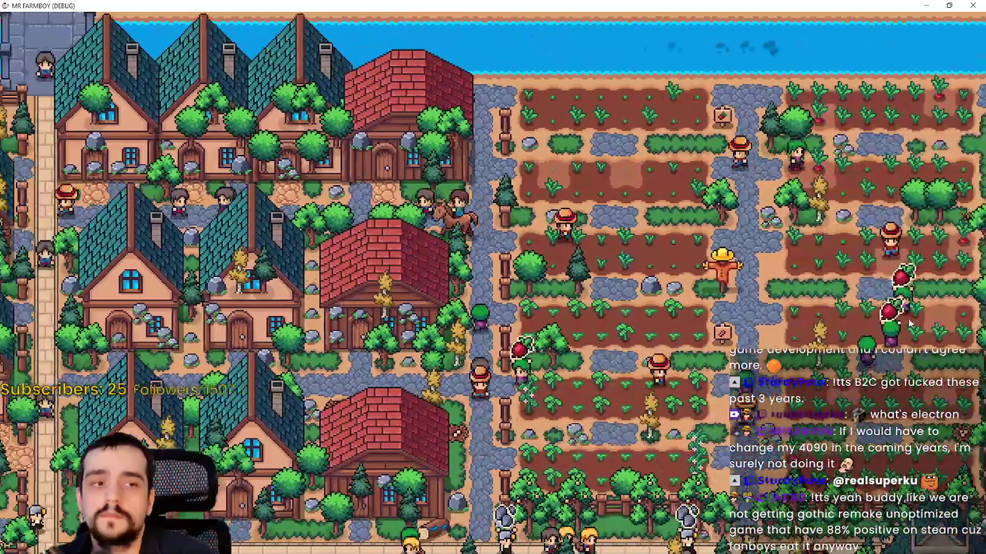
{"action": "key", "text": "a"}
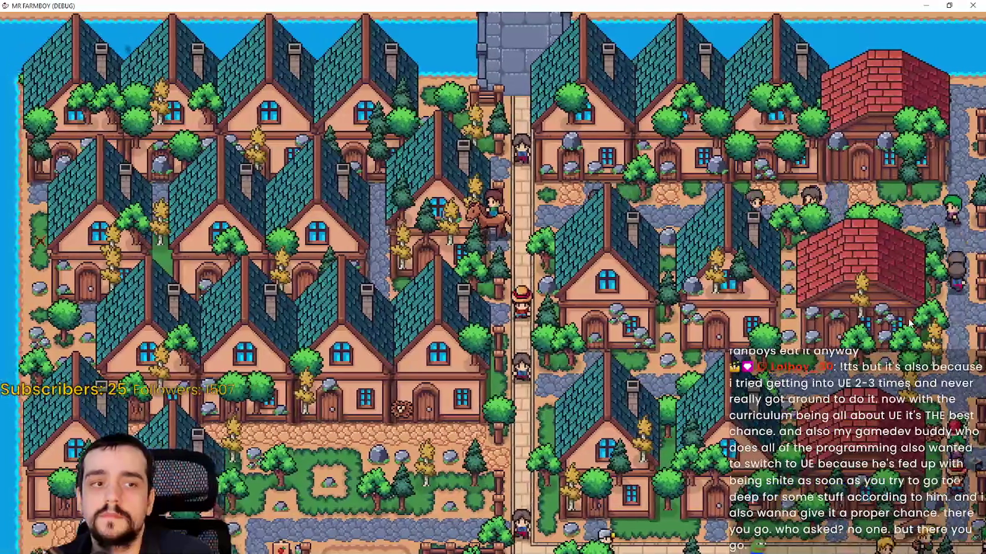
{"action": "key", "text": "s"}
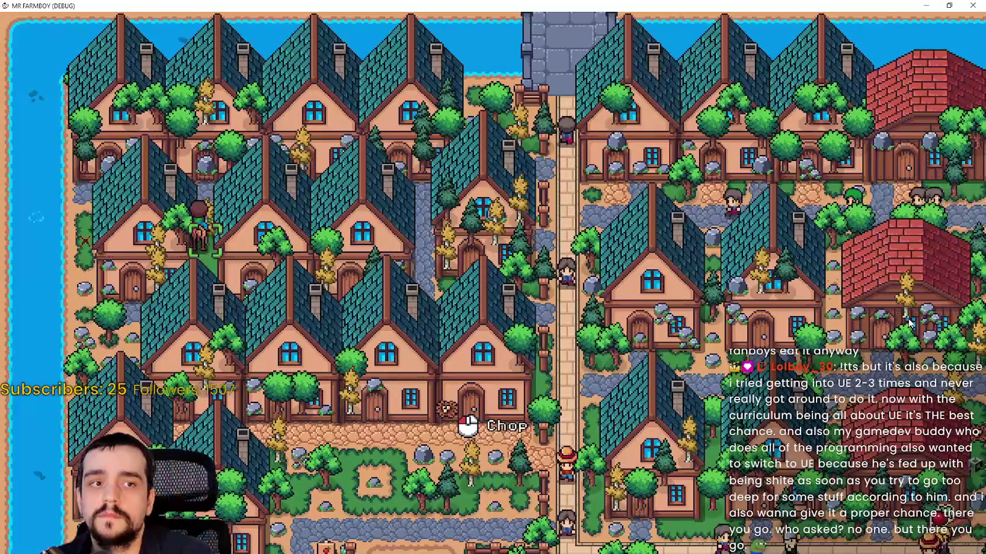
{"action": "key", "text": "a"}
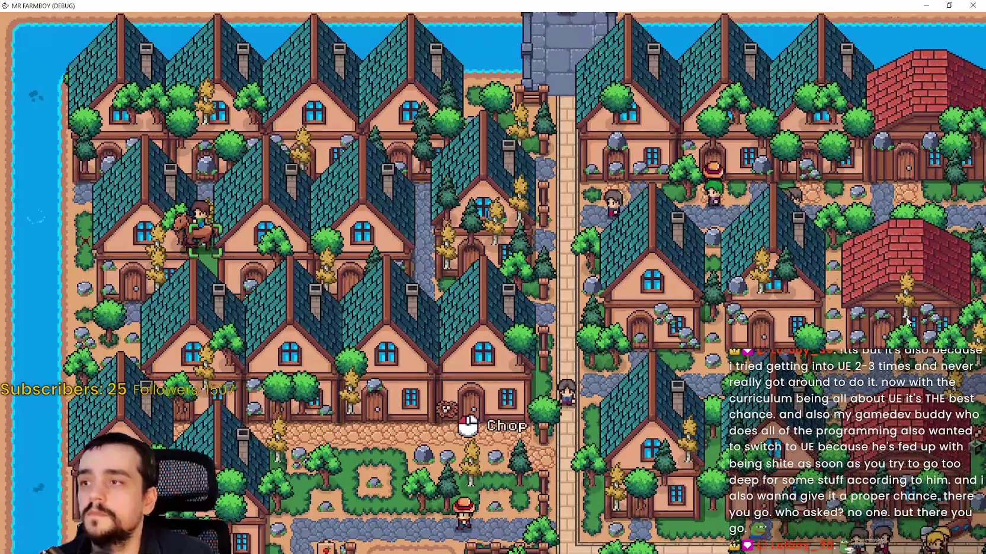
{"action": "key", "text": "a"}
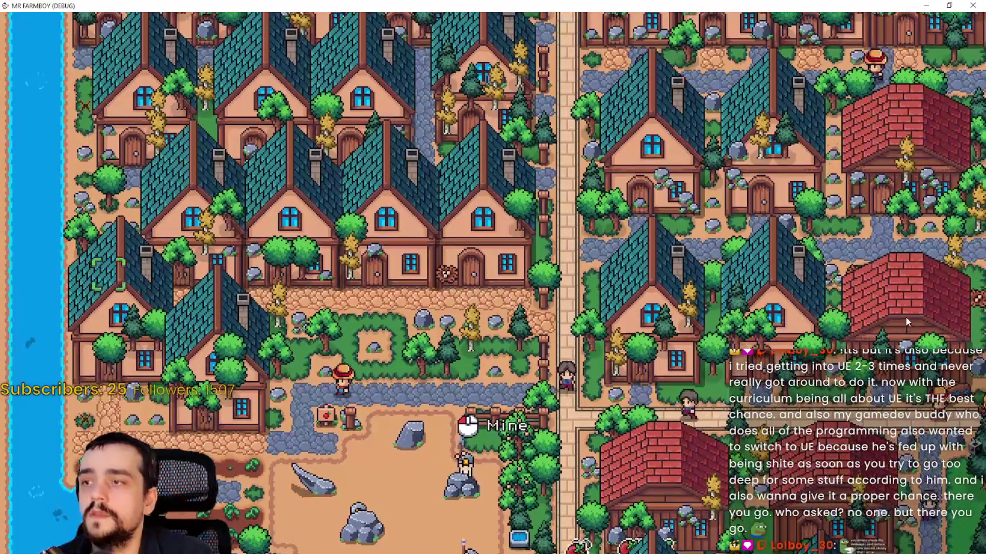
{"action": "key", "text": "a"}
{"action": "key", "text": "w"}
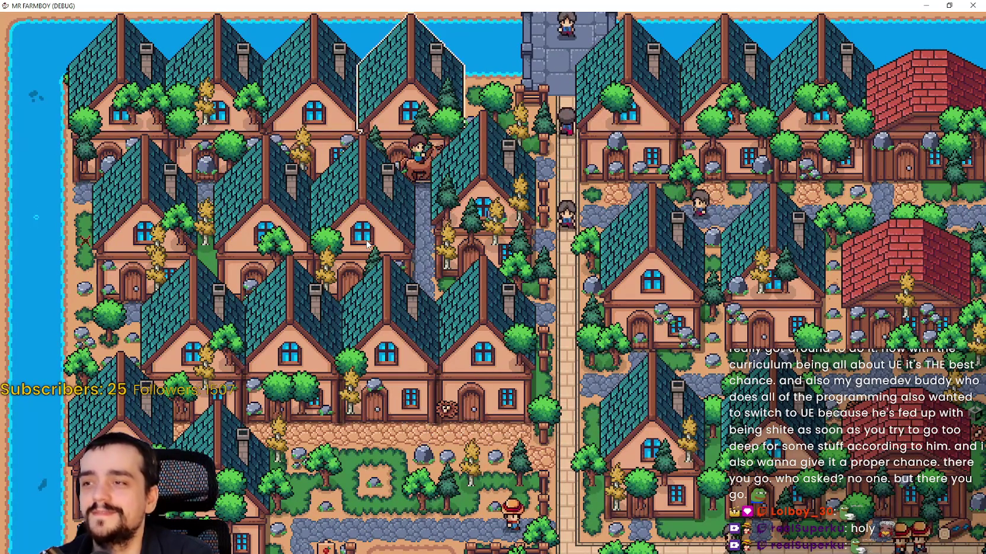
{"action": "key", "text": "s"}
{"action": "key", "text": "a"}
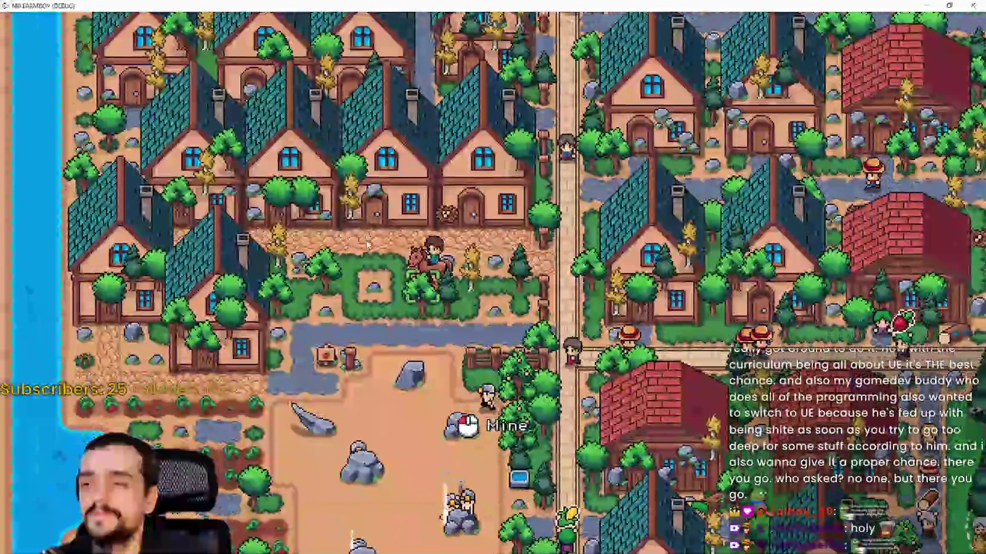
{"action": "key", "text": "s"}
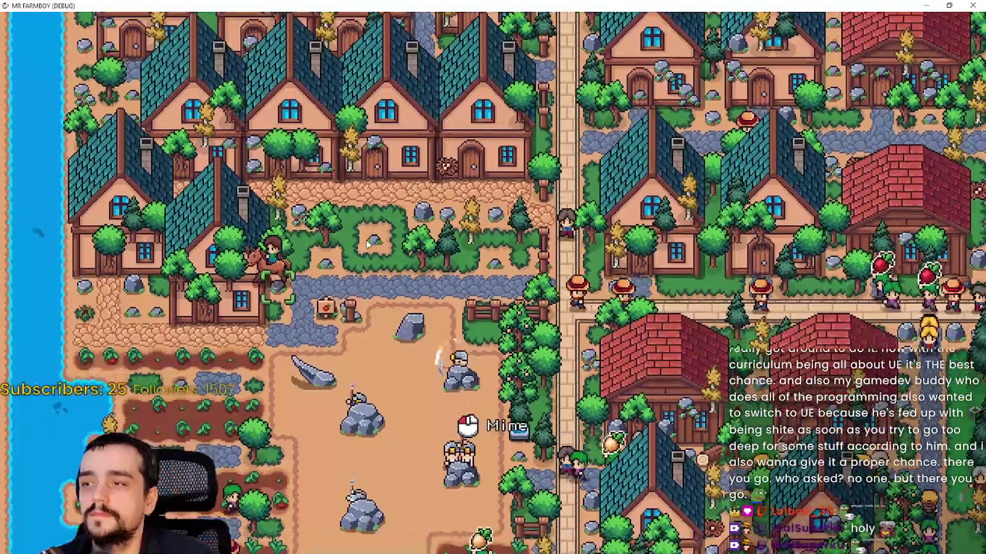
{"action": "key", "text": "w"}
{"action": "key", "text": "a"}
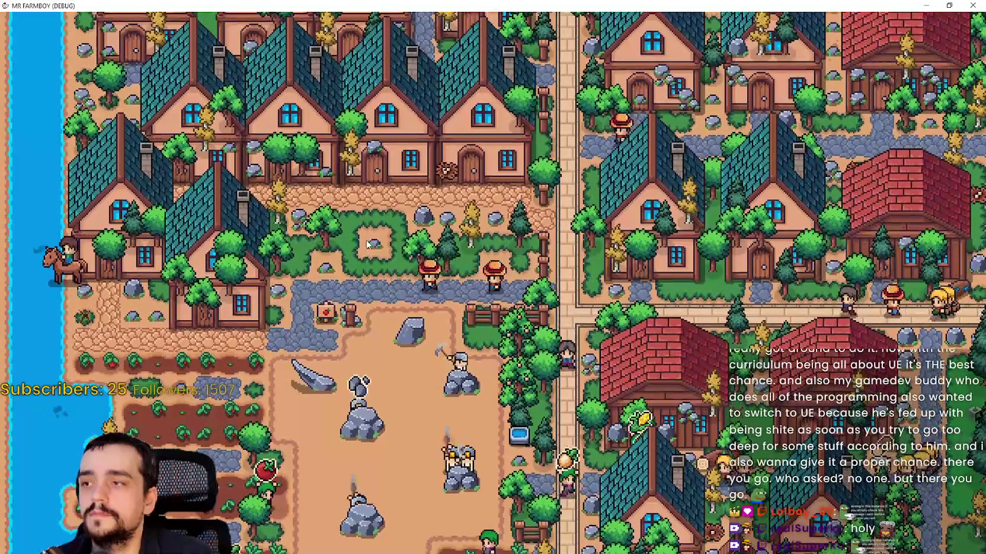
{"action": "key", "text": "s"}
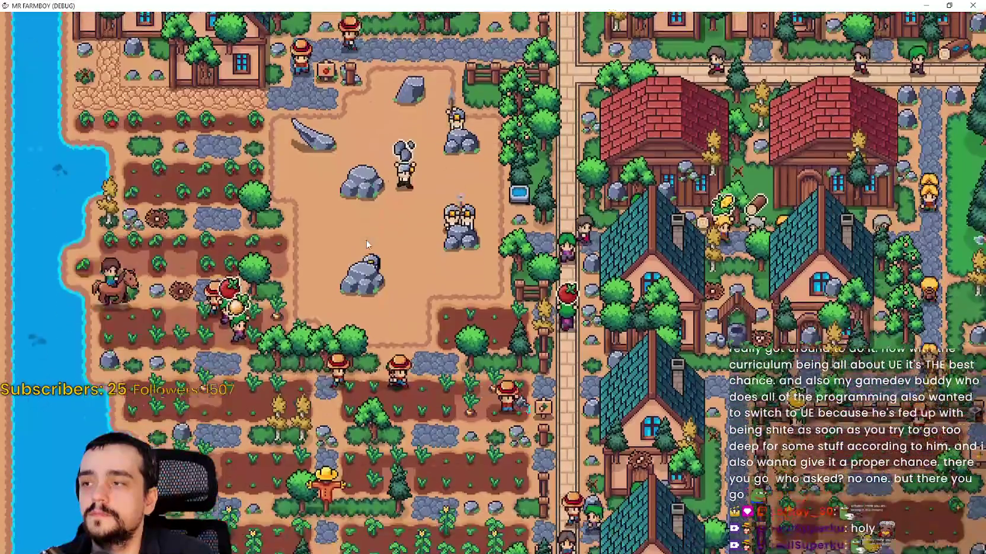
{"action": "key", "text": "s"}
{"action": "key", "text": "d"}
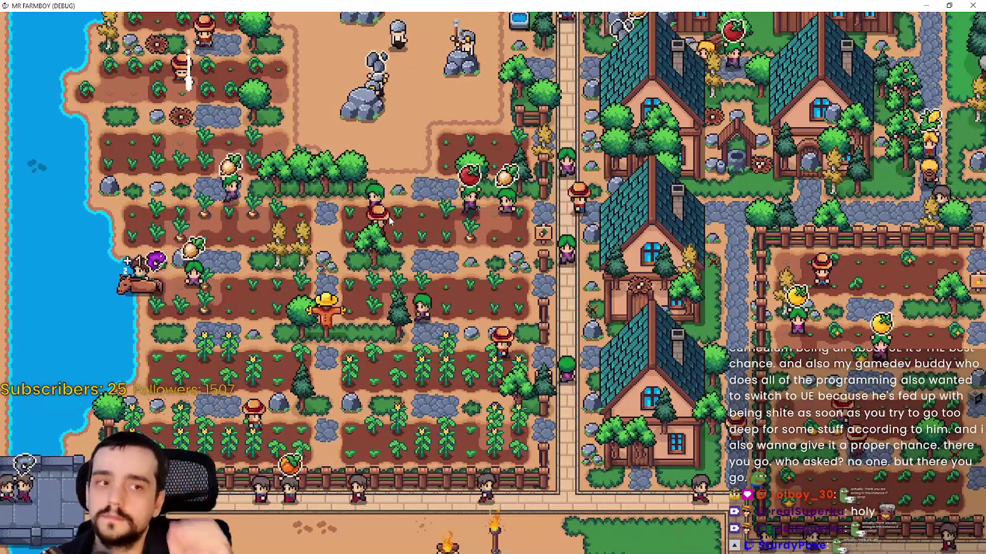
{"action": "key", "text": "Escape"}
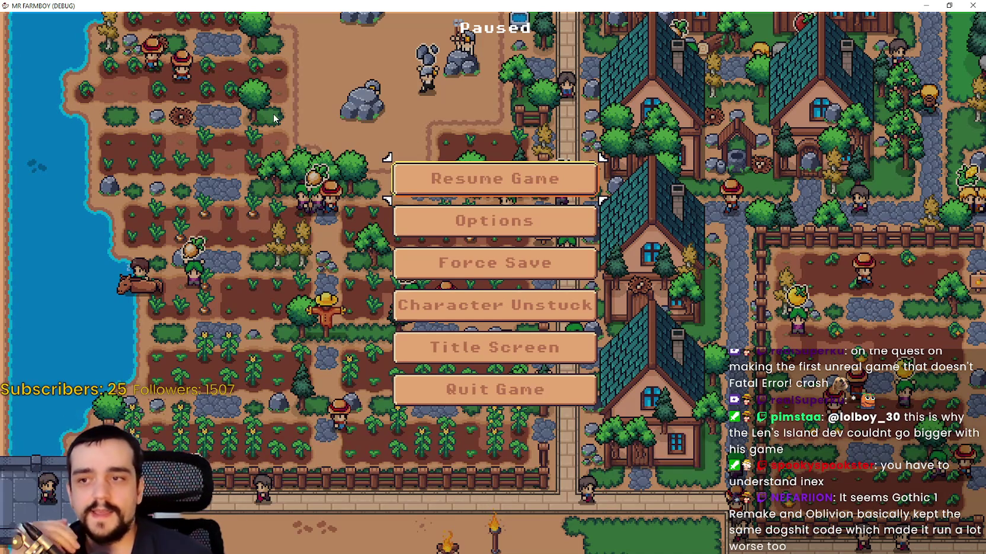
Step: Resume the game and show the MR FARMBOY page in the Steam library overlay
{"action": "left_click", "coordinate": [496, 186]}
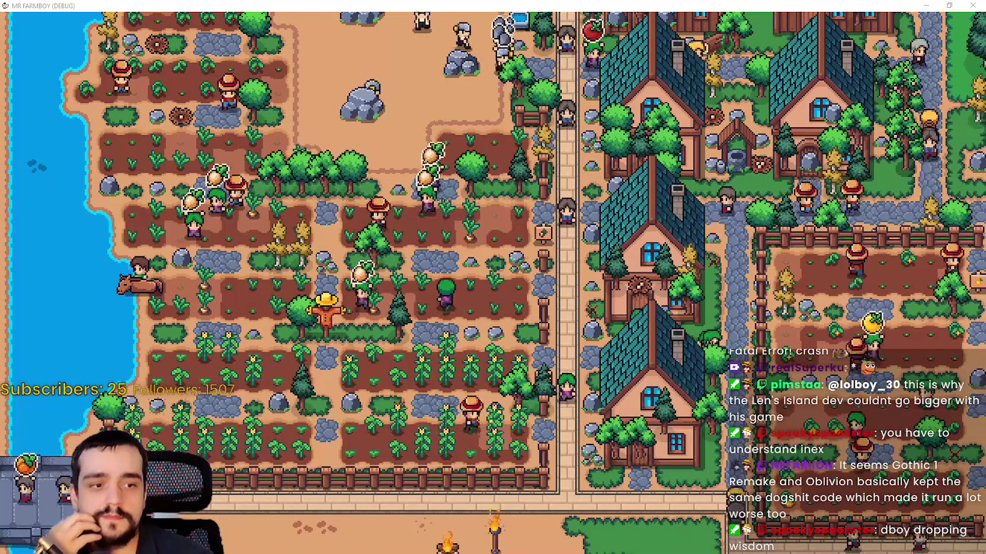
{"action": "key", "text": "alt+Tab"}
{"action": "left_click", "coordinate": [267, 150]}
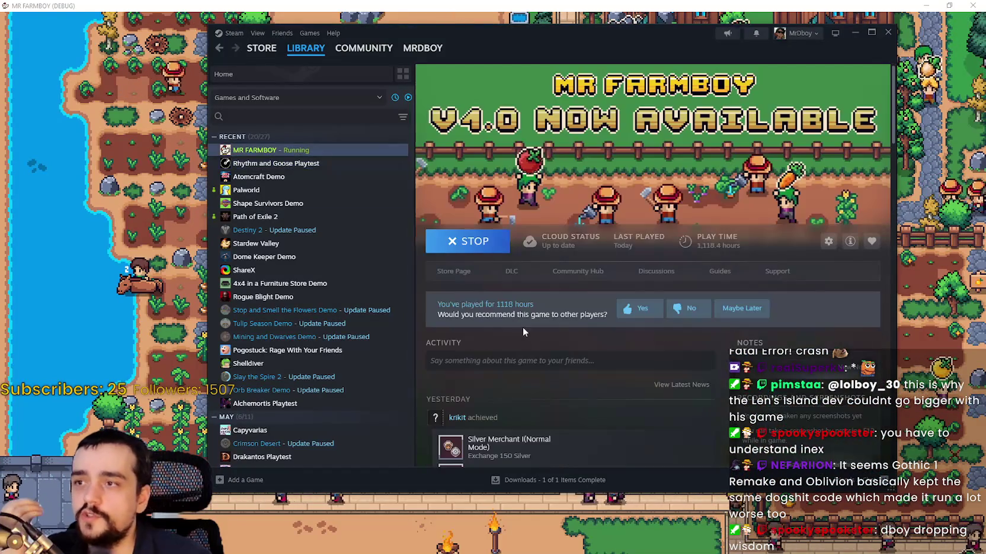
Step: Open MR FARMBOY's store page and browse its Most Recent reviews in All Languages
{"action": "left_click", "coordinate": [459, 275]}
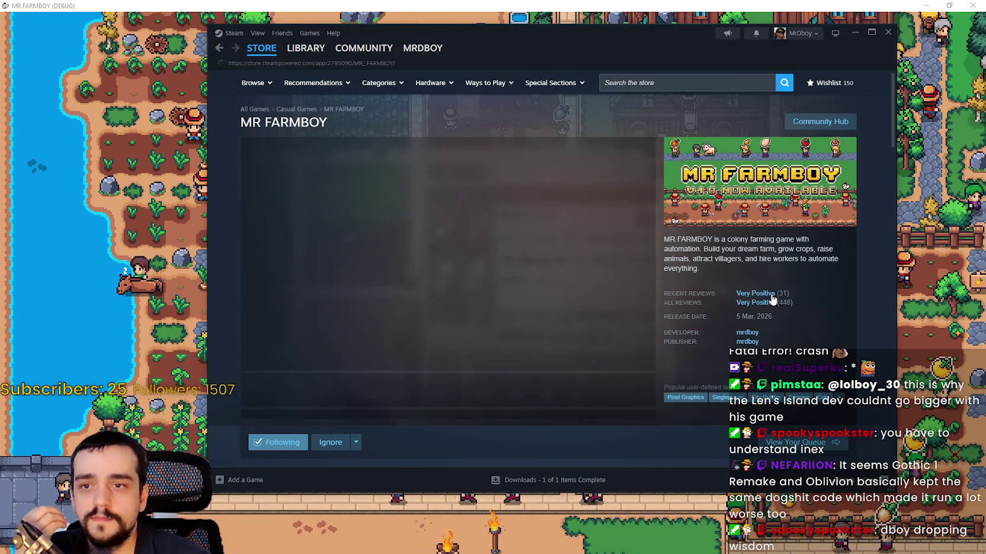
{"action": "mouse_move", "coordinate": [769, 299]}
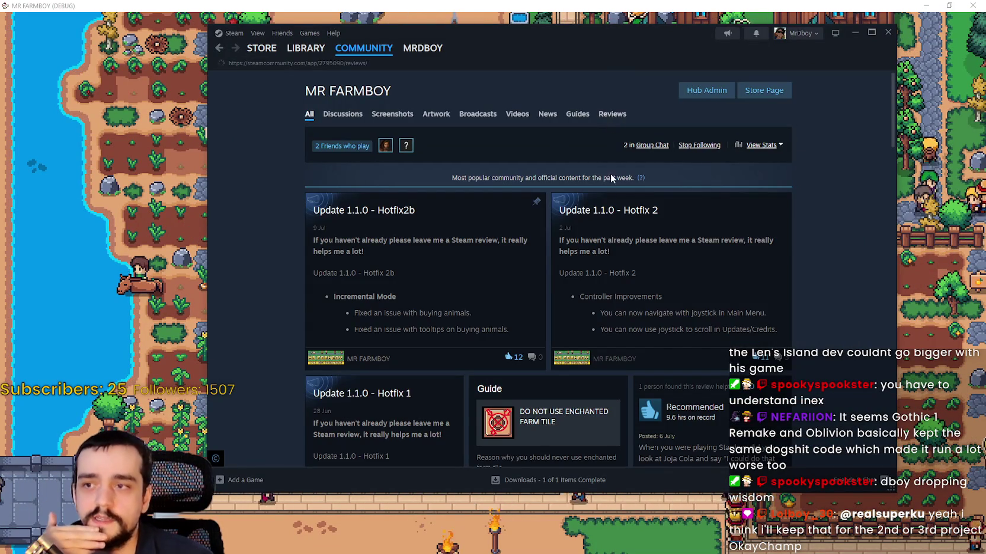
{"action": "left_click", "coordinate": [627, 140]}
{"action": "left_click", "coordinate": [628, 151]}
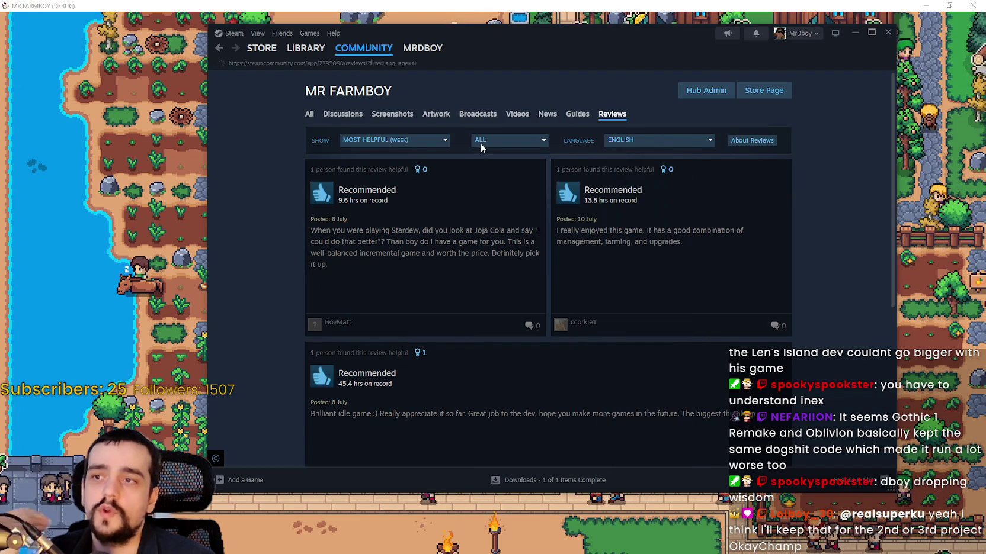
{"action": "left_click", "coordinate": [391, 140]}
{"action": "left_click", "coordinate": [379, 261]}
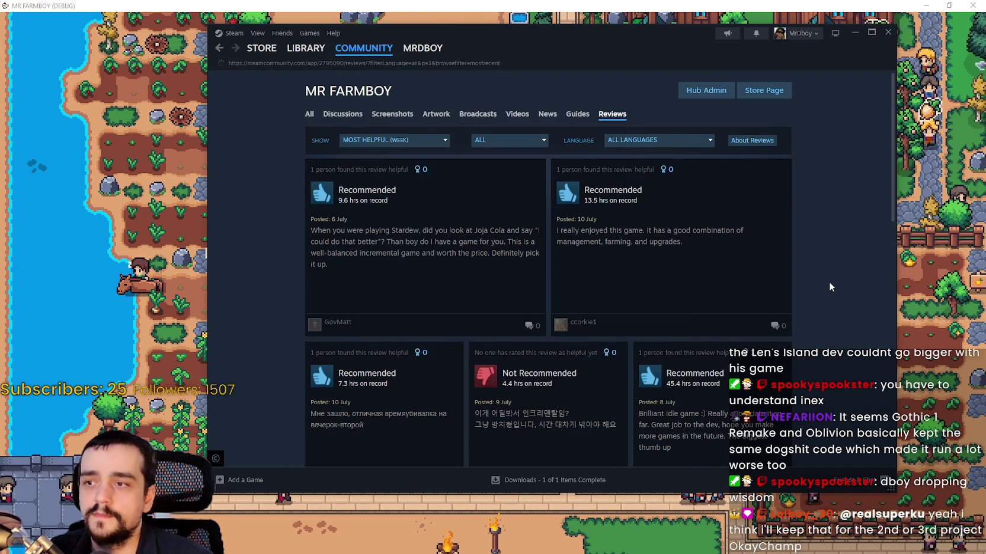
{"action": "scroll", "coordinate": [828, 278], "scroll_direction": "down", "scroll_amount": 1}
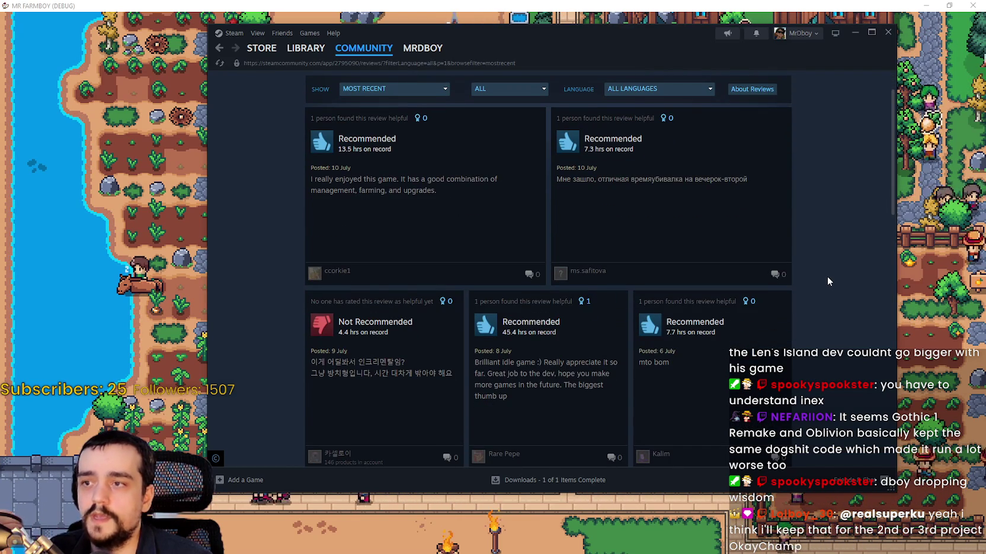
{"action": "scroll", "coordinate": [823, 271], "scroll_direction": "up", "scroll_amount": 1}
{"action": "scroll", "coordinate": [824, 272], "scroll_direction": "down", "scroll_amount": 10}
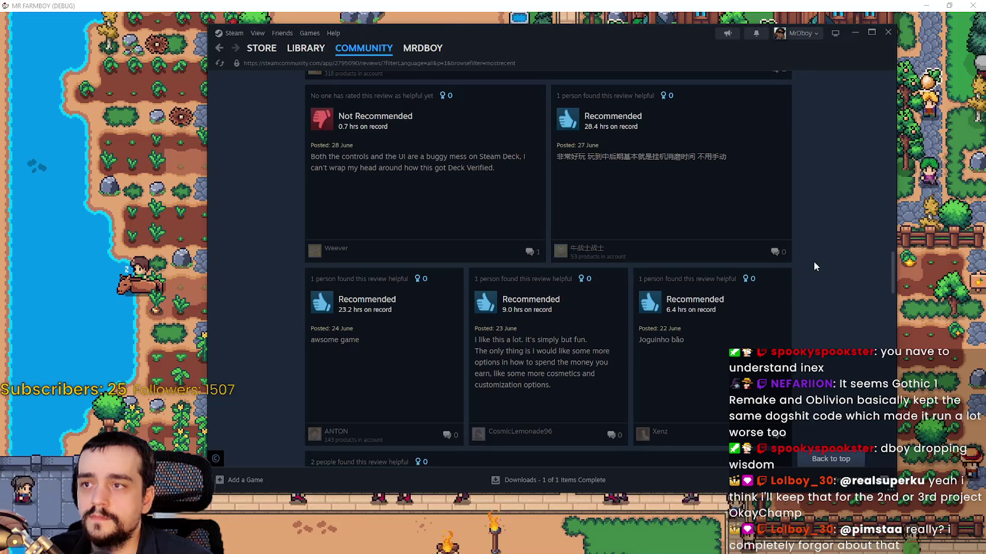
{"action": "scroll", "coordinate": [813, 264], "scroll_direction": "down", "scroll_amount": 10}
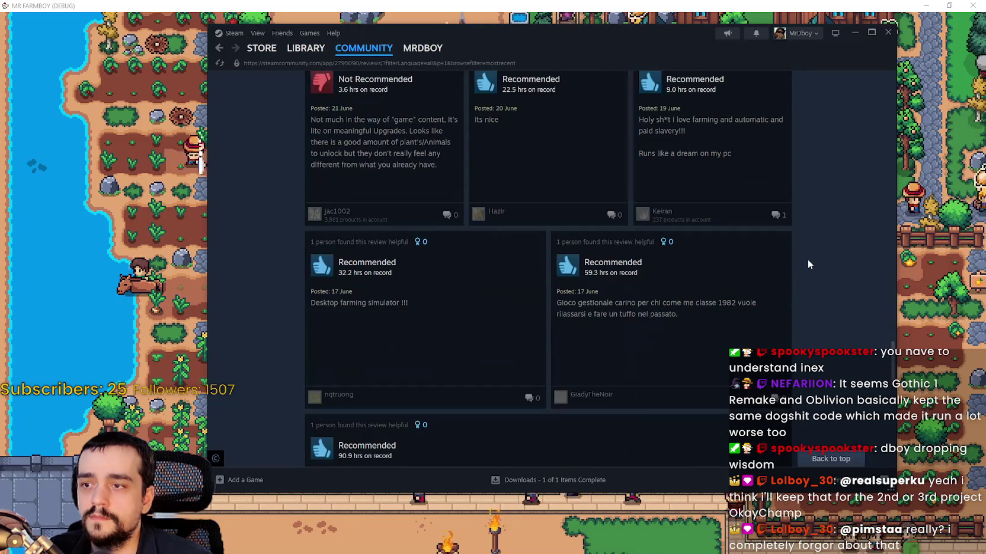
{"action": "scroll", "coordinate": [821, 303], "scroll_direction": "up", "scroll_amount": 3}
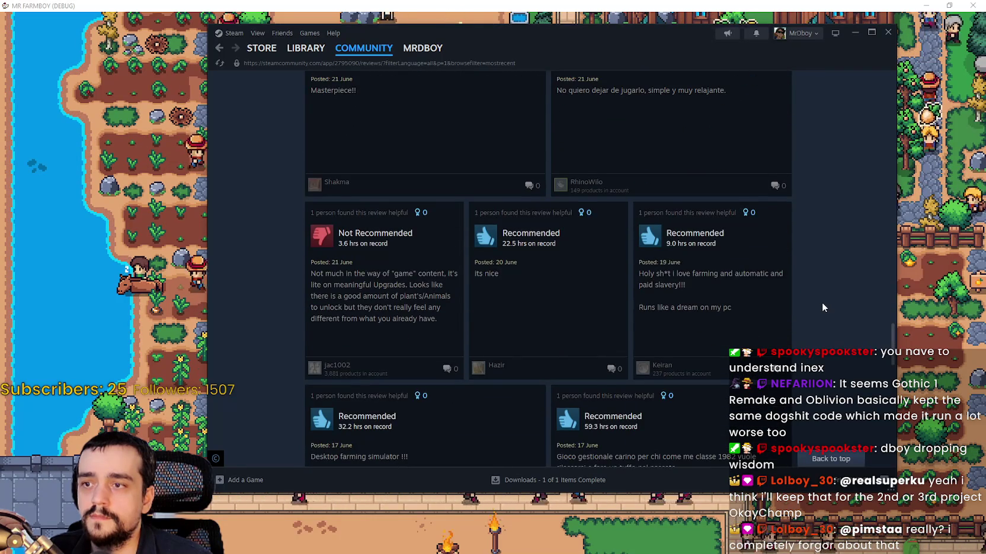
{"action": "scroll", "coordinate": [821, 300], "scroll_direction": "up", "scroll_amount": 8}
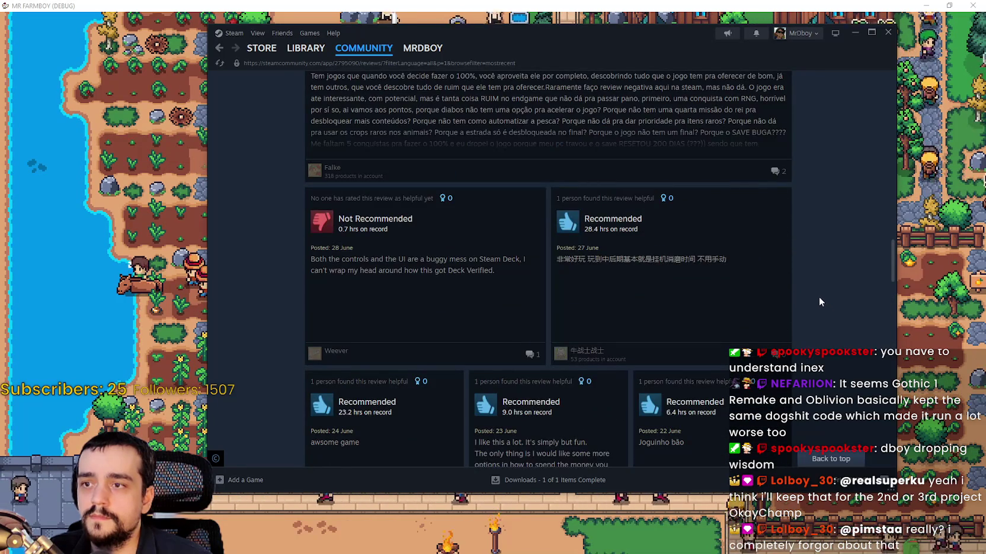
{"action": "scroll", "coordinate": [819, 302], "scroll_direction": "down", "scroll_amount": 10}
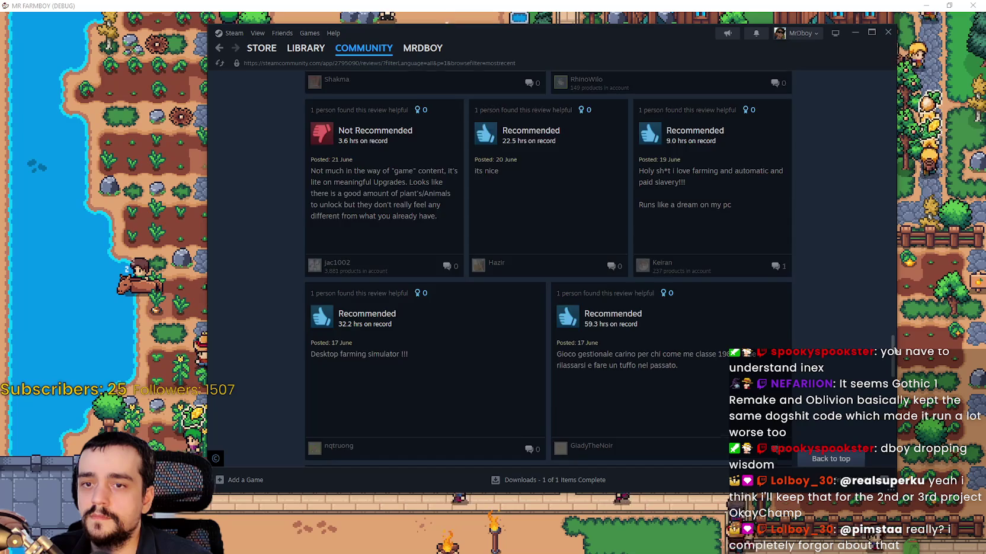
{"action": "scroll", "coordinate": [895, 348], "scroll_direction": "down", "scroll_amount": 5}
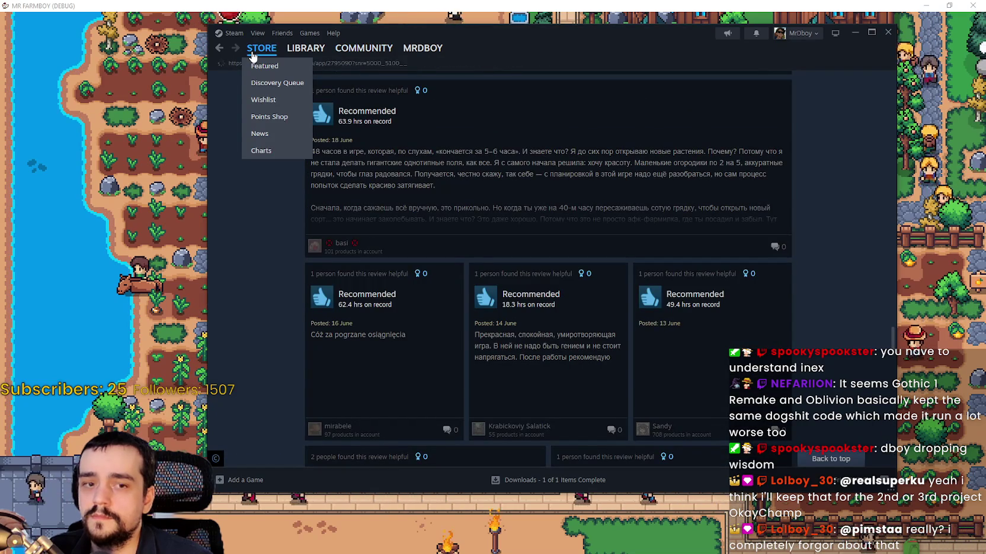
Step: Visit the store front and back, ride the farmer toward the beach, then bring Steam back
{"action": "left_click", "coordinate": [252, 52]}
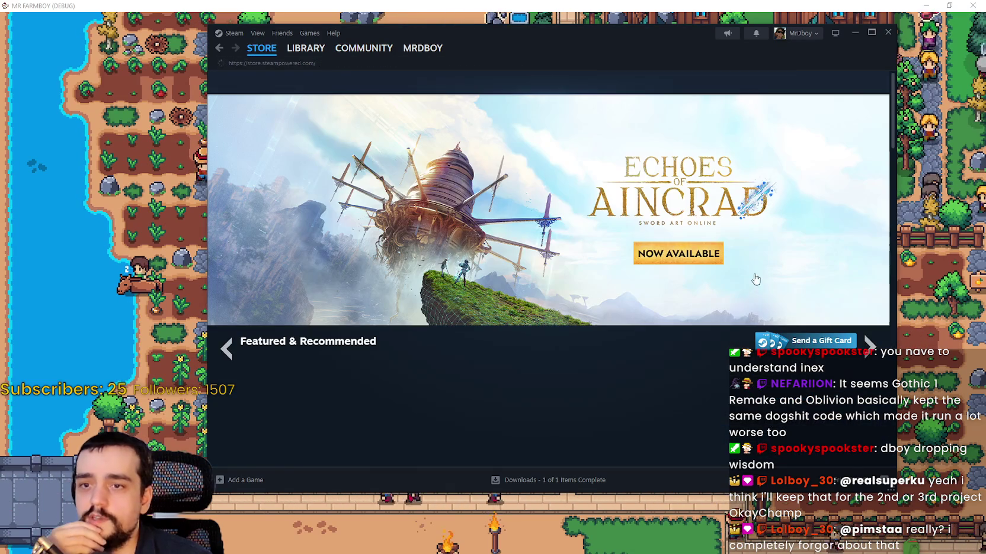
{"action": "key", "text": "alt+Left"}
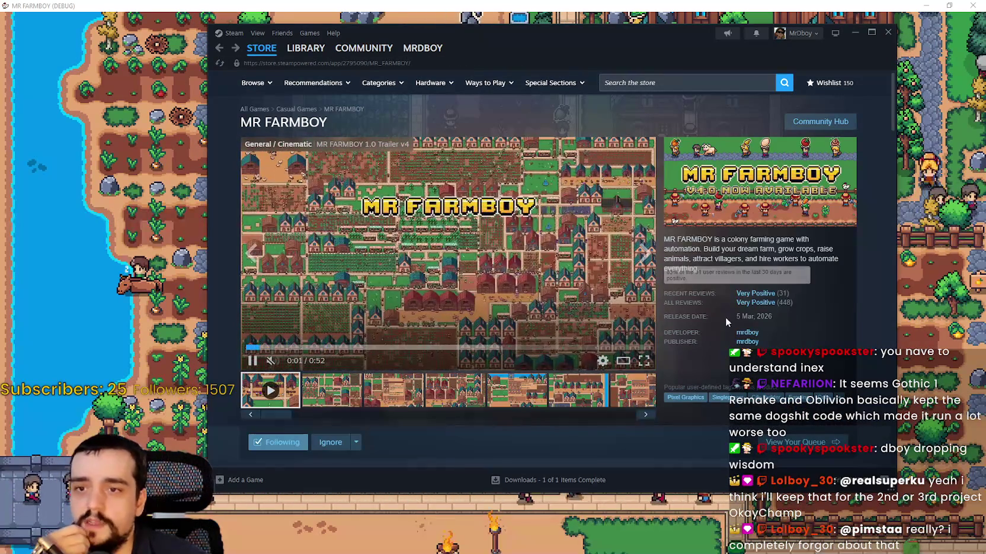
{"action": "left_click", "coordinate": [28, 286]}
{"action": "key", "text": "s"}
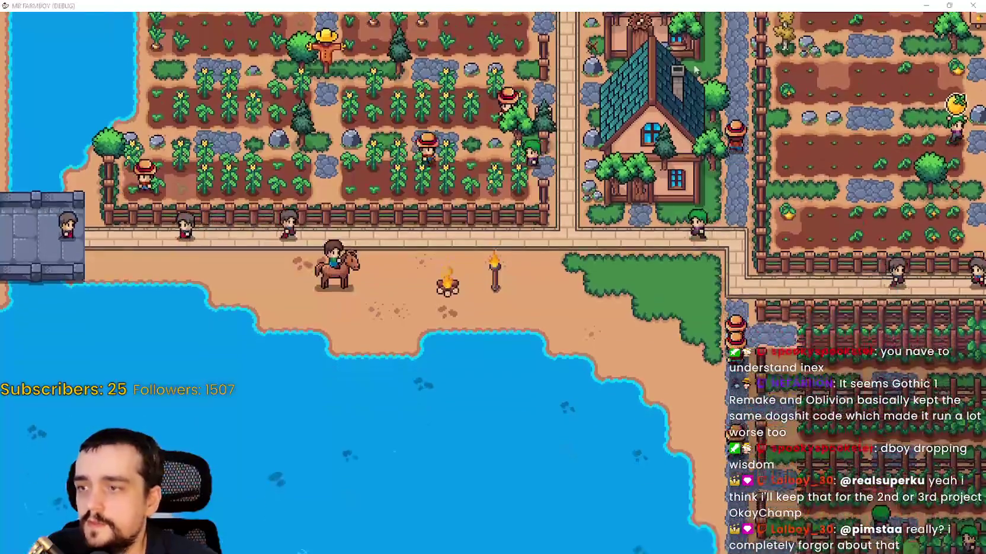
{"action": "key", "text": "alt+Tab"}
Step: Search 'Gothic' and open the Gothic 1 Remake store page, collapsing the live broadcast
{"action": "type", "text": "Gothi"}
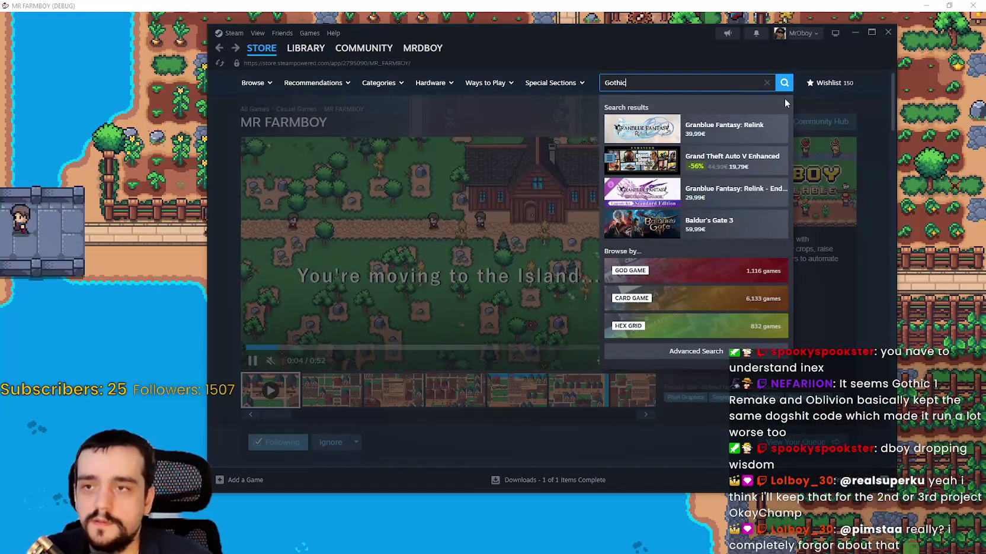
{"action": "type", "text": "c"}
{"action": "left_click", "coordinate": [726, 128]}
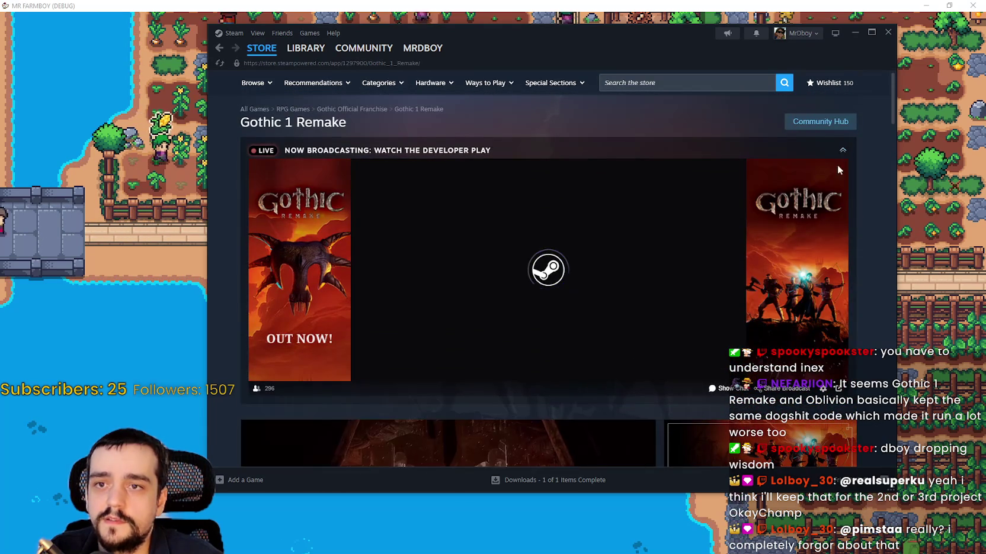
{"action": "left_click", "coordinate": [843, 151]}
{"action": "scroll", "coordinate": [754, 239], "scroll_direction": "down", "scroll_amount": 2}
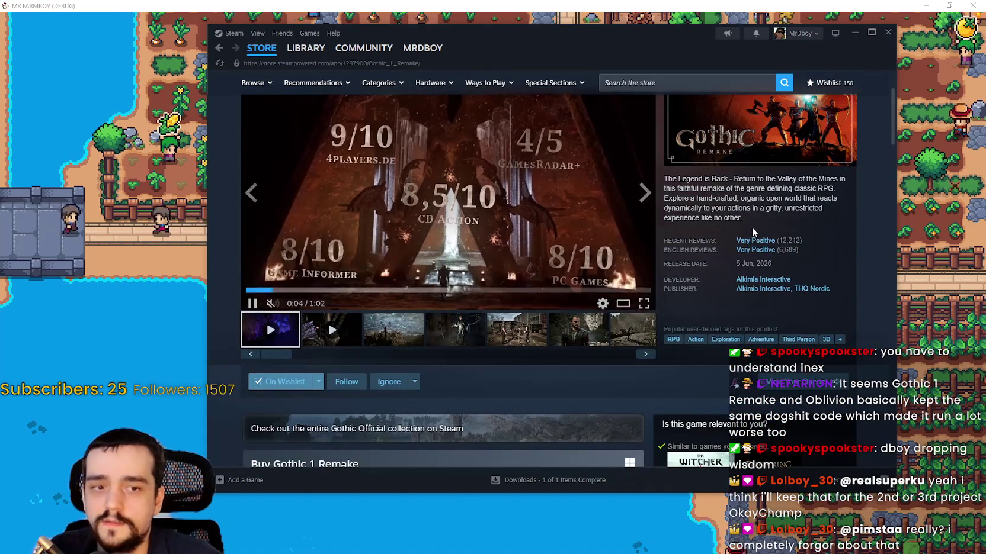
{"action": "mouse_move", "coordinate": [753, 240]}
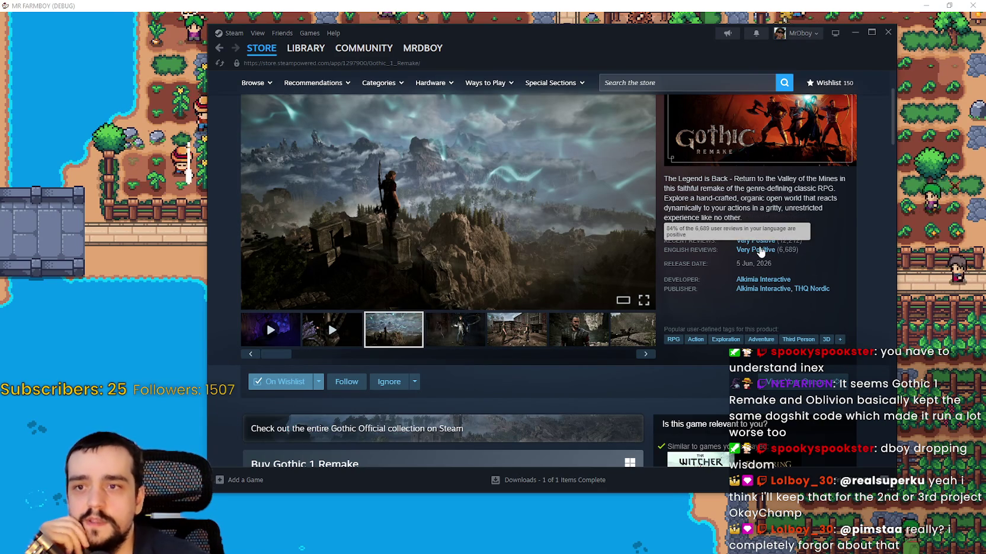
Step: Scroll down to Gothic 1 Remake's reviews and display the review history graph
{"action": "scroll", "coordinate": [561, 260], "scroll_direction": "down", "scroll_amount": 15}
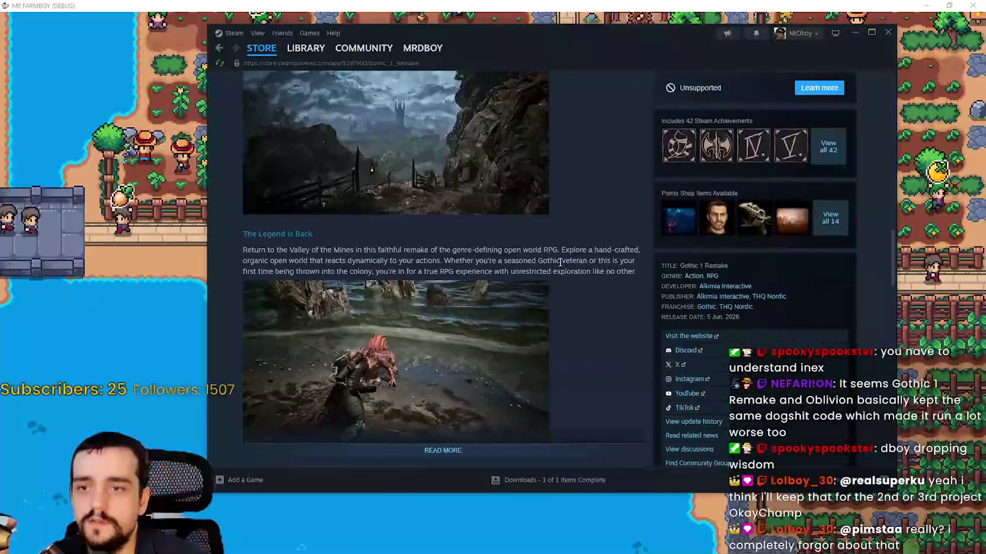
{"action": "scroll", "coordinate": [561, 261], "scroll_direction": "down", "scroll_amount": 20}
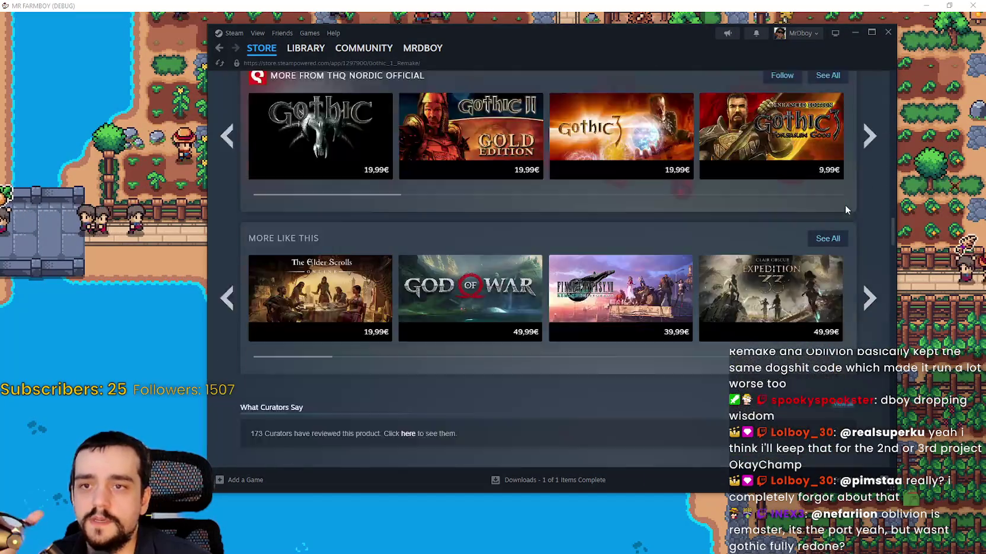
{"action": "scroll", "coordinate": [854, 297], "scroll_direction": "down", "scroll_amount": 10}
{"action": "left_click", "coordinate": [836, 125]}
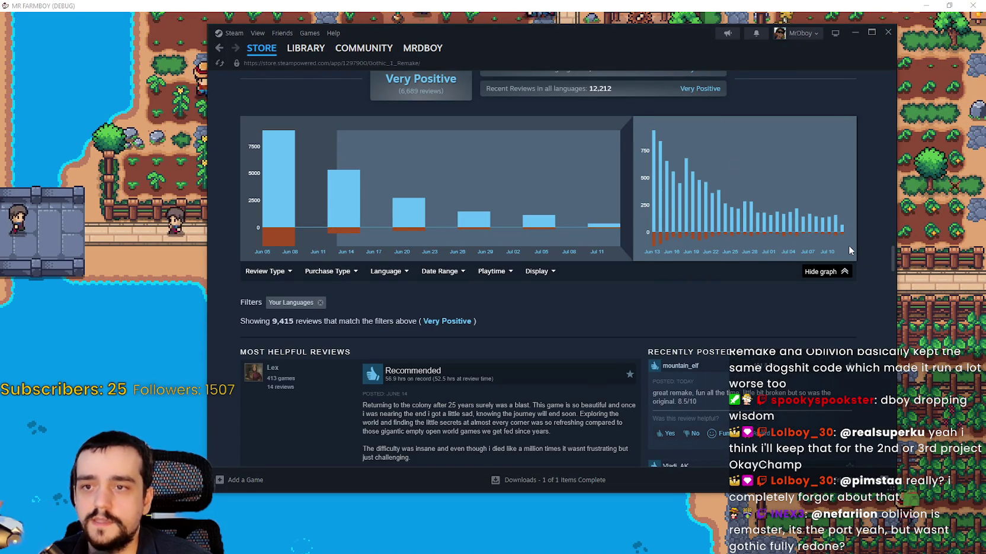
{"action": "scroll", "coordinate": [794, 274], "scroll_direction": "up", "scroll_amount": 1}
{"action": "scroll", "coordinate": [794, 276], "scroll_direction": "up", "scroll_amount": 20}
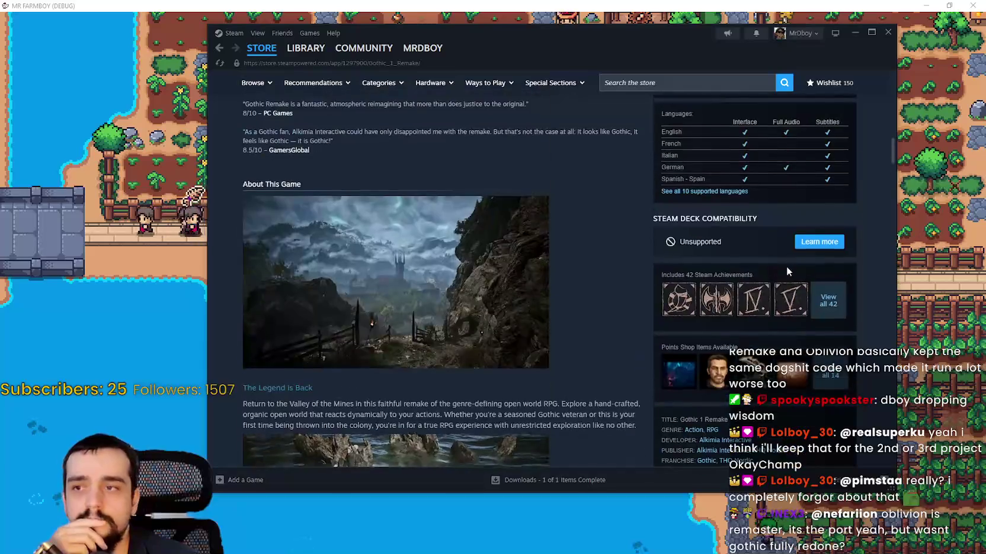
{"action": "scroll", "coordinate": [791, 262], "scroll_direction": "up", "scroll_amount": 15}
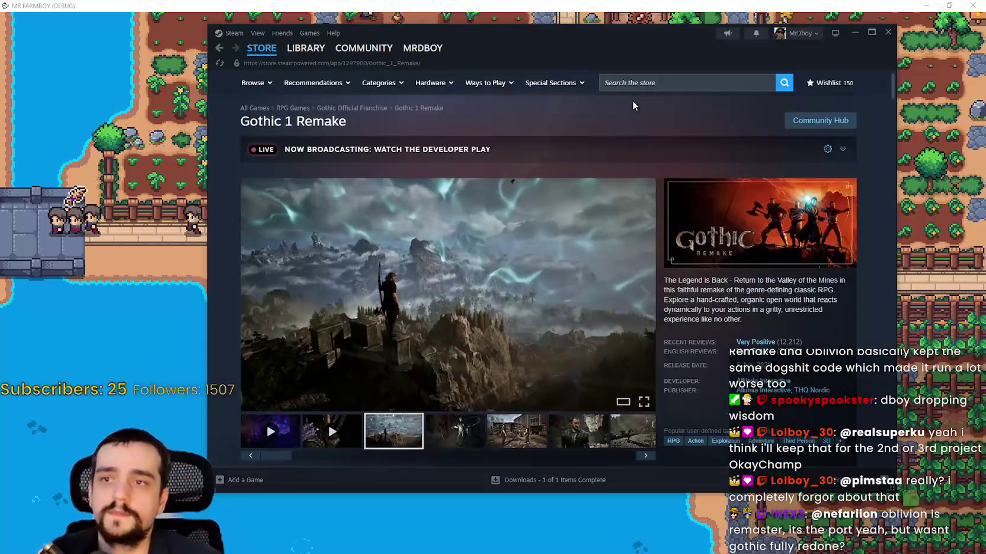
{"action": "left_click", "coordinate": [684, 84]}
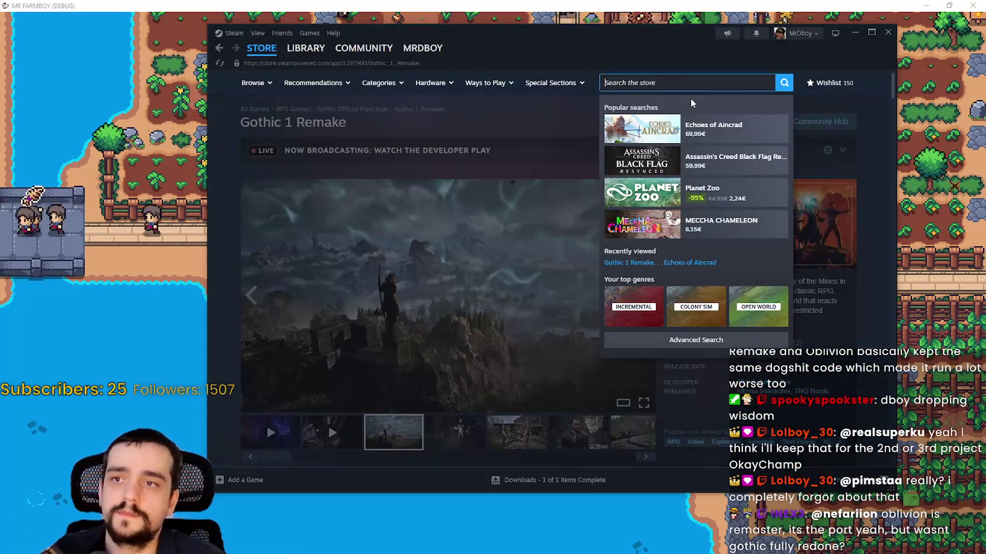
Step: Search 'Oblivi' and open the Oblivion Remastered store page, scrolling through its details
{"action": "type", "text": "Ob"}
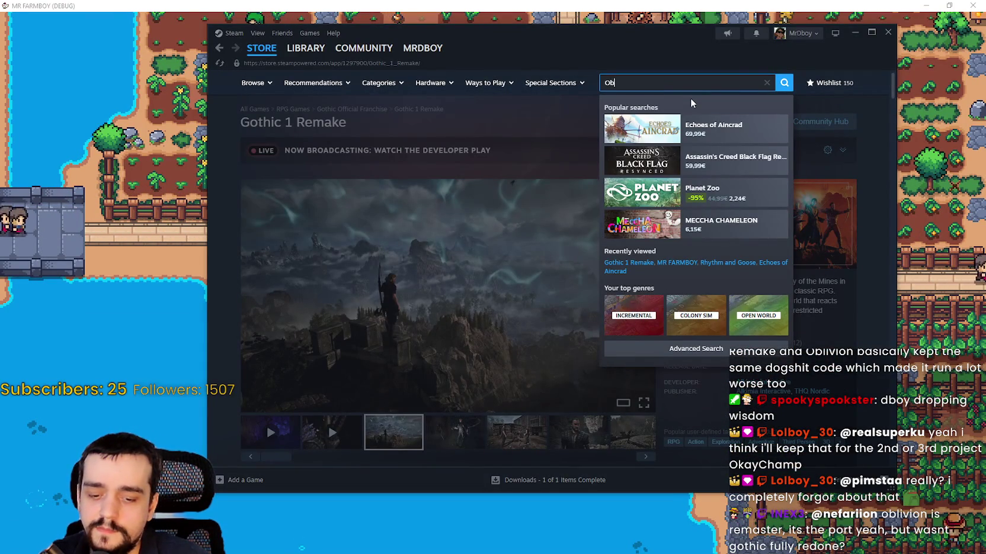
{"action": "type", "text": "livi"}
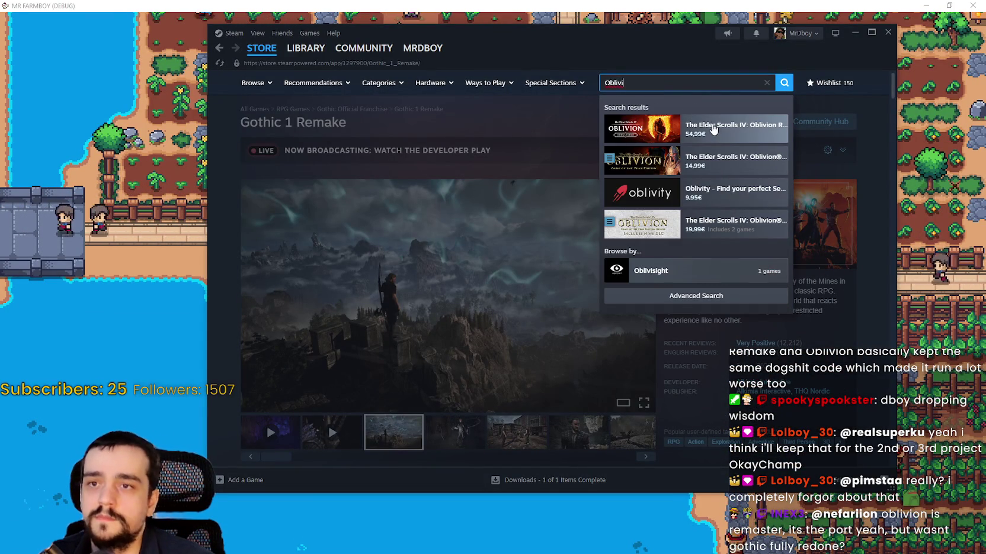
{"action": "left_click", "coordinate": [710, 127]}
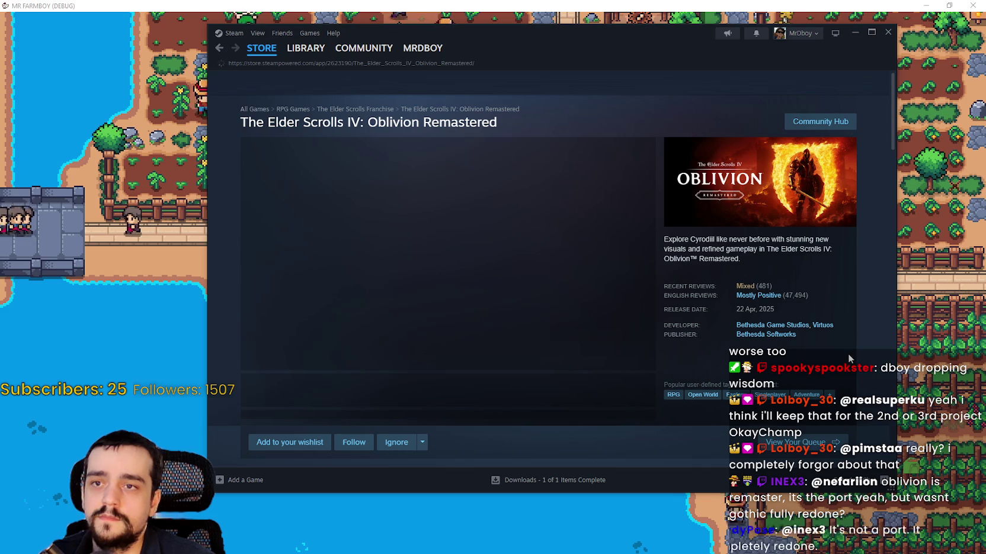
{"action": "mouse_move", "coordinate": [757, 289]}
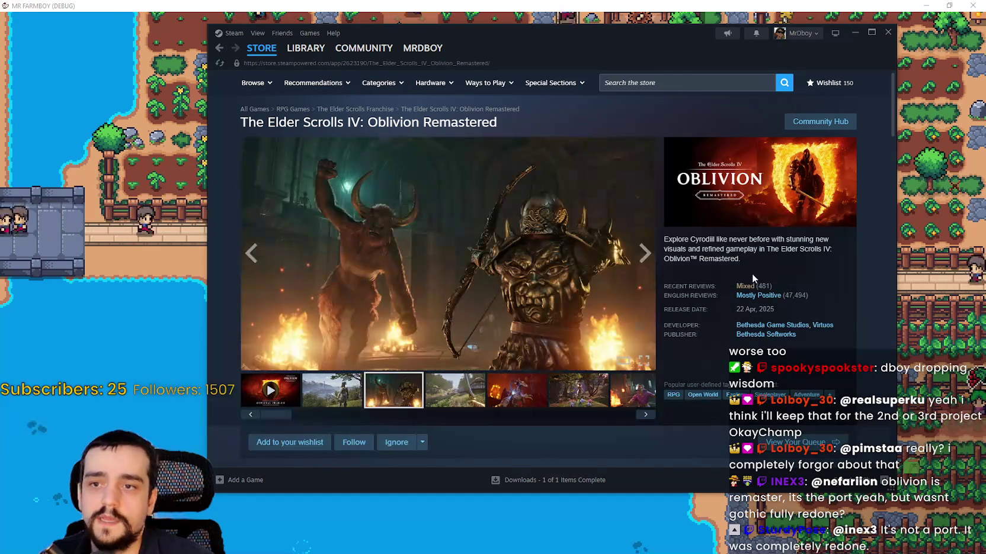
{"action": "scroll", "coordinate": [752, 282], "scroll_direction": "down", "scroll_amount": 4}
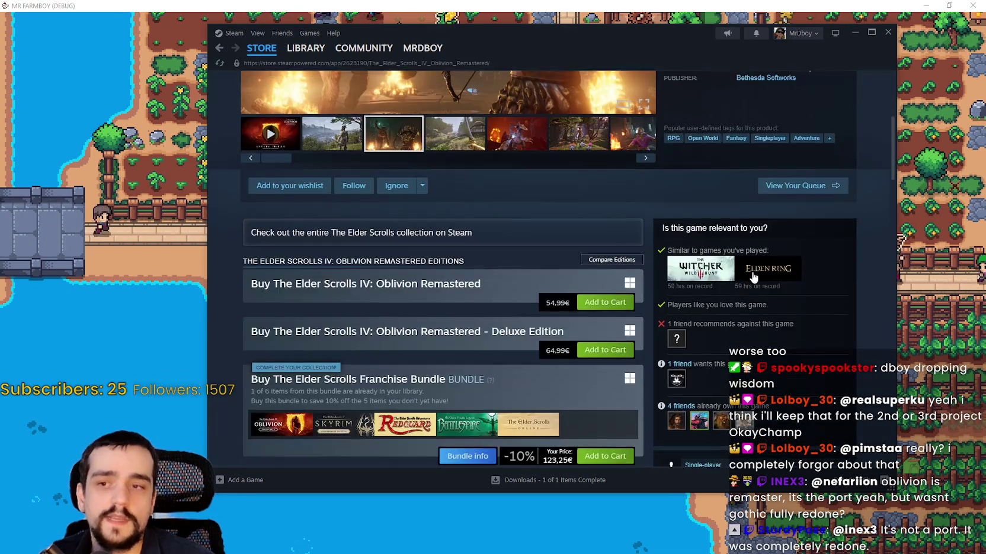
{"action": "scroll", "coordinate": [764, 254], "scroll_direction": "up", "scroll_amount": 3}
{"action": "scroll", "coordinate": [826, 287], "scroll_direction": "down", "scroll_amount": 20}
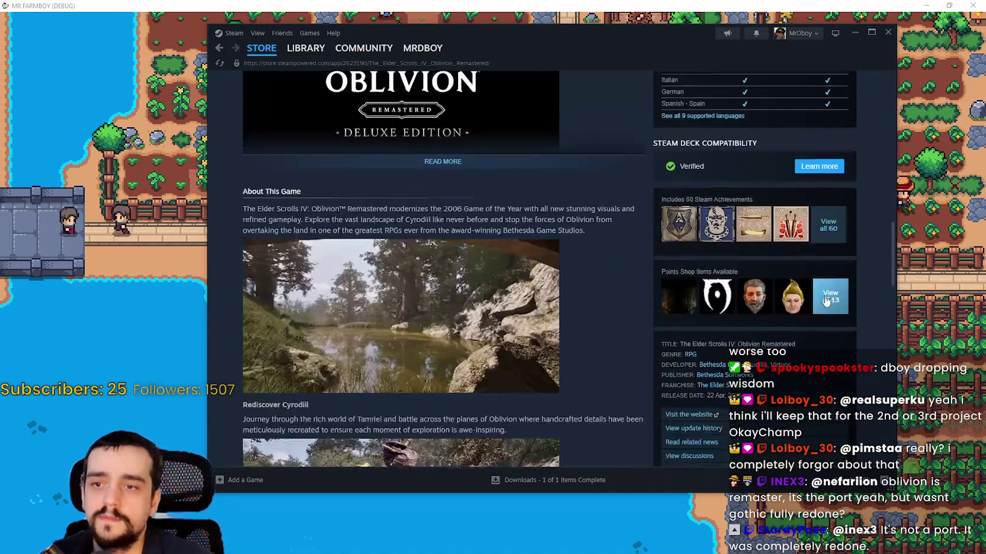
{"action": "scroll", "coordinate": [822, 296], "scroll_direction": "down", "scroll_amount": 5}
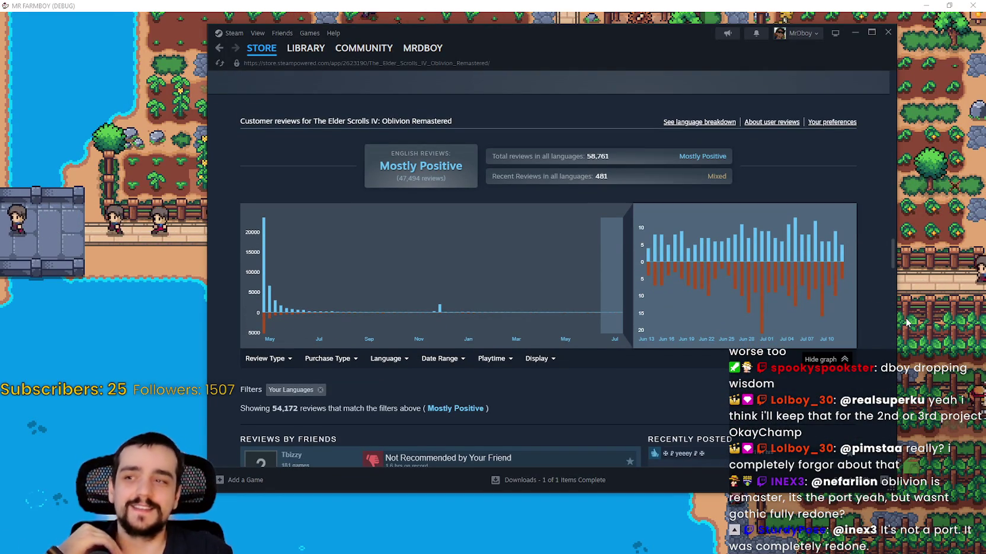
{"action": "mouse_move", "coordinate": [762, 320]}
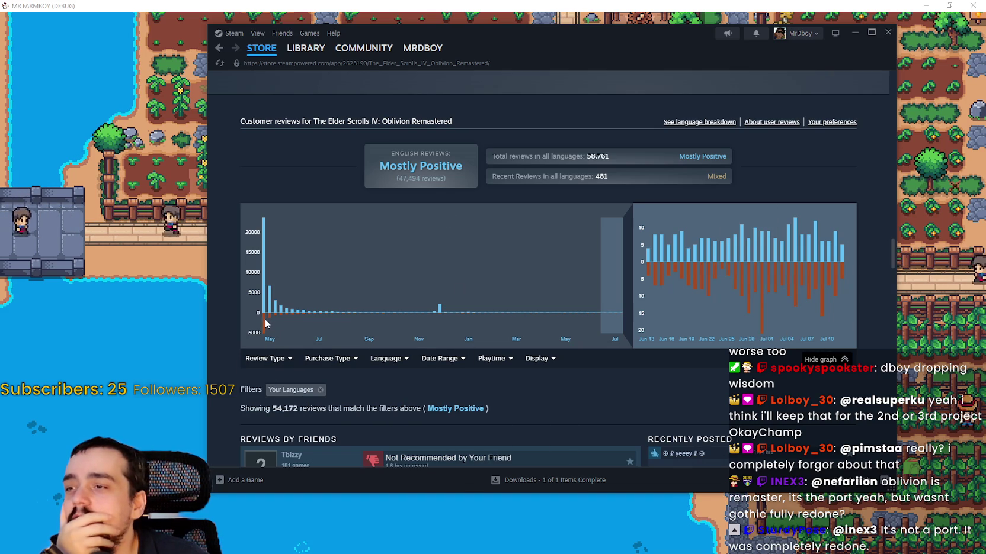
{"action": "mouse_move", "coordinate": [270, 317]}
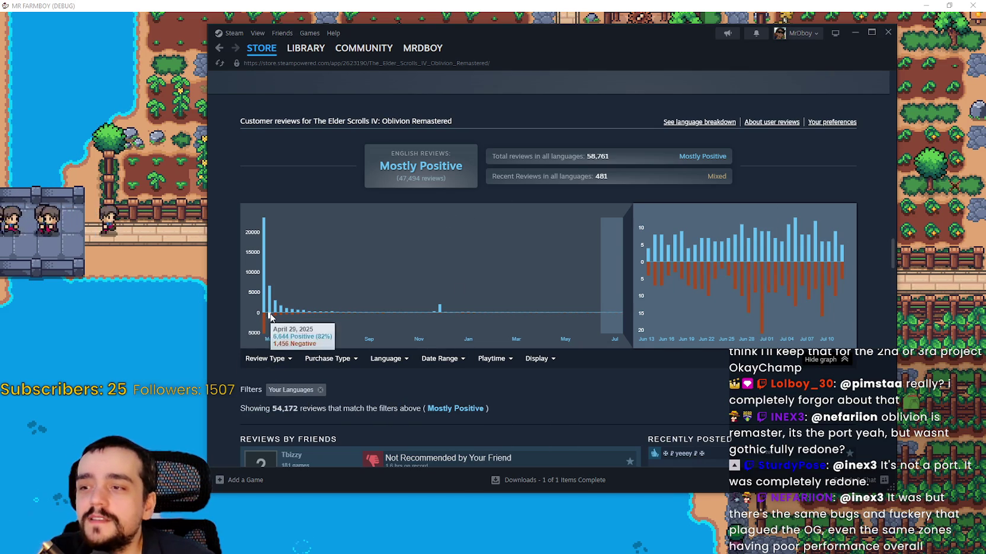
{"action": "scroll", "coordinate": [604, 301], "scroll_direction": "down", "scroll_amount": 1}
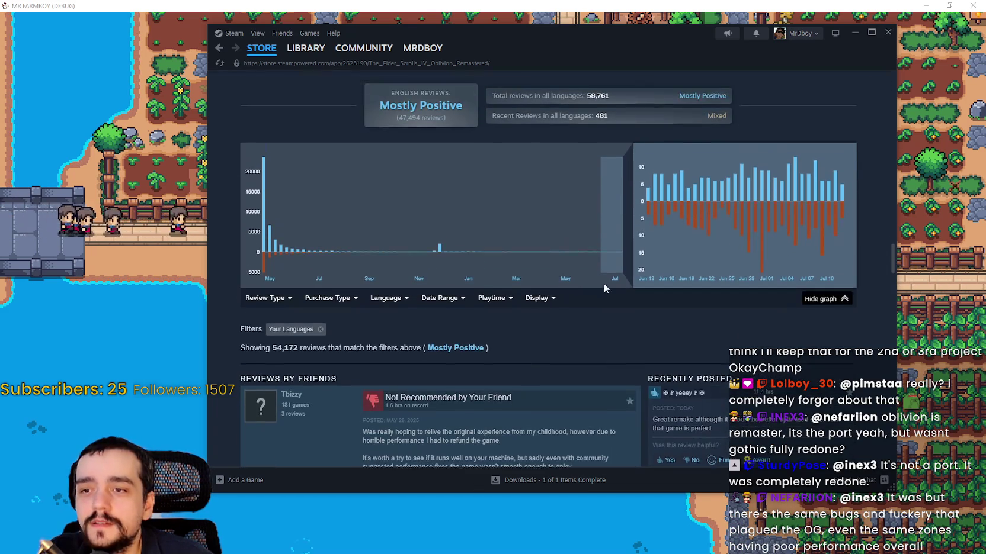
{"action": "scroll", "coordinate": [586, 270], "scroll_direction": "up", "scroll_amount": 1}
Step: Narrow the review graph to Nov 10, 2025 – Jun 2, 2026 and scroll those reviews
{"action": "mouse_move", "coordinate": [602, 244]}
{"action": "left_mouse_down"}
{"action": "mouse_move", "coordinate": [578, 220]}
{"action": "mouse_move", "coordinate": [391, 218]}
{"action": "left_mouse_up"}
{"action": "mouse_move", "coordinate": [581, 234]}
{"action": "left_mouse_down"}
{"action": "mouse_move", "coordinate": [439, 216]}
{"action": "mouse_move", "coordinate": [414, 234]}
{"action": "left_mouse_up"}
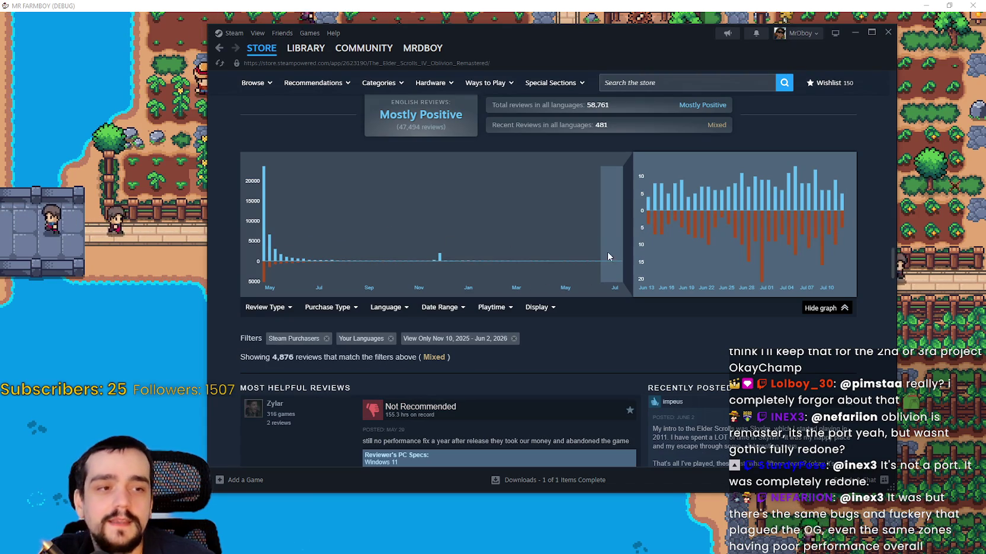
{"action": "mouse_move", "coordinate": [844, 220]}
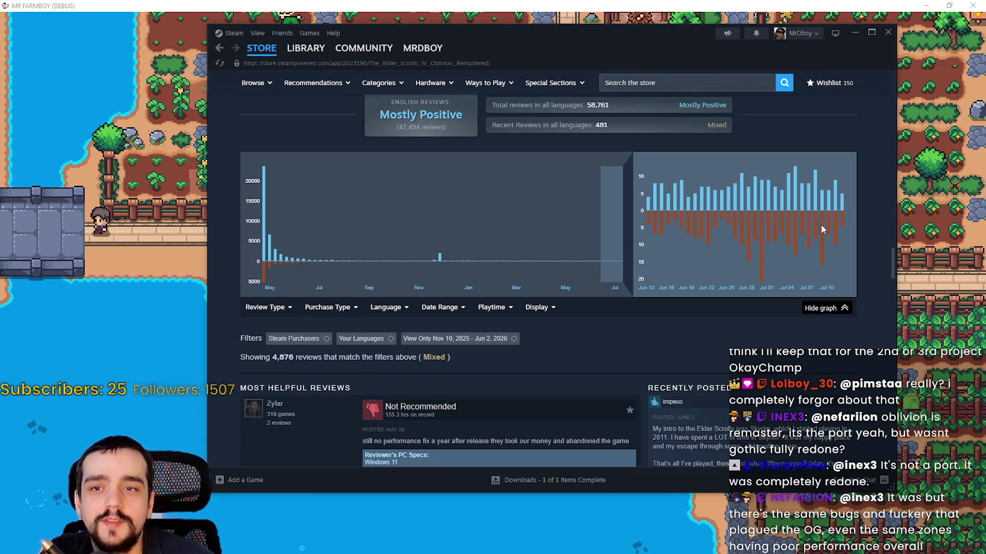
{"action": "scroll", "coordinate": [813, 239], "scroll_direction": "down", "scroll_amount": 5}
{"action": "scroll", "coordinate": [847, 296], "scroll_direction": "down", "scroll_amount": 10}
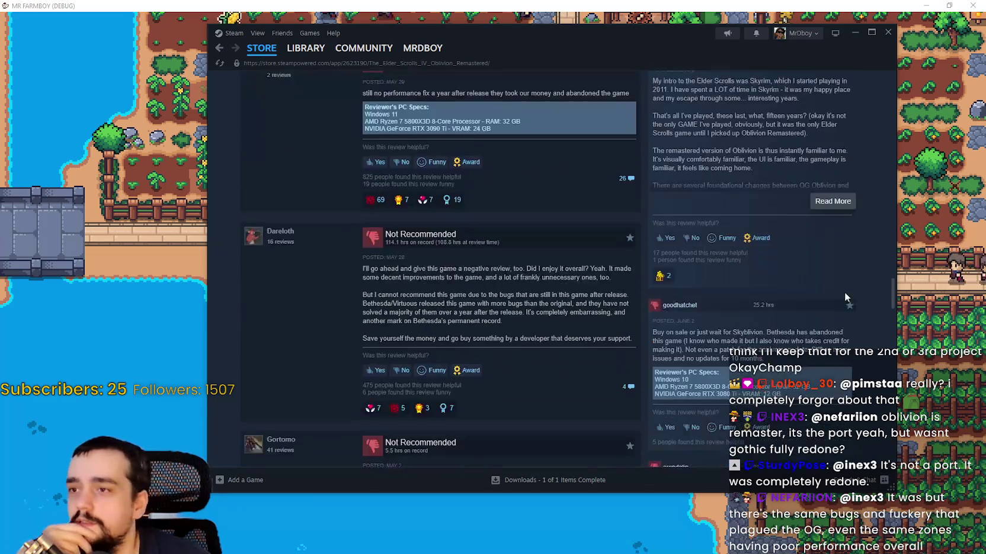
{"action": "scroll", "coordinate": [843, 285], "scroll_direction": "down", "scroll_amount": 2}
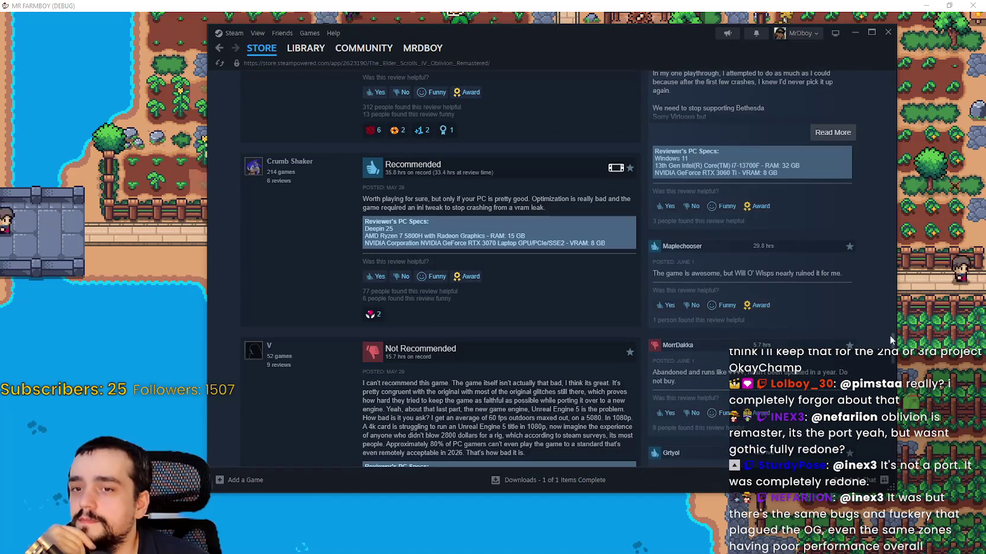
{"action": "mouse_move", "coordinate": [896, 348]}
{"action": "left_mouse_down"}
{"action": "mouse_move", "coordinate": [910, 443]}
{"action": "mouse_move", "coordinate": [903, 83]}
{"action": "mouse_move", "coordinate": [894, 151]}
{"action": "mouse_move", "coordinate": [888, 109]}
{"action": "mouse_move", "coordinate": [876, 338]}
{"action": "mouse_move", "coordinate": [874, 33]}
{"action": "mouse_move", "coordinate": [848, 146]}
{"action": "mouse_move", "coordinate": [855, 80]}
{"action": "left_mouse_up"}
Step: Open Oblivion Remastered's community hub, then bring the MR FARMBOY game forward
{"action": "left_click", "coordinate": [821, 121]}
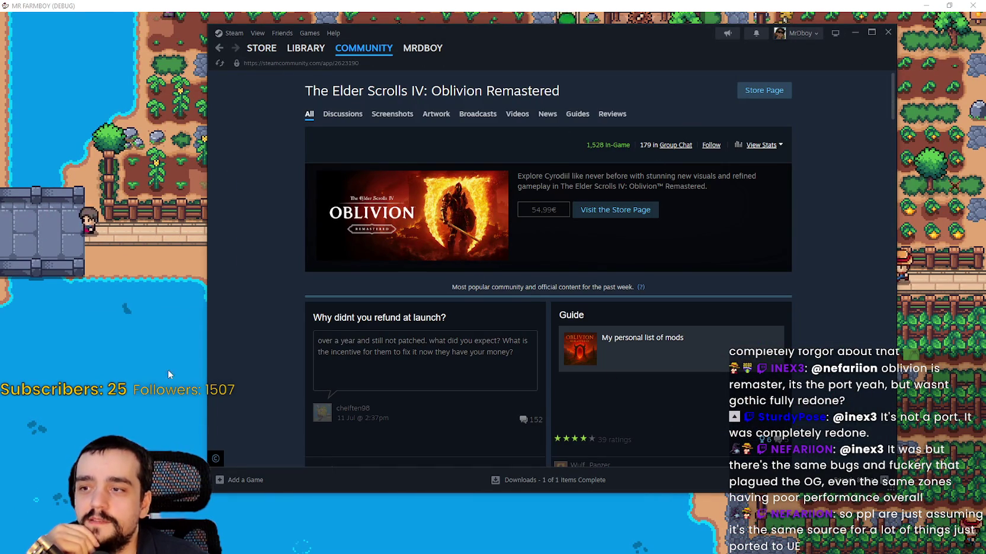
{"action": "mouse_move", "coordinate": [253, 57]}
{"action": "left_click", "coordinate": [125, 309]}
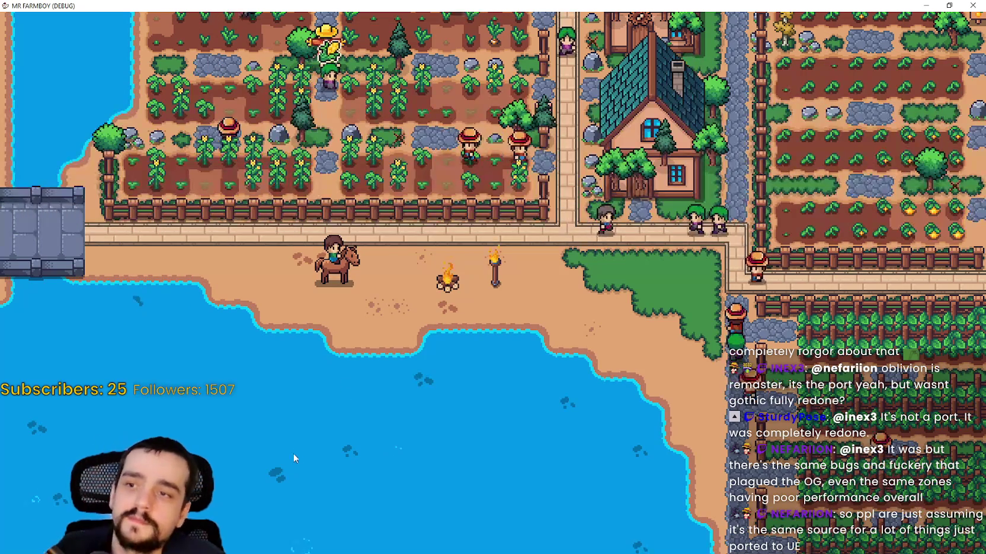
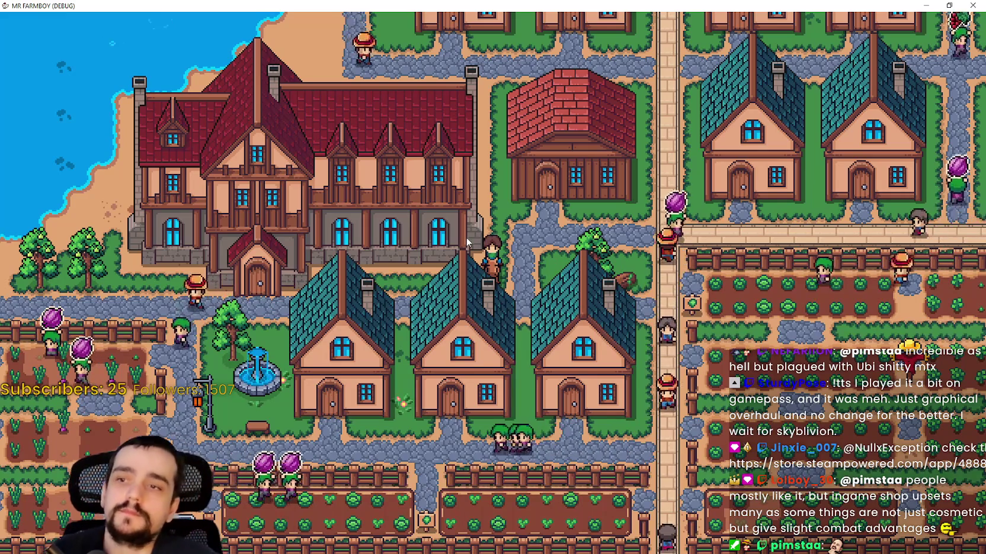
Step: Pause MR FARMBOY and open the Gothic 1 Remake page in Steam by searching 'Gothic'
{"action": "key", "text": "Escape"}
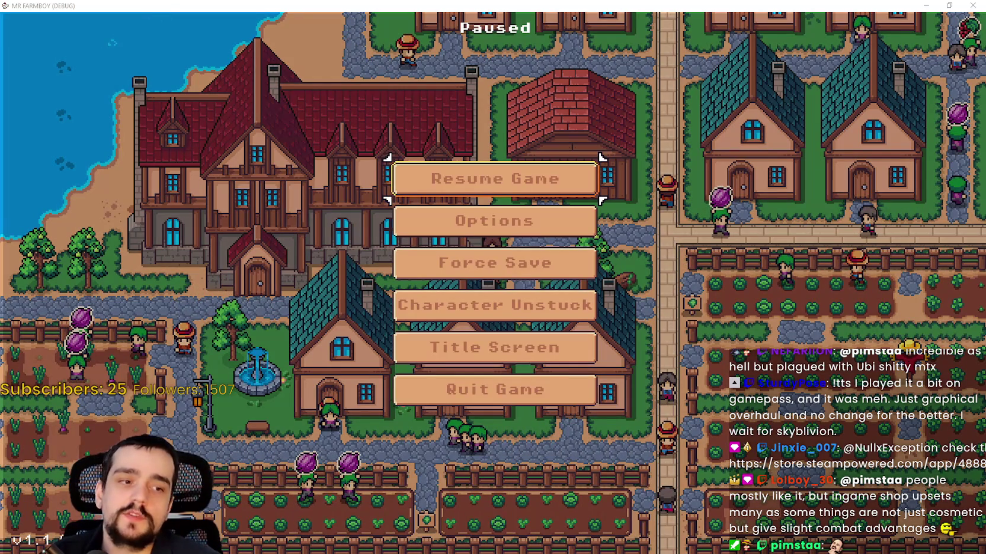
{"action": "key", "text": "alt+Tab"}
{"action": "left_click", "coordinate": [720, 81]}
{"action": "type", "text": "Gothic"}
{"action": "left_click", "coordinate": [714, 128]}
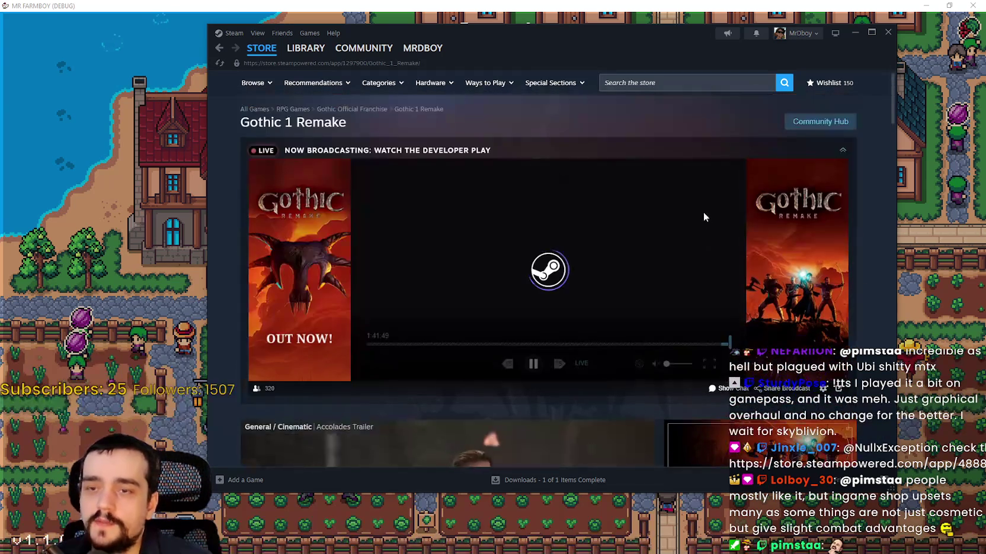
Step: Collapse the live developer broadcast and view the third Gothic 1 Remake screenshot
{"action": "left_click", "coordinate": [842, 153]}
{"action": "scroll", "coordinate": [266, 321], "scroll_direction": "down", "scroll_amount": 2}
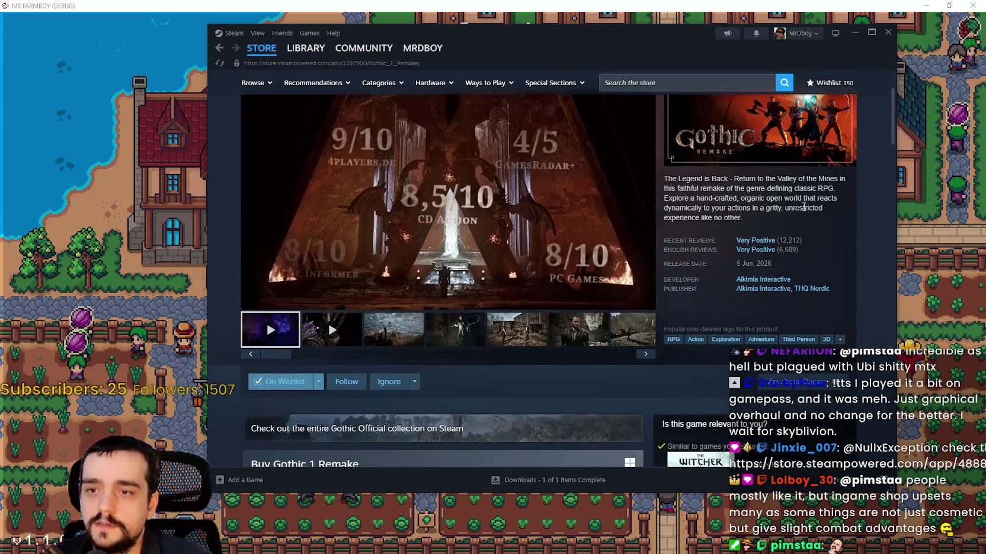
{"action": "left_click", "coordinate": [401, 344]}
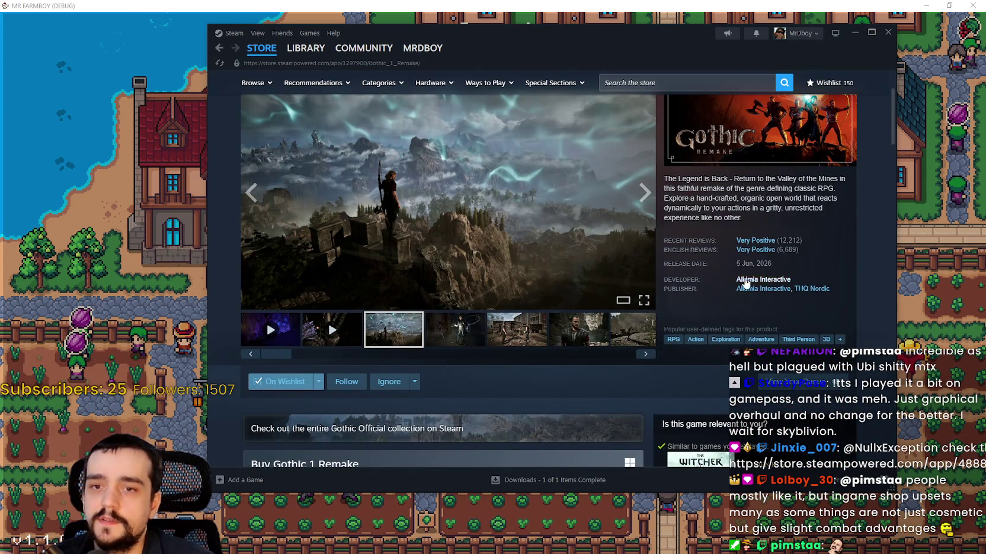
{"action": "scroll", "coordinate": [744, 282], "scroll_direction": "up", "scroll_amount": 3}
Step: Search the store again, open the Gothic 1 page and browse its screenshots up to the fifth
{"action": "left_click", "coordinate": [677, 75]}
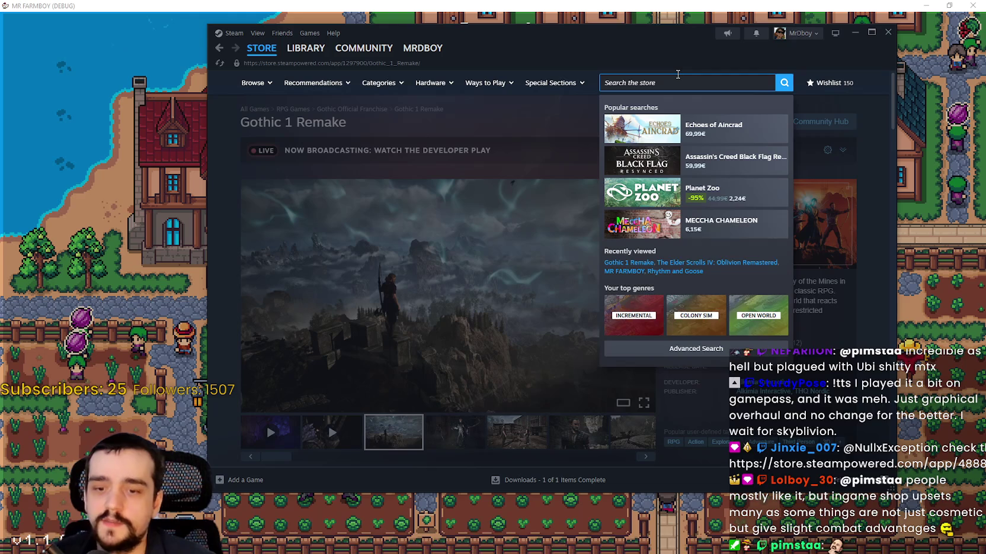
{"action": "type", "text": "Goth"}
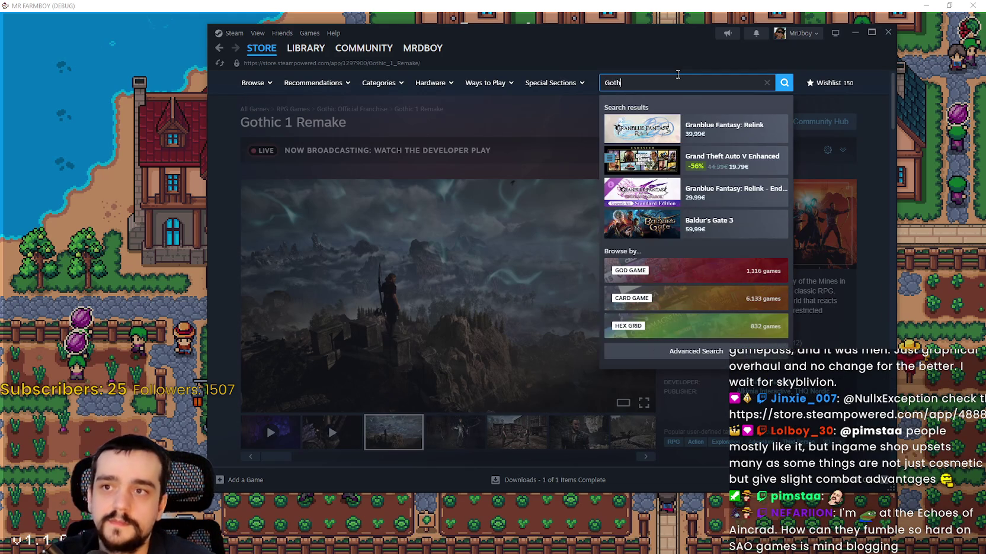
{"action": "left_click", "coordinate": [720, 157]}
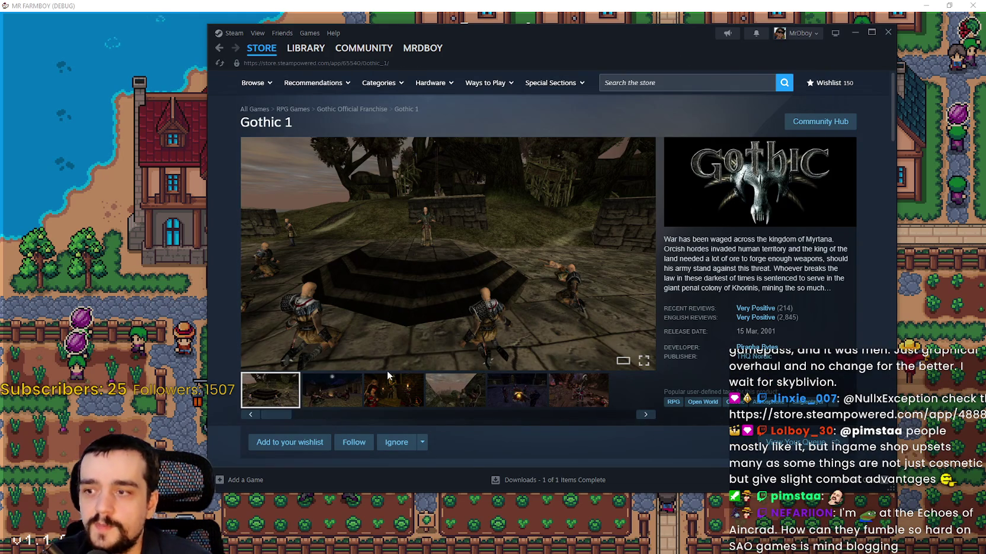
{"action": "left_click", "coordinate": [324, 388]}
{"action": "left_click", "coordinate": [382, 396]}
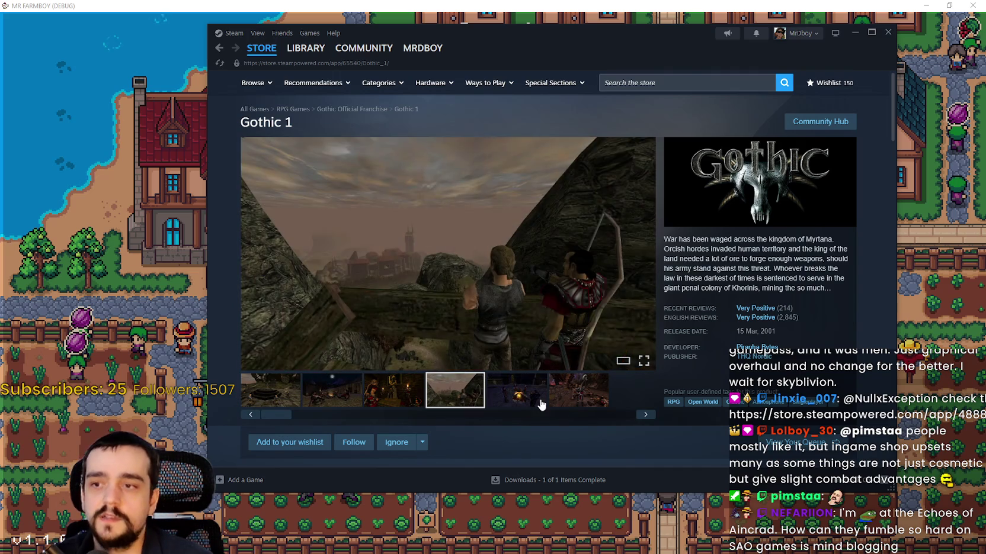
{"action": "left_click", "coordinate": [536, 400]}
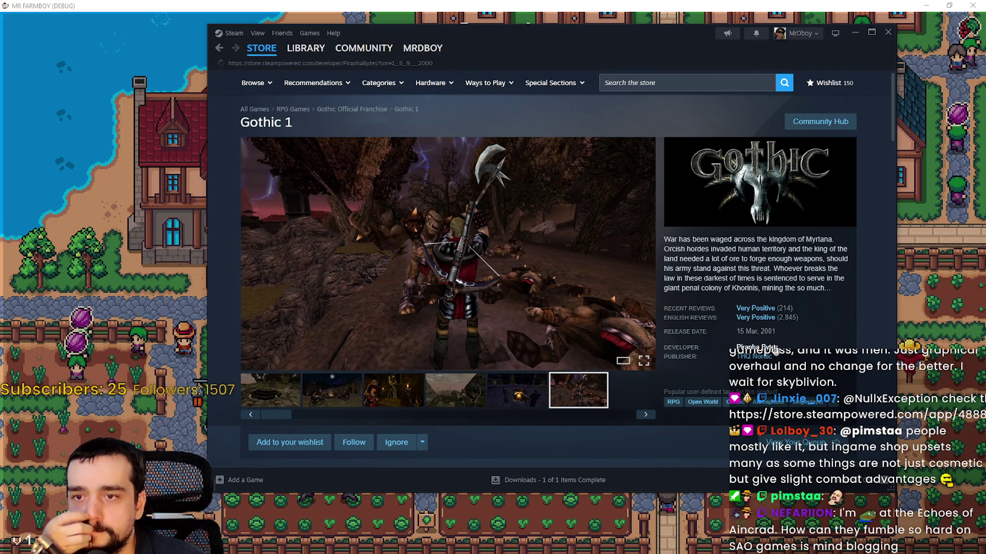
Step: Scroll down to the Piranha Bytes new releases list and open the ELEX store page
{"action": "scroll", "coordinate": [398, 237], "scroll_direction": "down", "scroll_amount": 3}
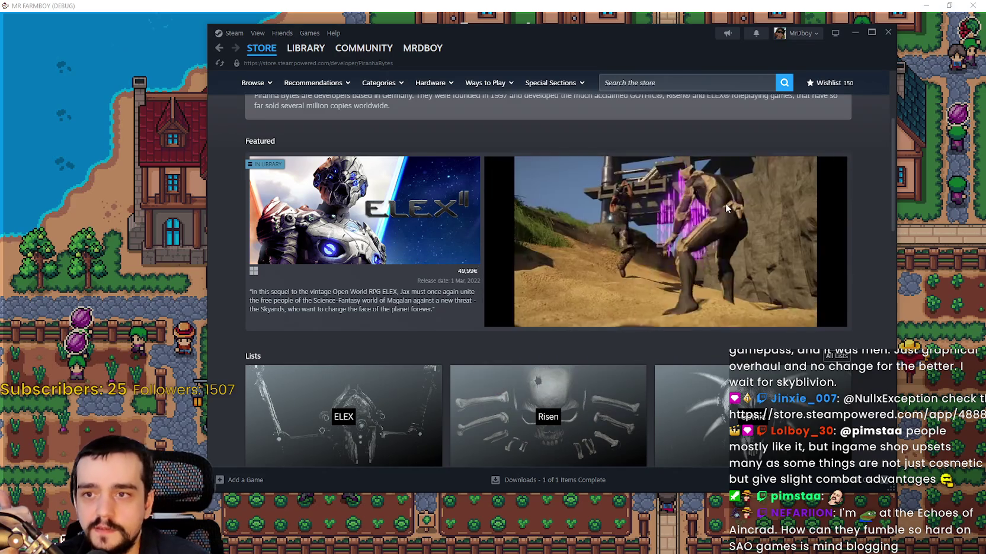
{"action": "mouse_move", "coordinate": [409, 235]}
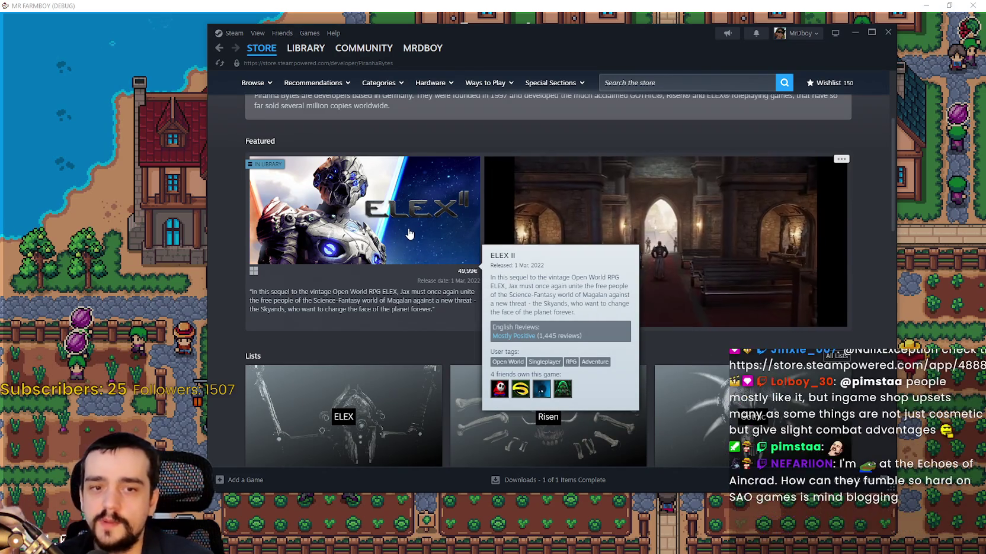
{"action": "scroll", "coordinate": [557, 304], "scroll_direction": "down", "scroll_amount": 3}
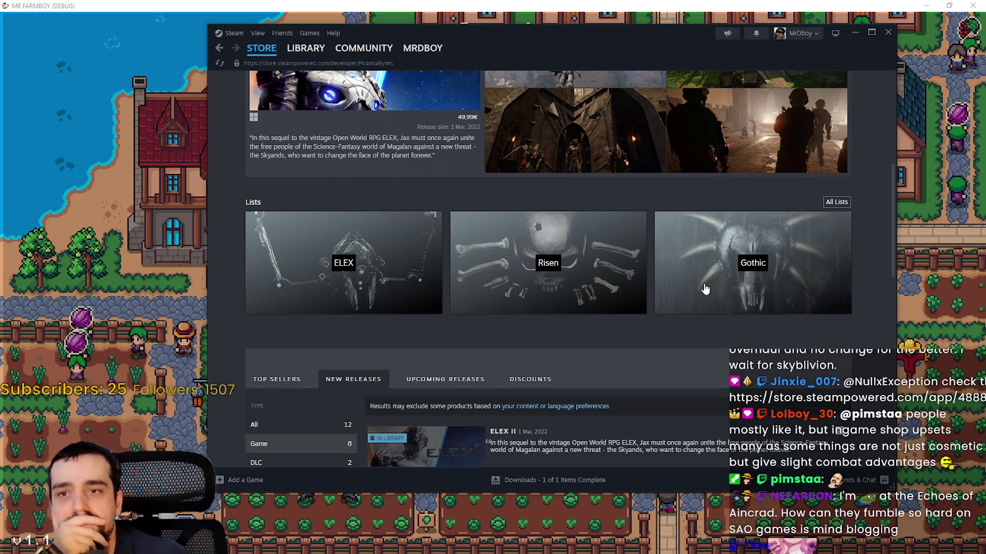
{"action": "scroll", "coordinate": [733, 247], "scroll_direction": "down", "scroll_amount": 2}
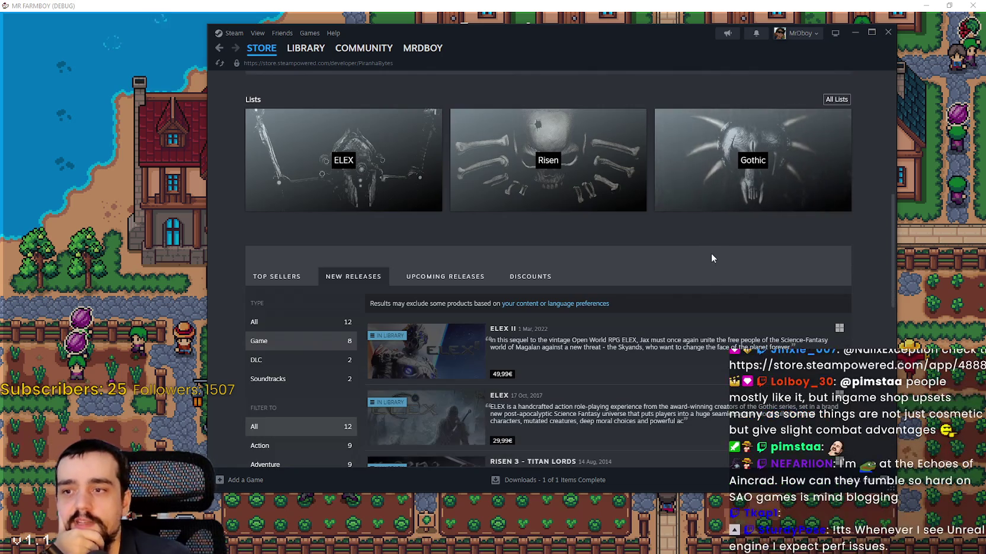
{"action": "scroll", "coordinate": [705, 259], "scroll_direction": "up", "scroll_amount": 1}
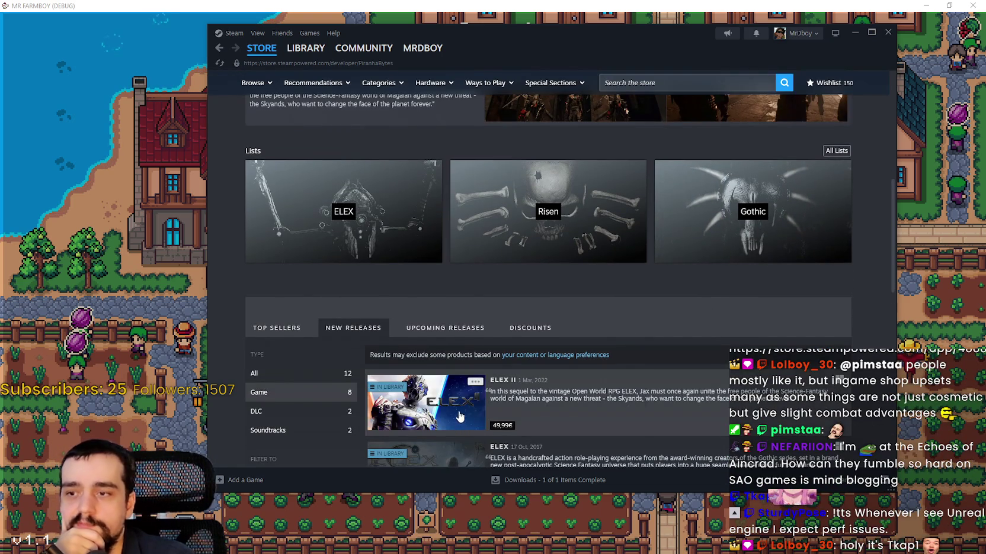
{"action": "scroll", "coordinate": [459, 417], "scroll_direction": "down", "scroll_amount": 2}
{"action": "left_click", "coordinate": [437, 358]}
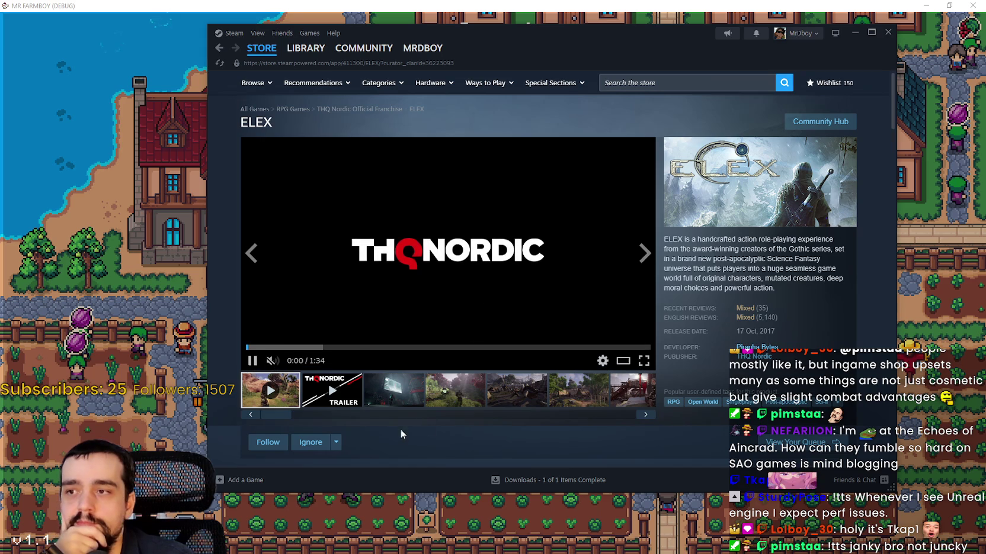
Step: Jump the ELEX trailer ahead to 0:15, then minimise Steam to return to the paused game
{"action": "left_click", "coordinate": [310, 349]}
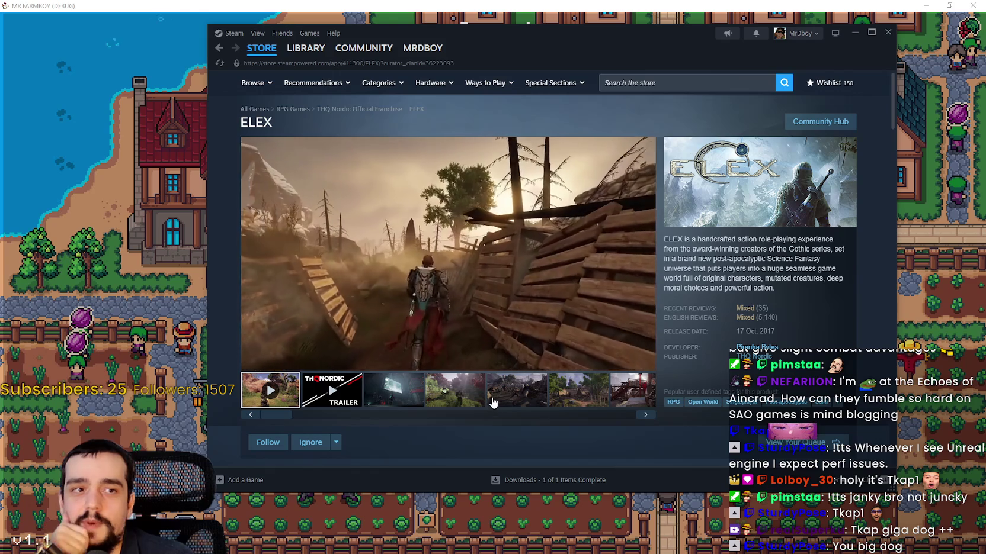
{"action": "mouse_move", "coordinate": [697, 299]}
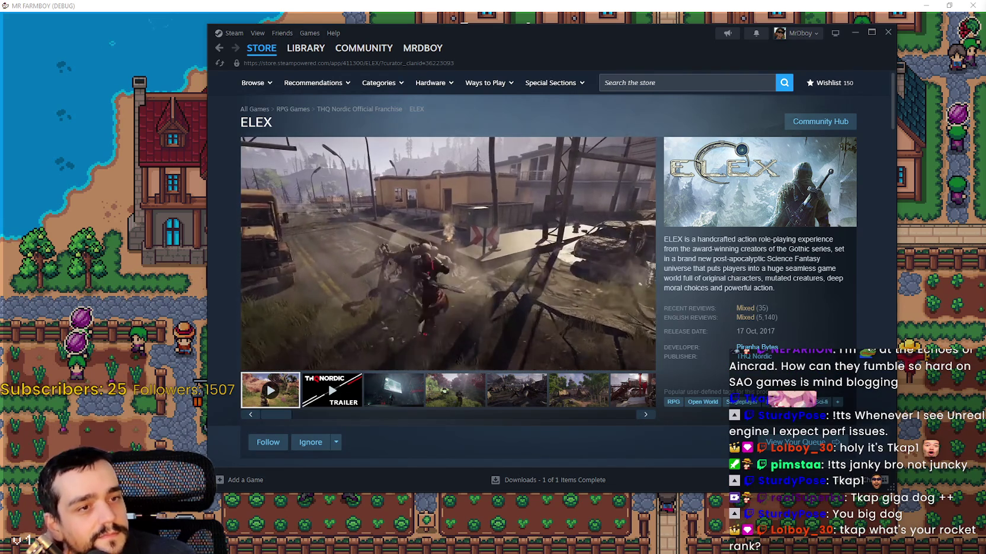
{"action": "mouse_move", "coordinate": [300, 153]}
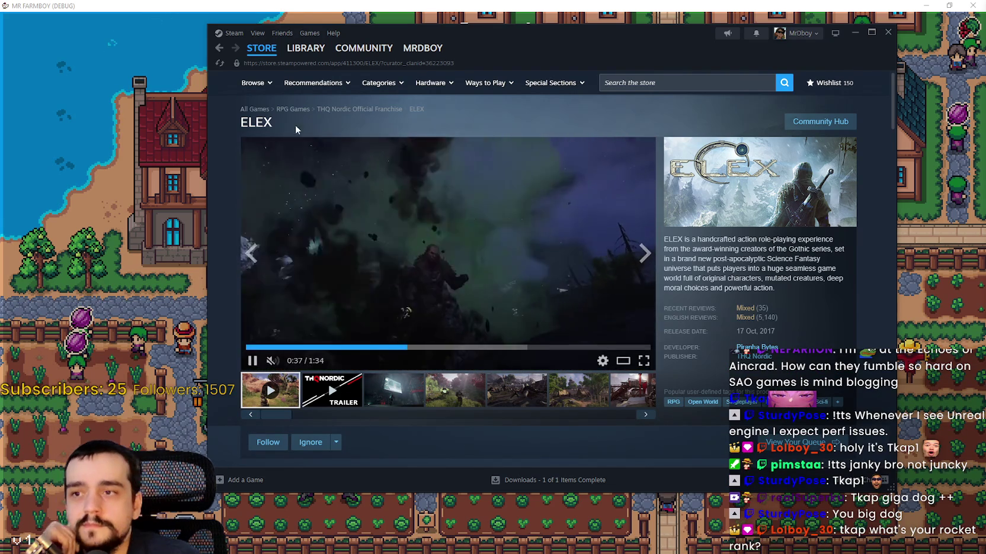
{"action": "left_click", "coordinate": [137, 142]}
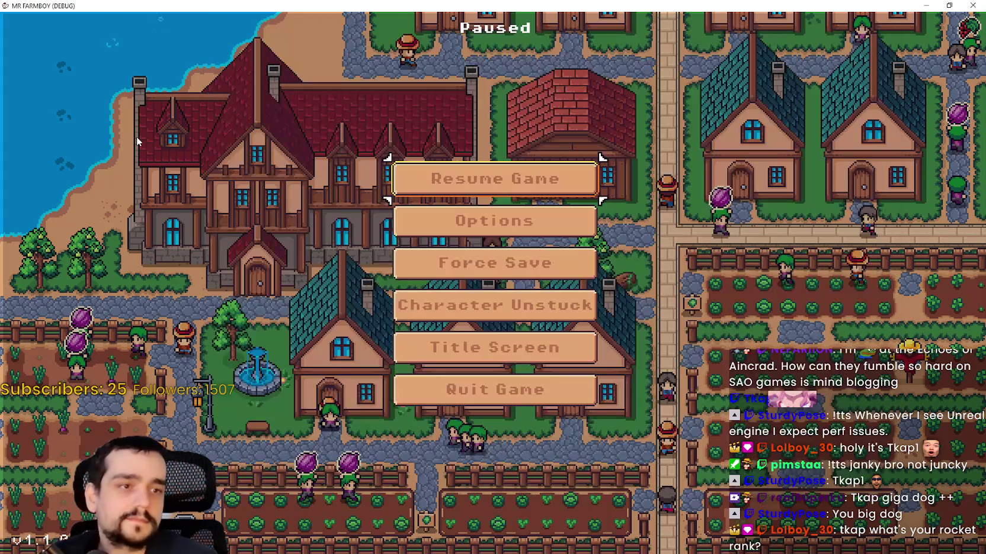
Step: Resume MR FARMBOY, check the stats and inventory window, then view and close the Advancements panel
{"action": "key", "text": "Escape"}
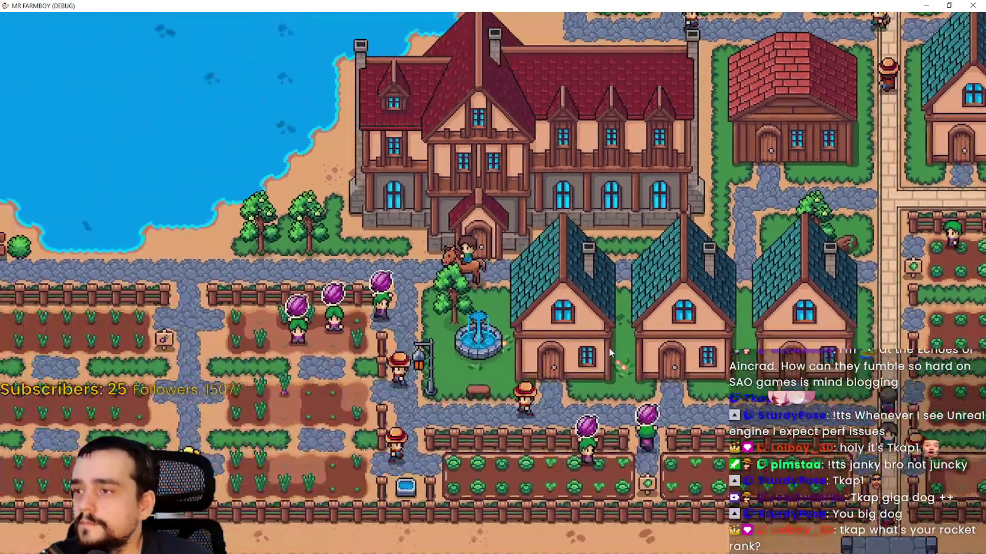
{"action": "key", "text": "i"}
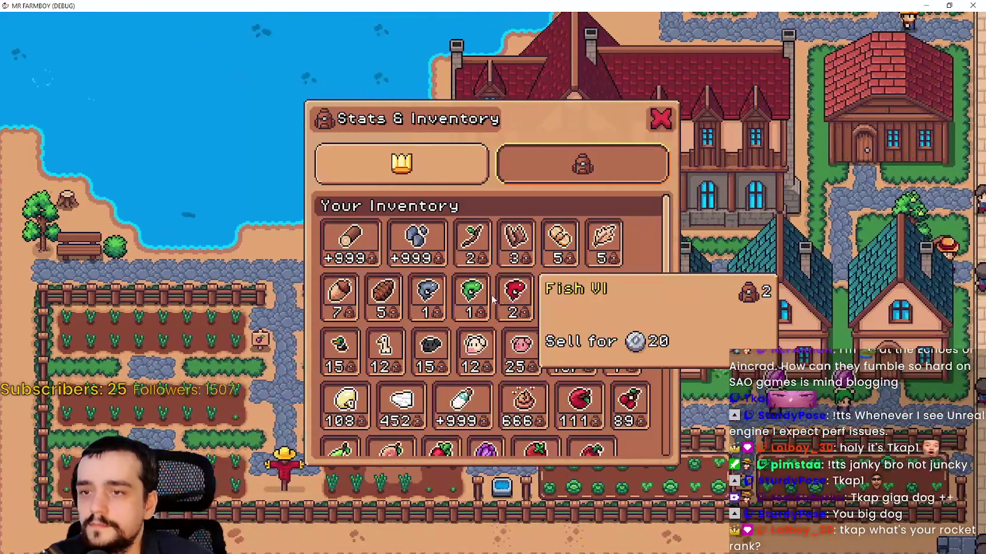
{"action": "mouse_move", "coordinate": [430, 302]}
{"action": "key", "text": "i"}
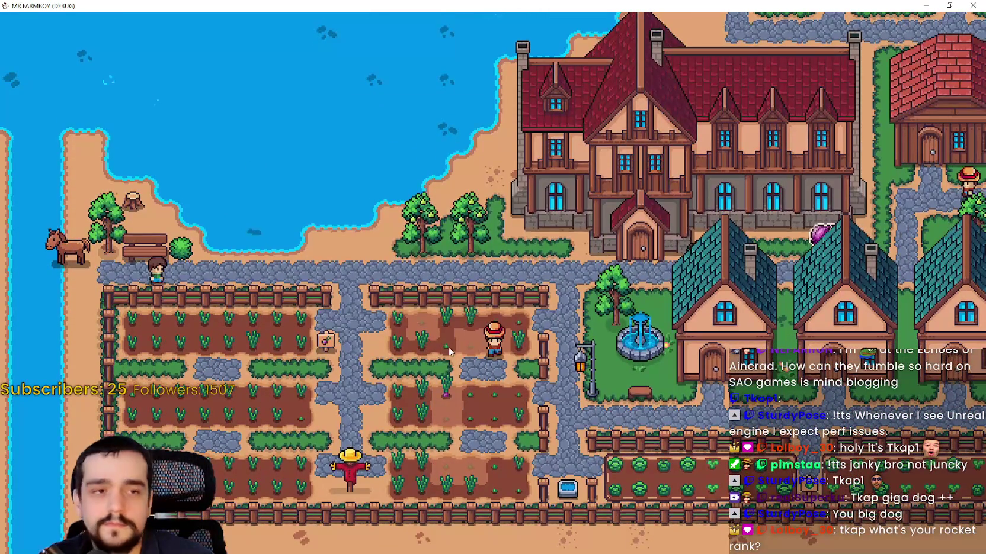
{"action": "key", "text": "i"}
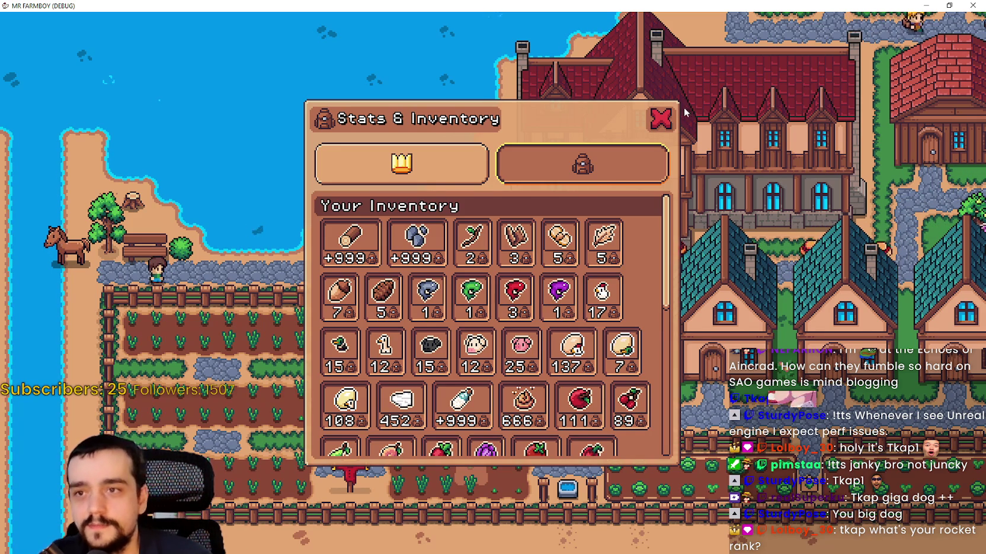
{"action": "left_click", "coordinate": [660, 119]}
{"action": "key", "text": "Tab"}
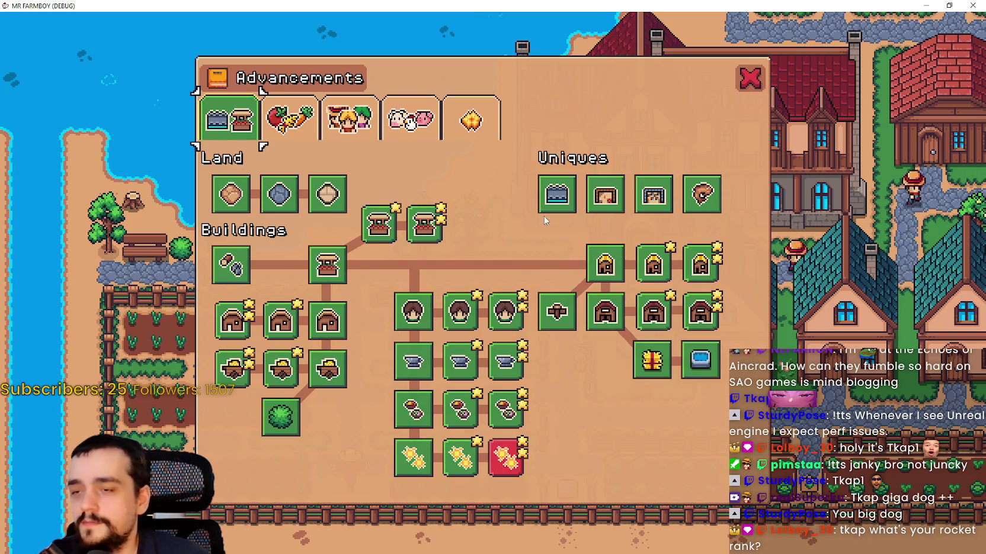
{"action": "left_click", "coordinate": [748, 77]}
Step: Ride the horse onto the beach, then east along the shore past the barns to the bridge
{"action": "key", "text": "w"}
{"action": "key", "text": "d"}
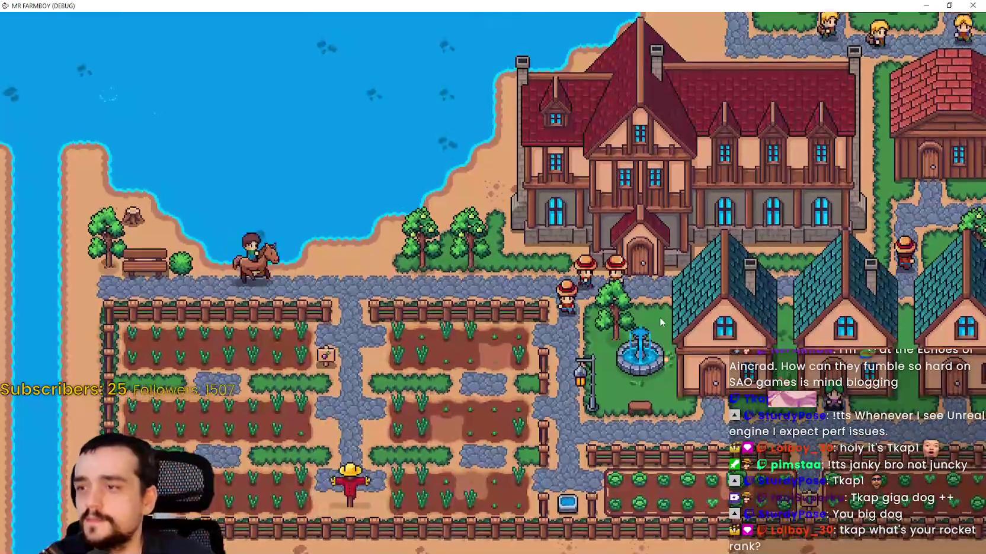
{"action": "key", "text": "s"}
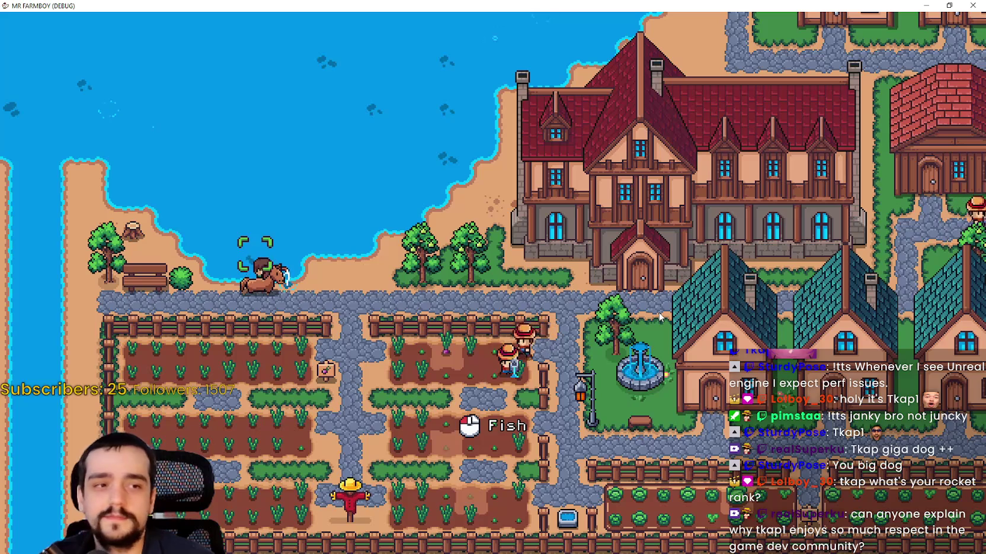
{"action": "key", "text": "s"}
{"action": "key", "text": "d"}
{"action": "key", "text": "d"}
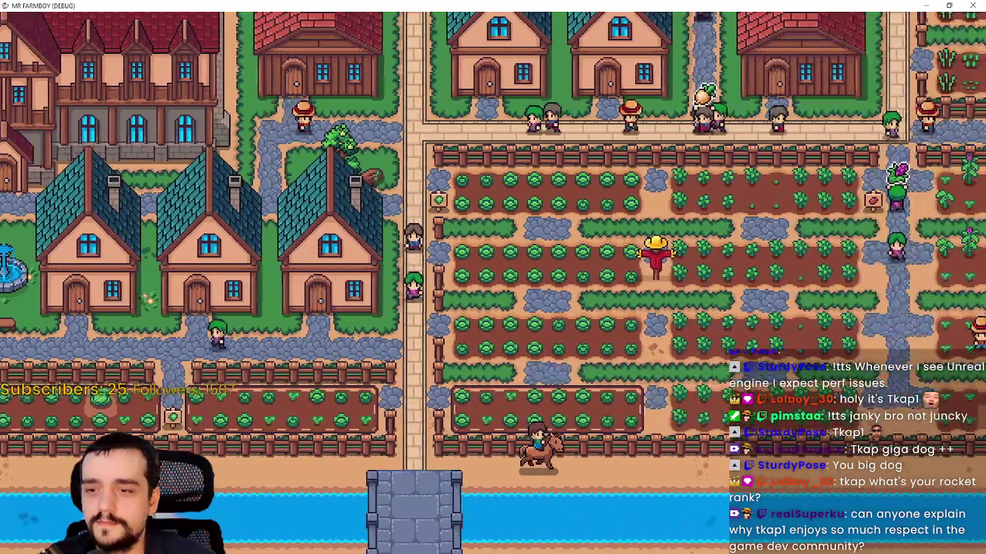
{"action": "key", "text": "a"}
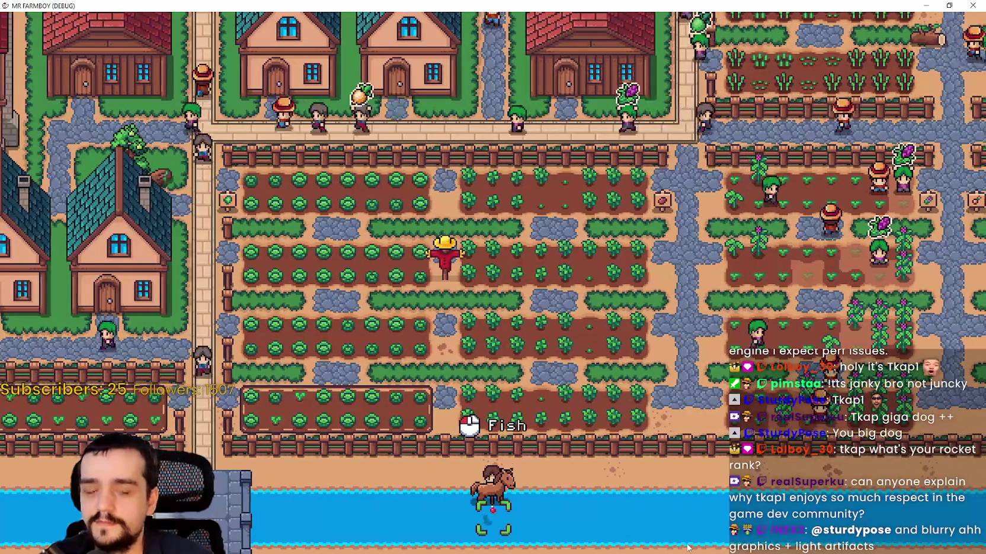
{"action": "key", "text": "d"}
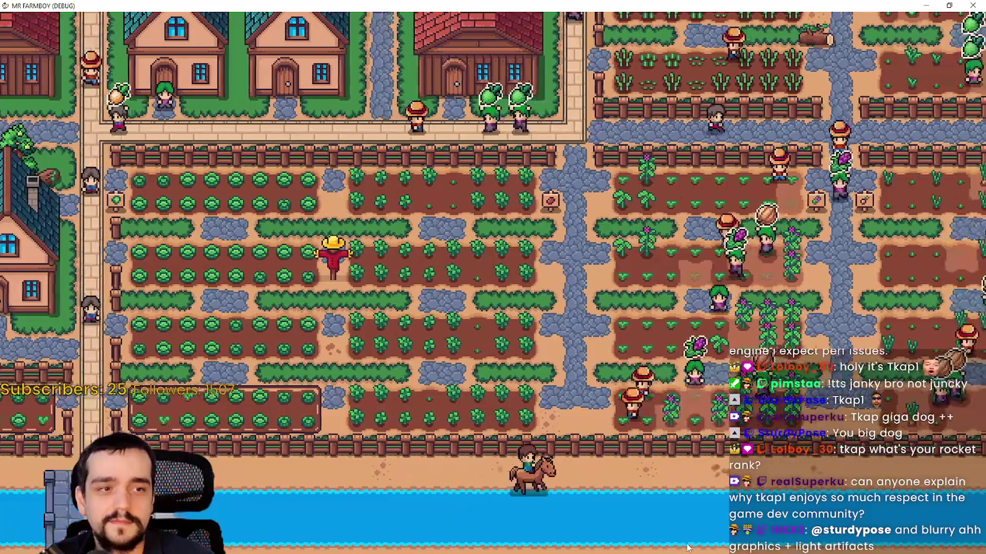
{"action": "key", "text": "d"}
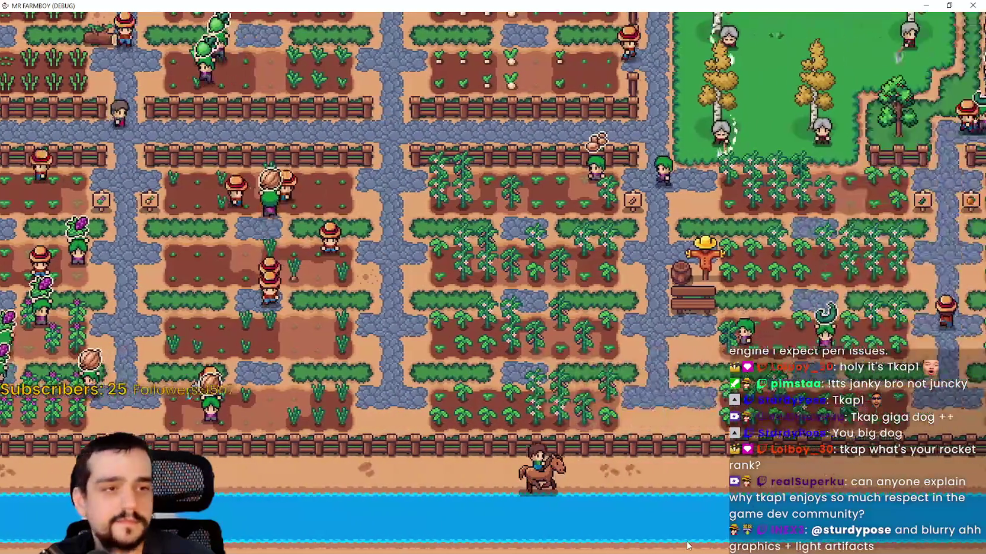
{"action": "key", "text": "d"}
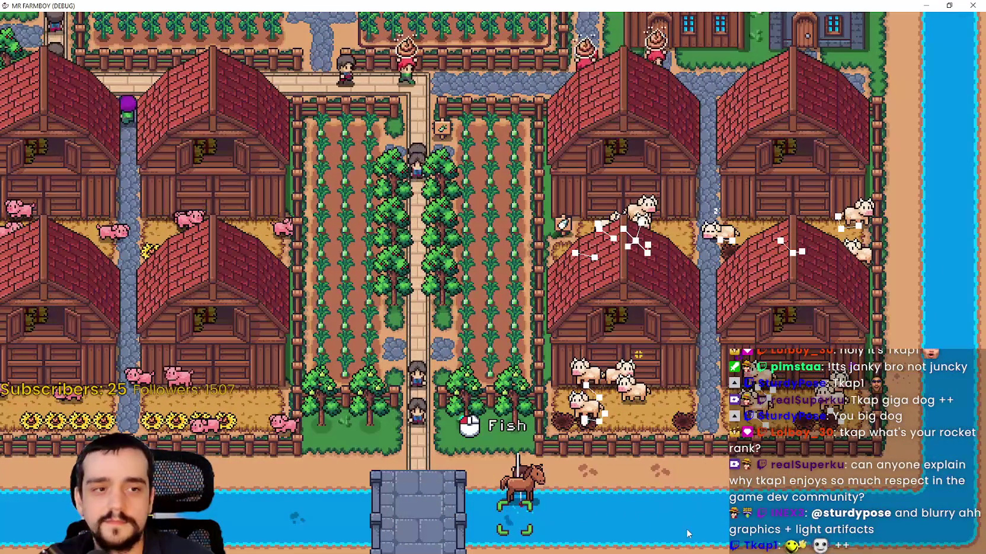
{"action": "key", "text": "d"}
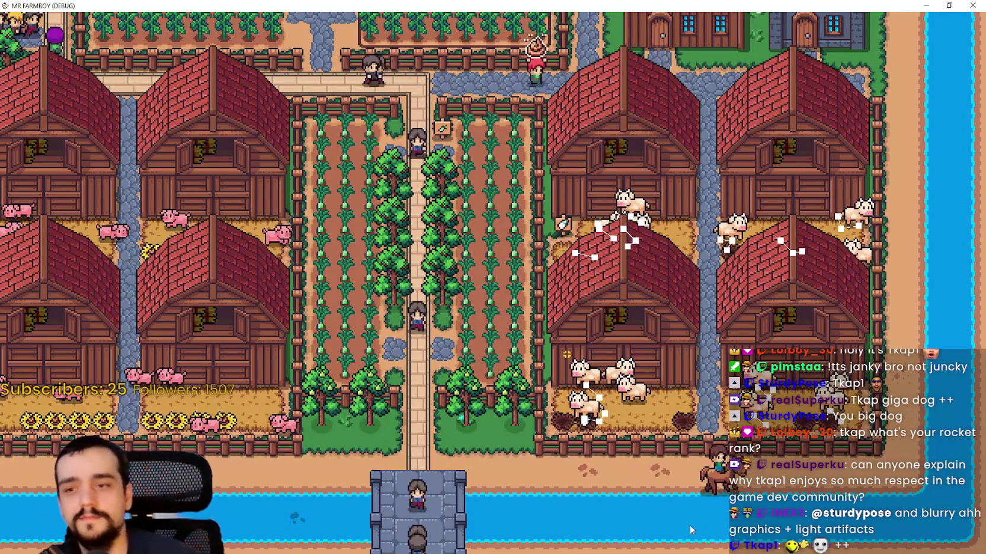
Step: Ride north to the top road, down past the market stalls, and briefly dismount at the pond
{"action": "key", "text": "w"}
{"action": "key", "text": "w"}
{"action": "key", "text": "w"}
{"action": "key", "text": "a"}
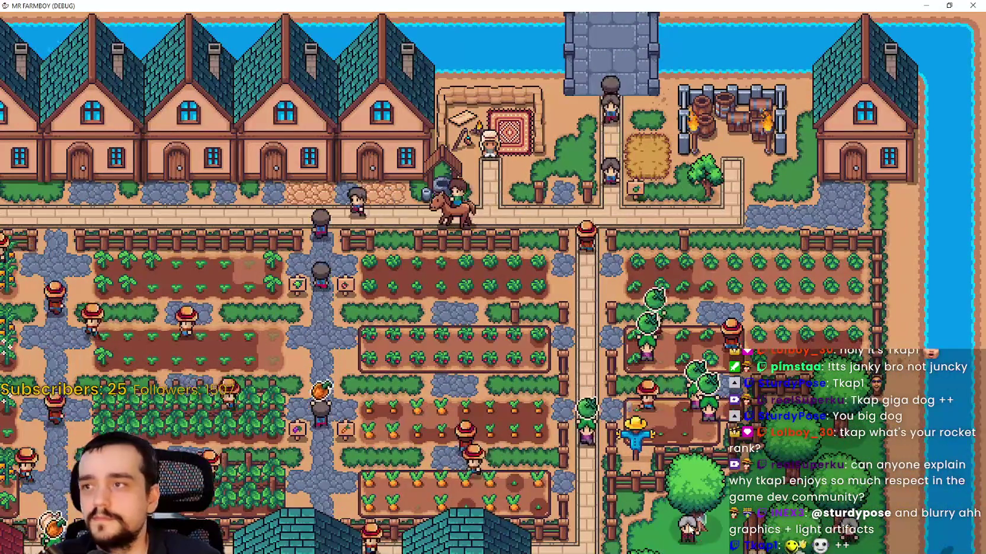
{"action": "key", "text": "a"}
{"action": "key", "text": "s"}
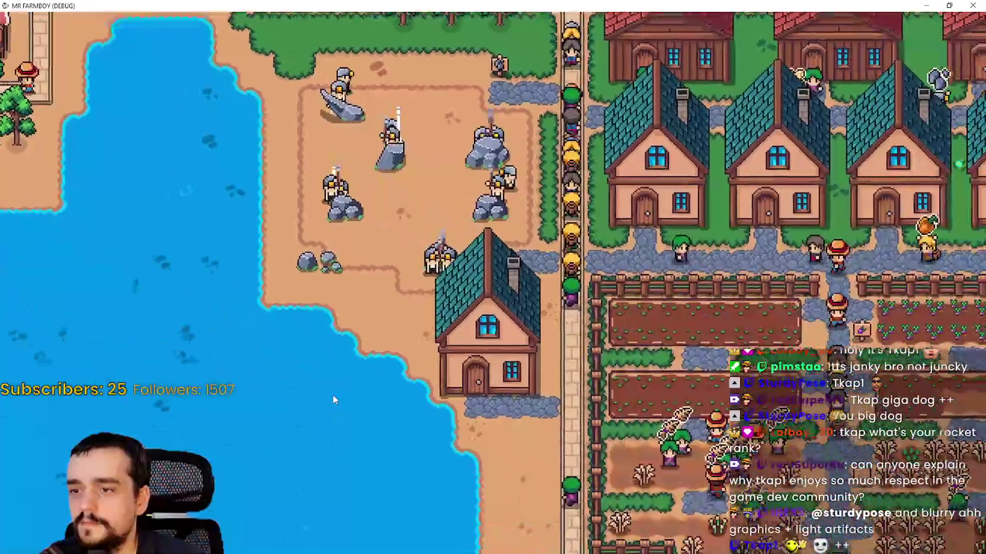
{"action": "key", "text": "a"}
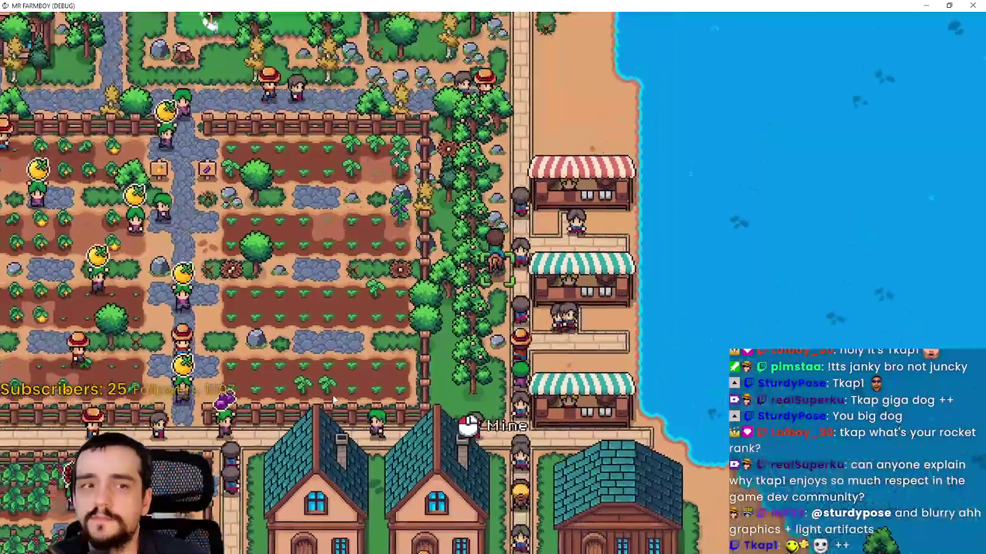
{"action": "key", "text": "d"}
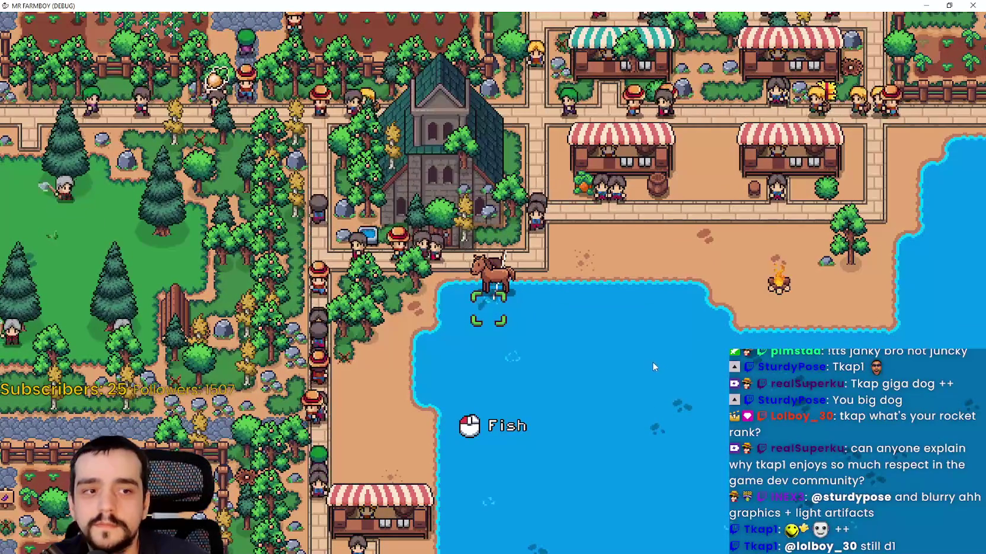
{"action": "key", "text": "e"}
{"action": "key", "text": "d"}
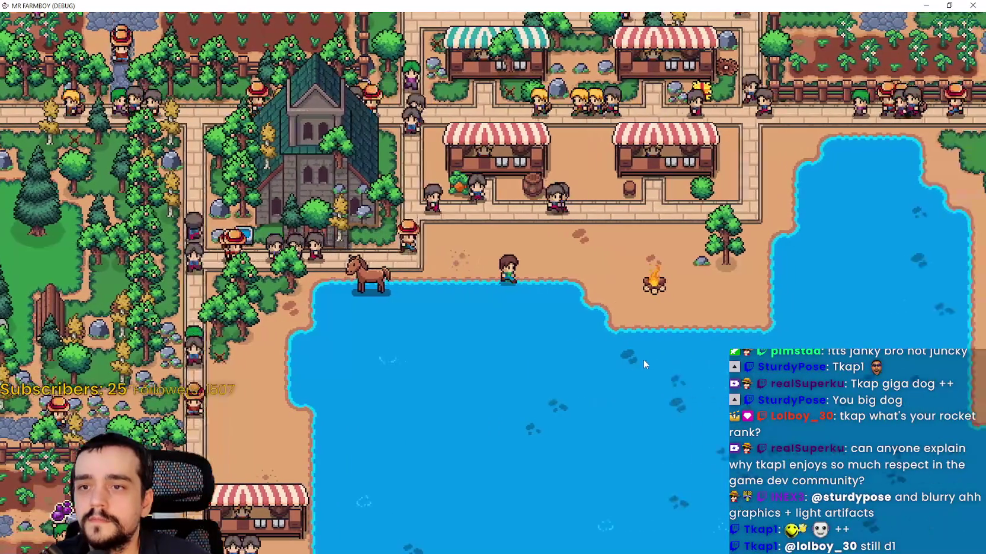
{"action": "key", "text": "e"}
{"action": "key", "text": "d"}
{"action": "key", "text": "w"}
{"action": "key", "text": "s"}
{"action": "key", "text": "d"}
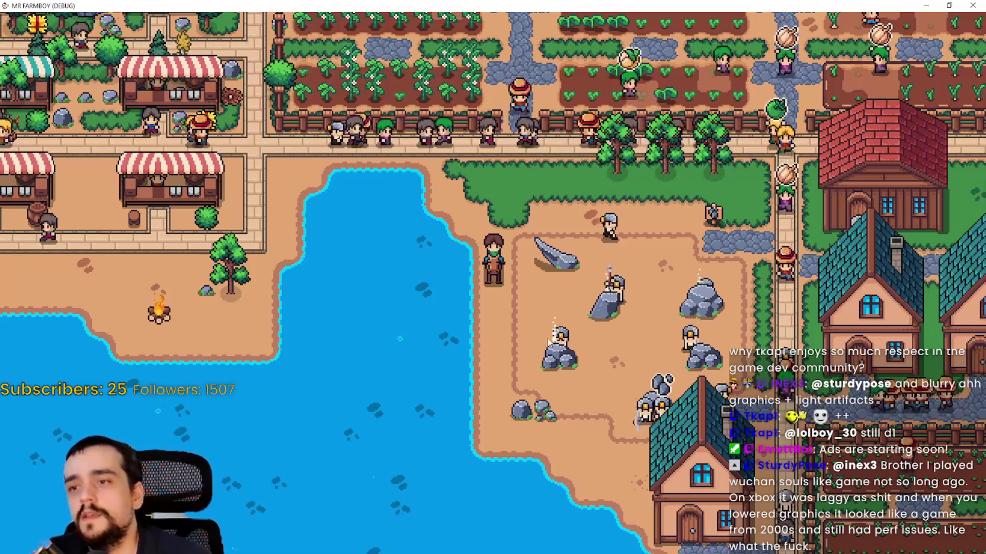
Step: Ride from the lakeshore past the house, south-west onto the market path and along the road
{"action": "key", "text": "d"}
{"action": "key", "text": "s"}
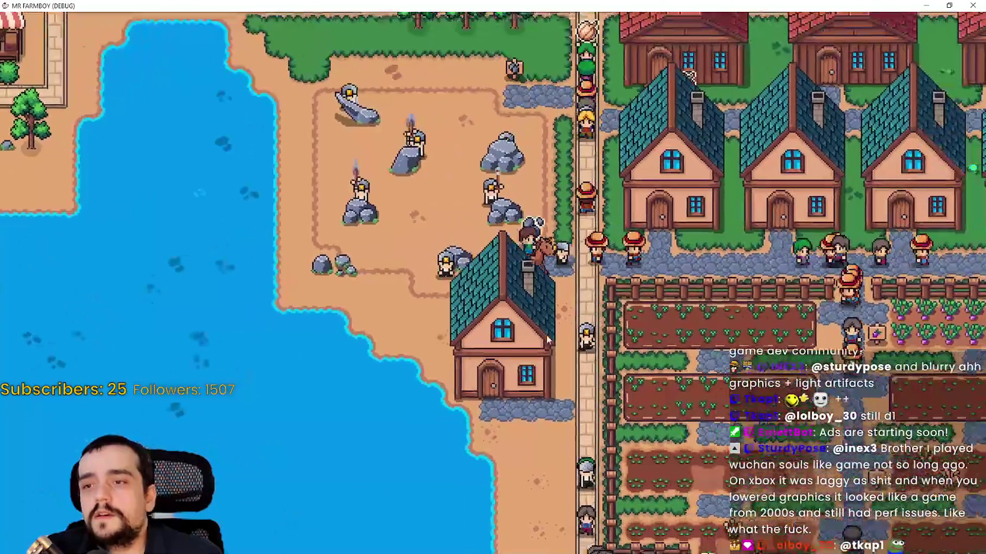
{"action": "key", "text": "s"}
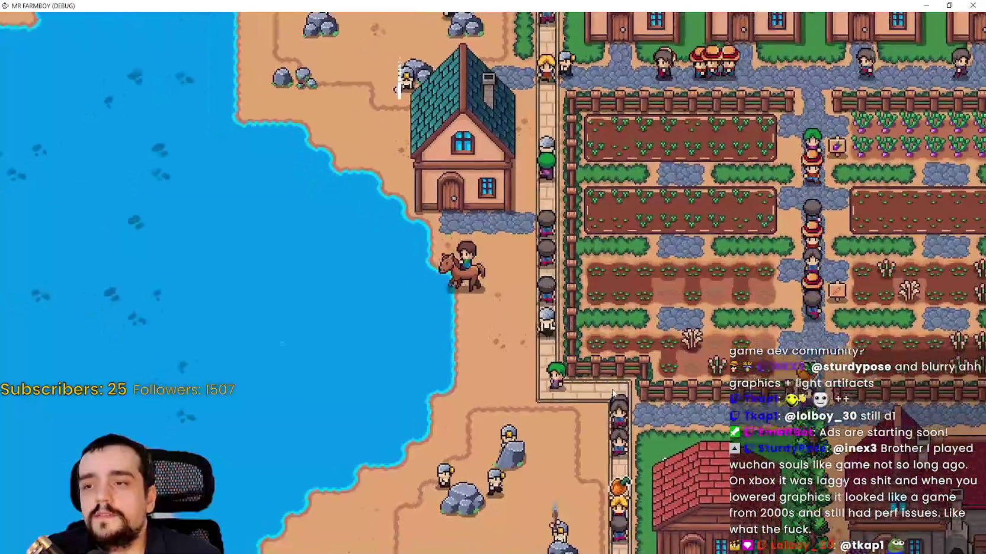
{"action": "key", "text": "s"}
{"action": "key", "text": "a"}
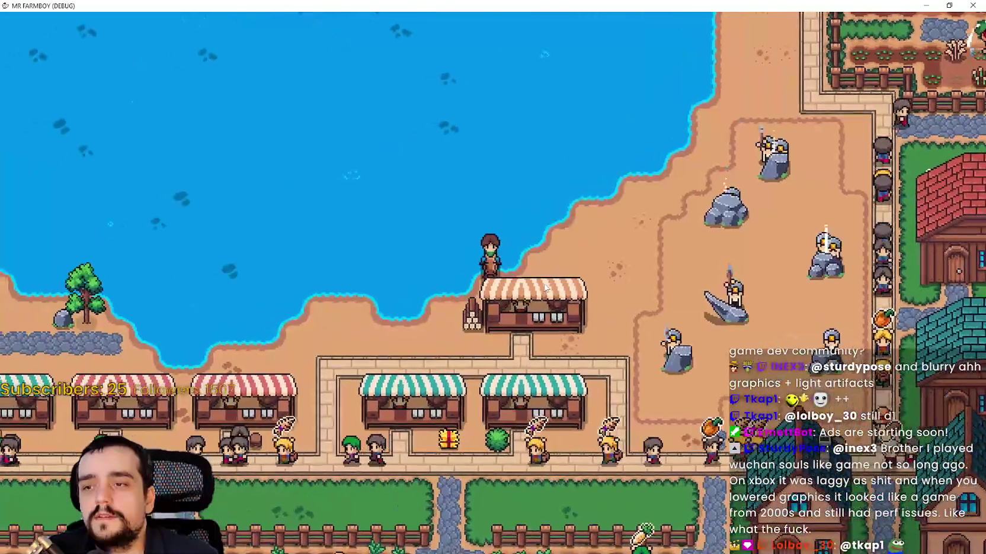
{"action": "key", "text": "s"}
{"action": "key", "text": "a"}
{"action": "key", "text": "a"}
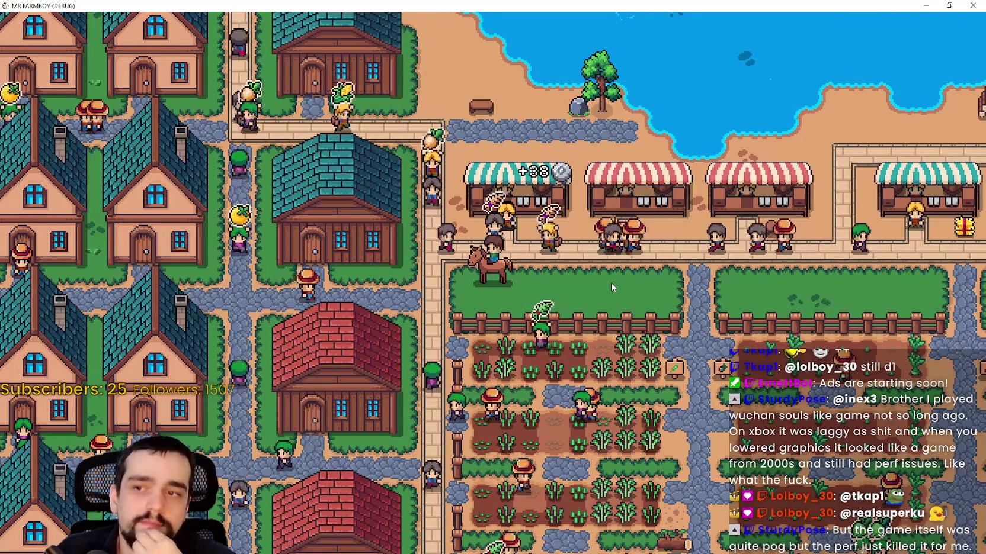
{"action": "key", "text": "d"}
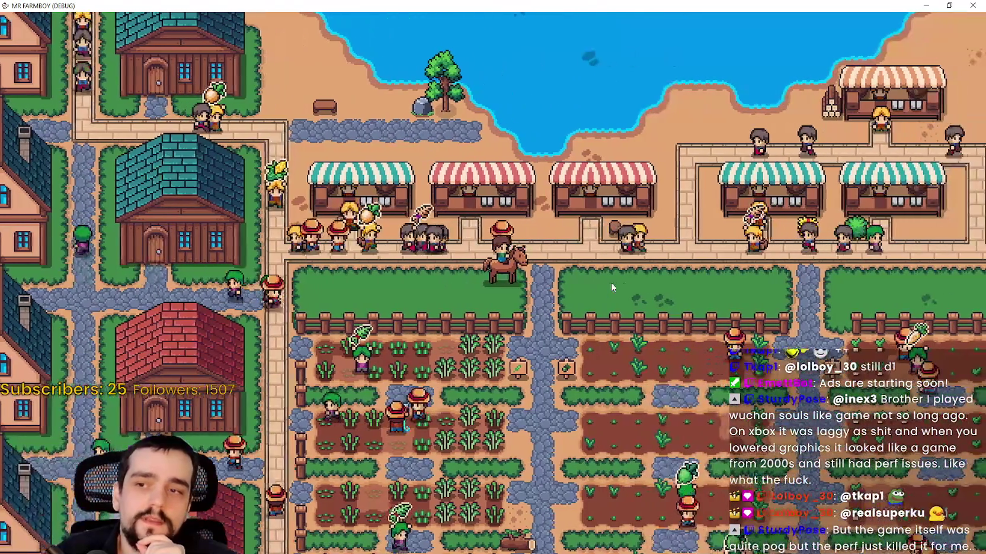
{"action": "key", "text": "d"}
{"action": "key", "text": "a"}
{"action": "key", "text": "a"}
Step: Ride along the field paths past the houses to the lake shore, then south to the riverside fence
{"action": "key", "text": "s"}
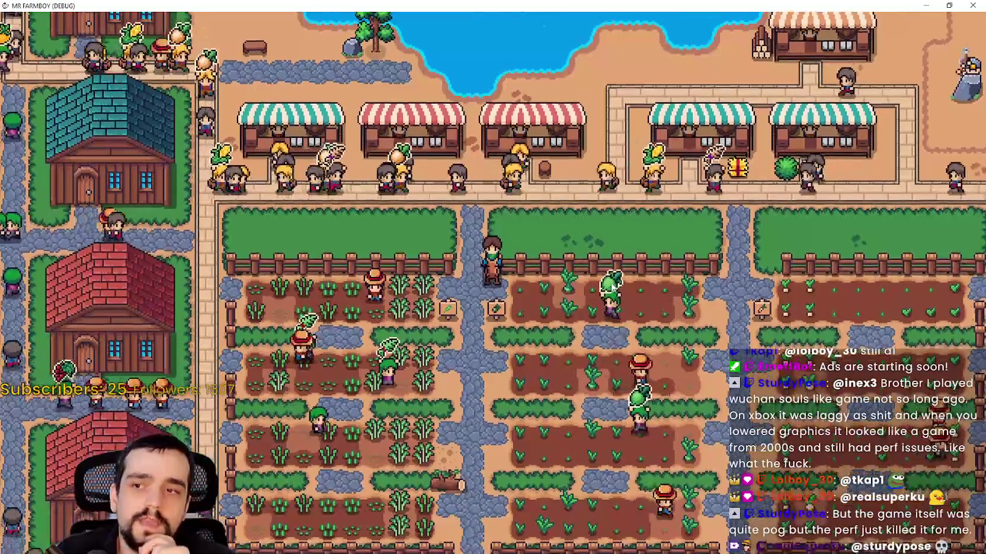
{"action": "key", "text": "w"}
{"action": "key", "text": "d"}
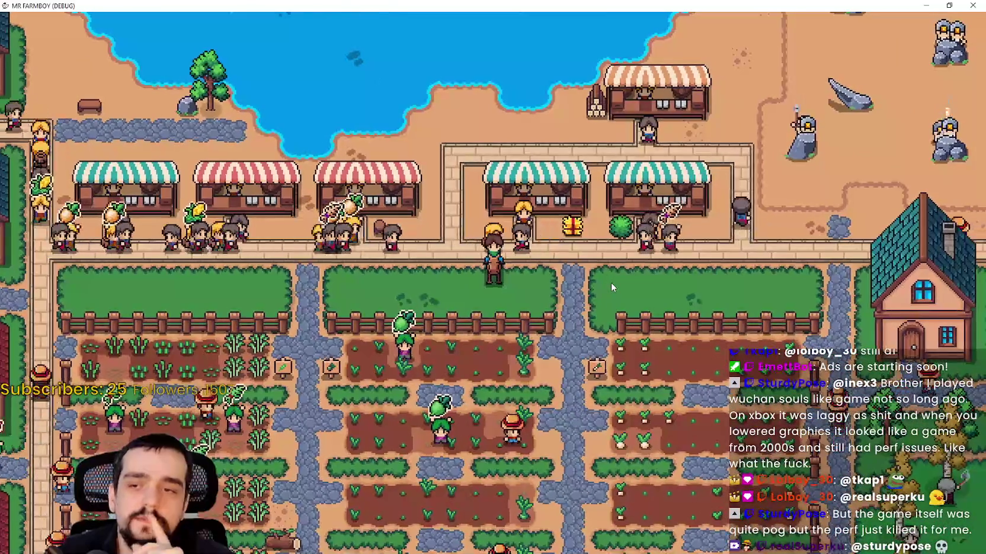
{"action": "key", "text": "a"}
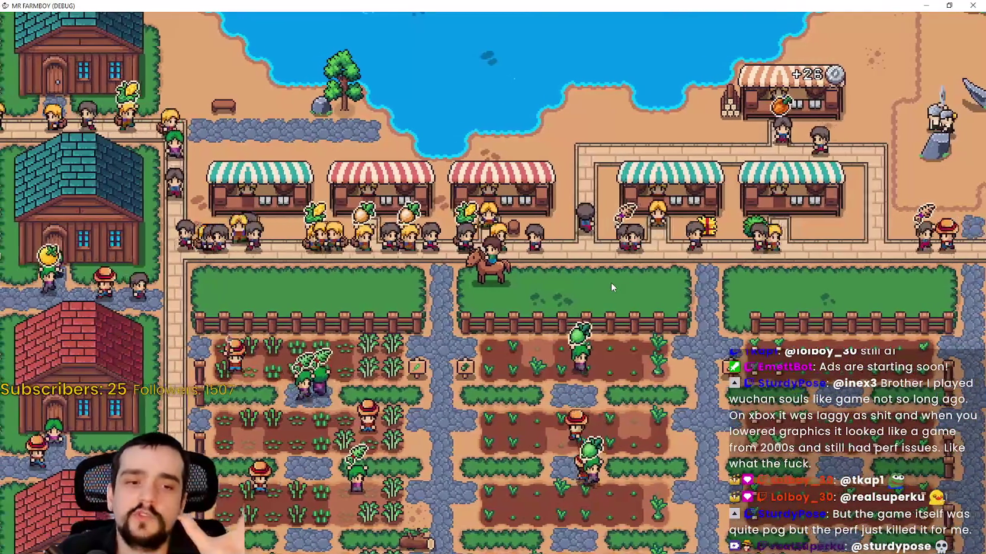
{"action": "key", "text": "a"}
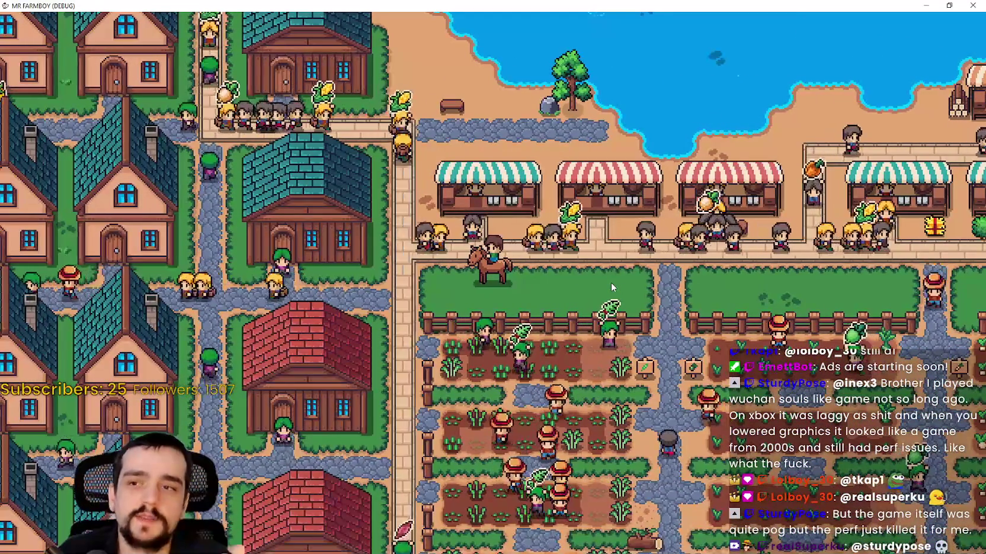
{"action": "key", "text": "a"}
{"action": "key", "text": "w"}
{"action": "key", "text": "s"}
{"action": "key", "text": "d"}
{"action": "key", "text": "d"}
{"action": "key", "text": "s"}
{"action": "key", "text": "s"}
{"action": "key", "text": "a"}
{"action": "key", "text": "a"}
{"action": "key", "text": "a"}
{"action": "key", "text": "a"}
Step: Ride up to the lake shore and try fishing there
{"action": "key", "text": "w"}
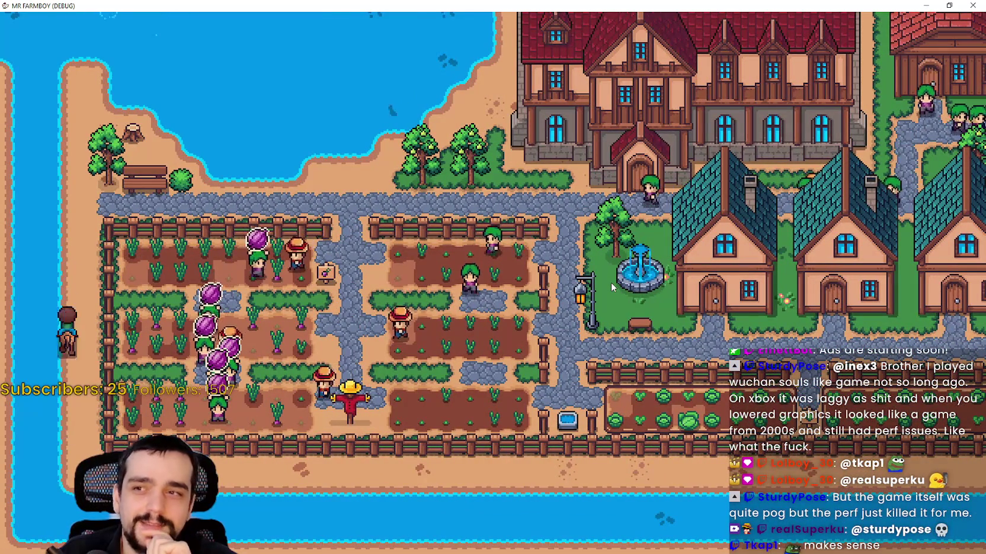
{"action": "key", "text": "w"}
{"action": "key", "text": "d"}
{"action": "key", "text": "w"}
{"action": "key", "text": "d"}
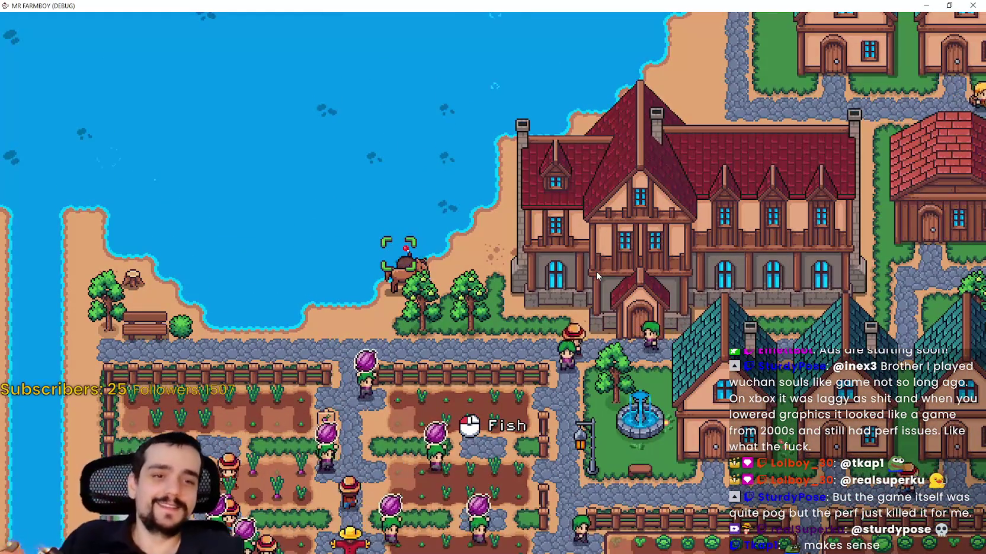
{"action": "left_click", "coordinate": [596, 271]}
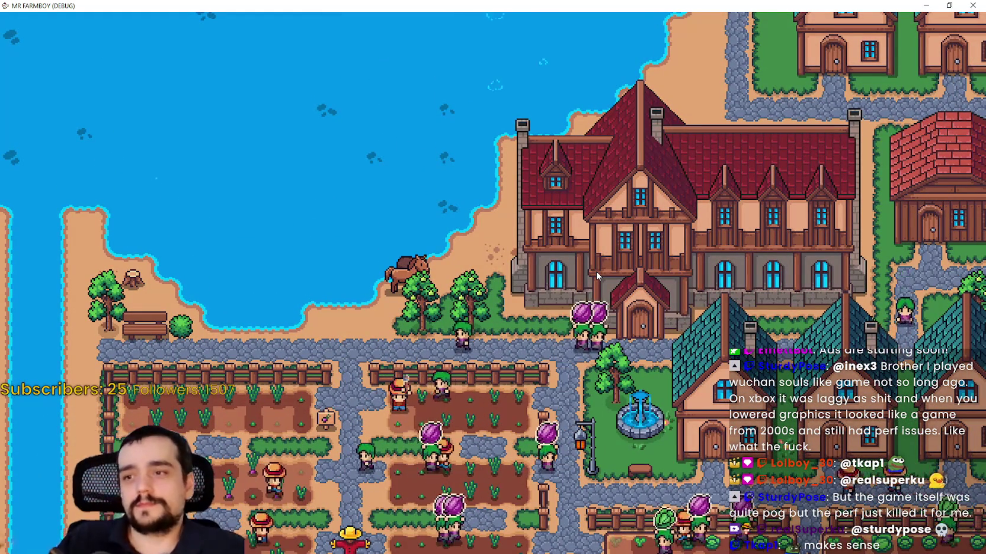
Step: Ride down onto the path and on past the mansion, circling up above it
{"action": "key", "text": "d"}
{"action": "key", "text": "s"}
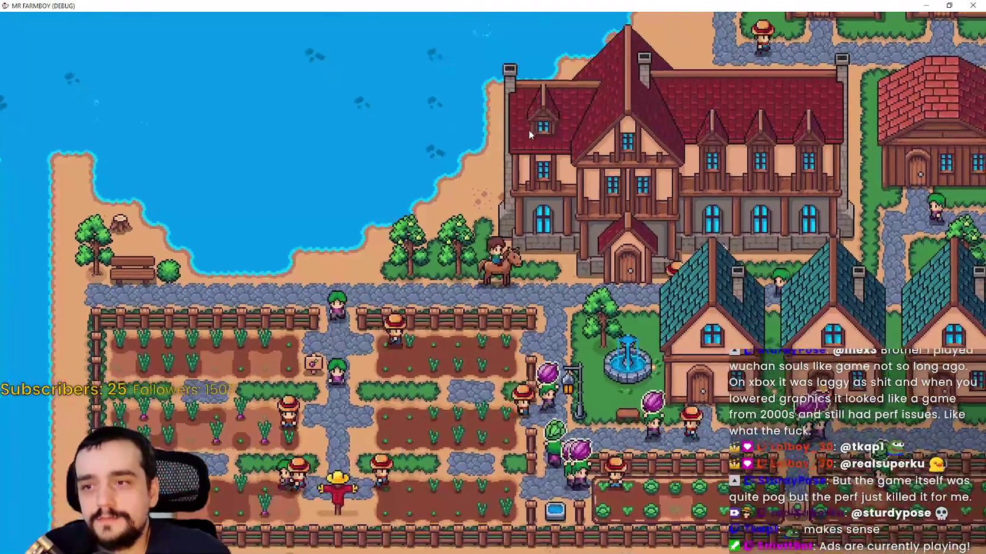
{"action": "key", "text": "d"}
{"action": "key", "text": "d"}
{"action": "key", "text": "w"}
{"action": "key", "text": "w"}
{"action": "key", "text": "a"}
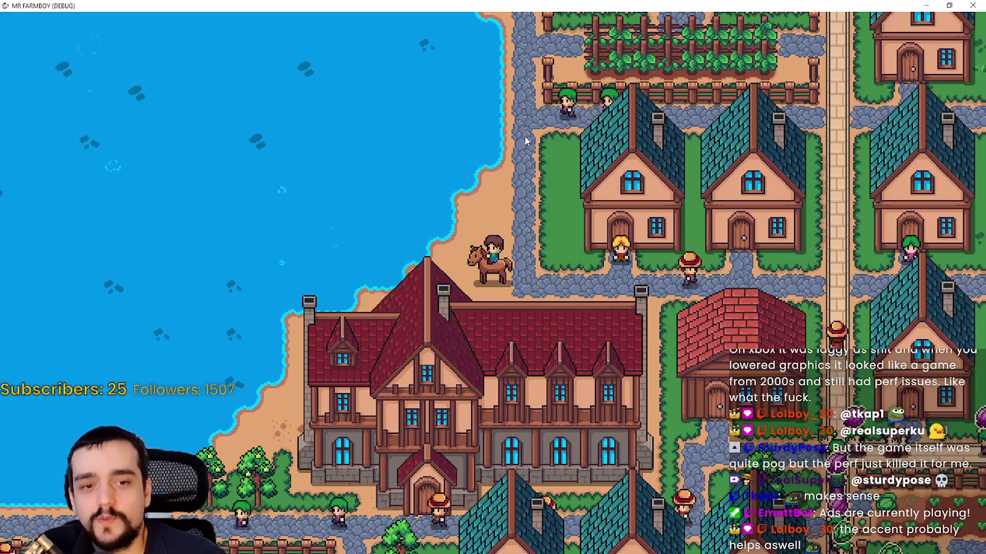
Step: Ride north along the shore and through the farm field toward the mine area
{"action": "key", "text": "w"}
{"action": "key", "text": "a"}
{"action": "key", "text": "w"}
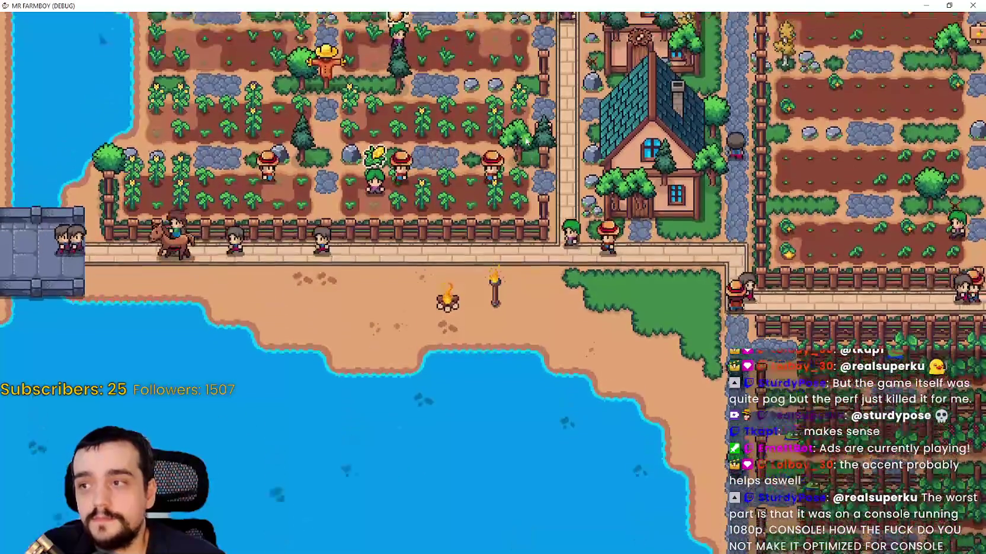
{"action": "key", "text": "w"}
{"action": "key", "text": "a"}
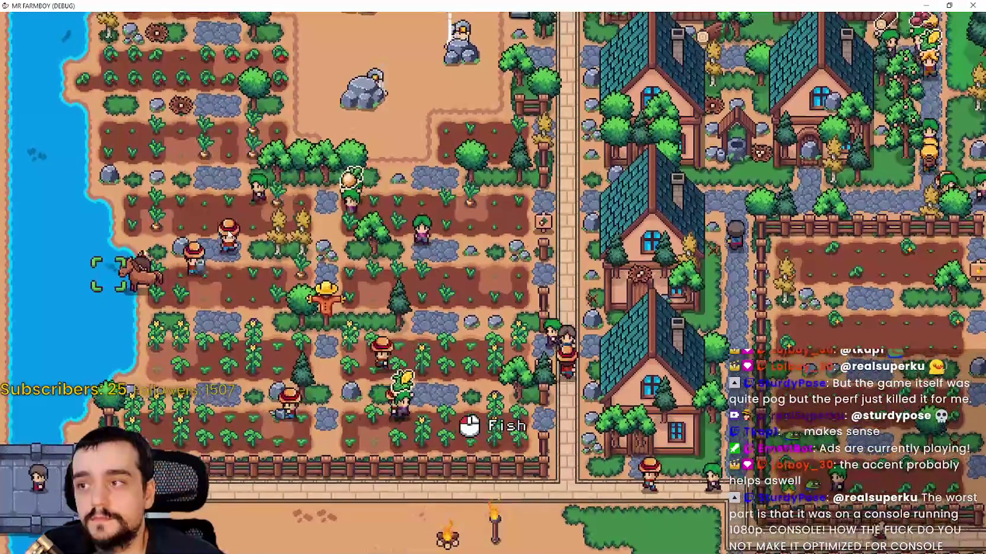
{"action": "key", "text": "w"}
{"action": "key", "text": "a"}
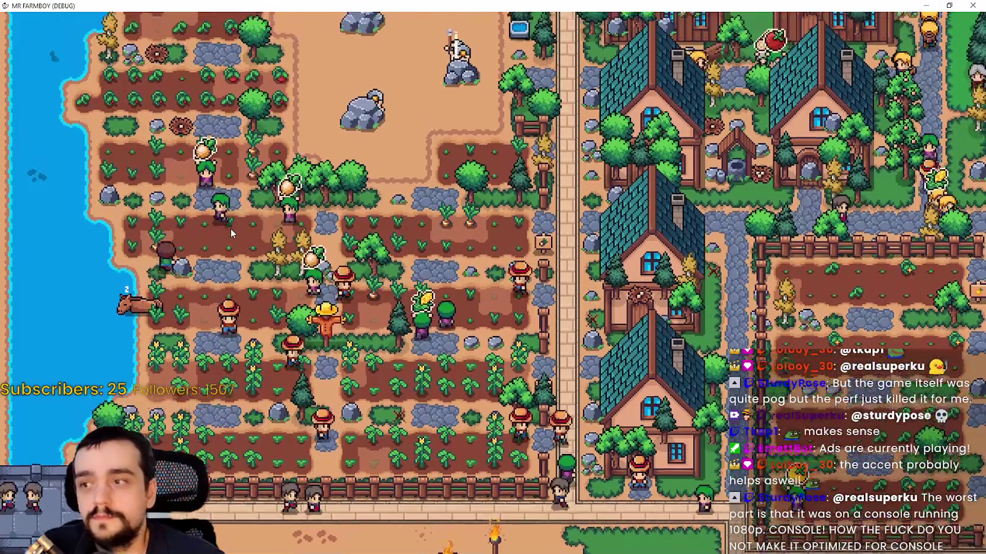
{"action": "key", "text": "a"}
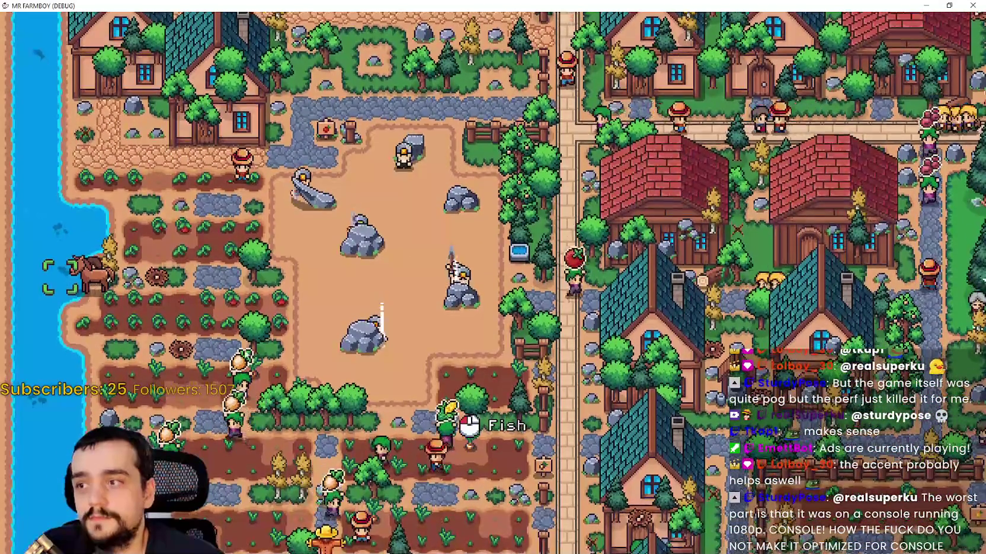
{"action": "key", "text": "w"}
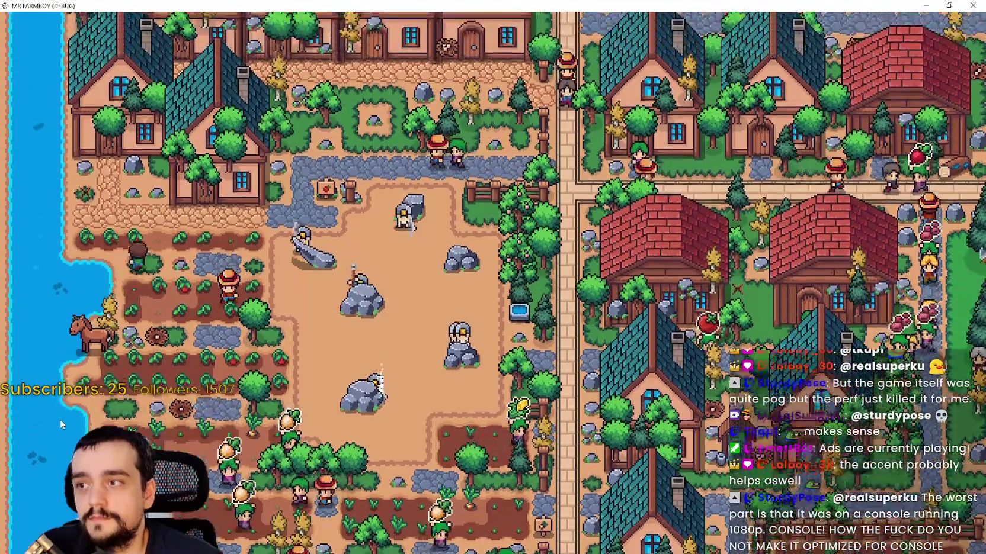
Step: Ride south through the village past the tomato crops, then back north up the village path
{"action": "key", "text": "s"}
{"action": "key", "text": "d"}
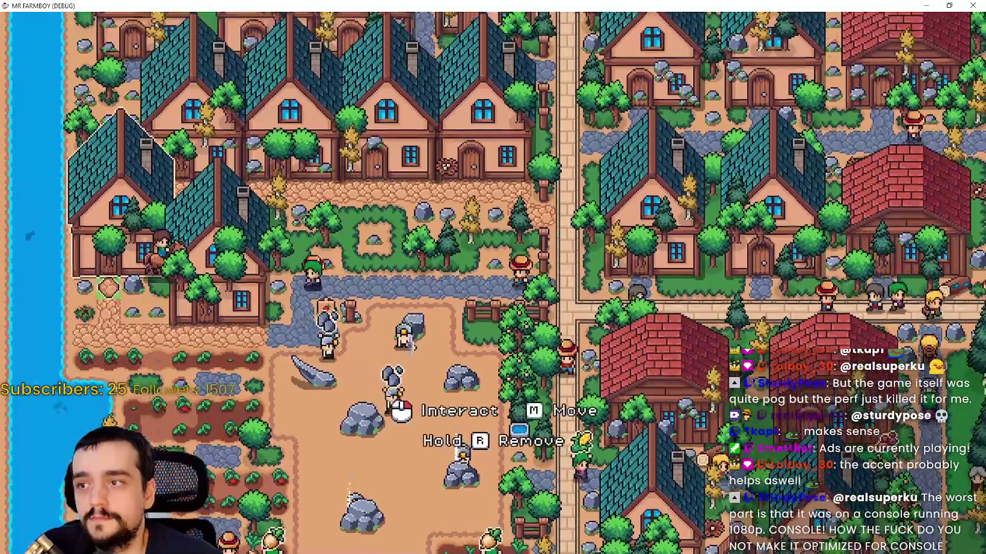
{"action": "key", "text": "w"}
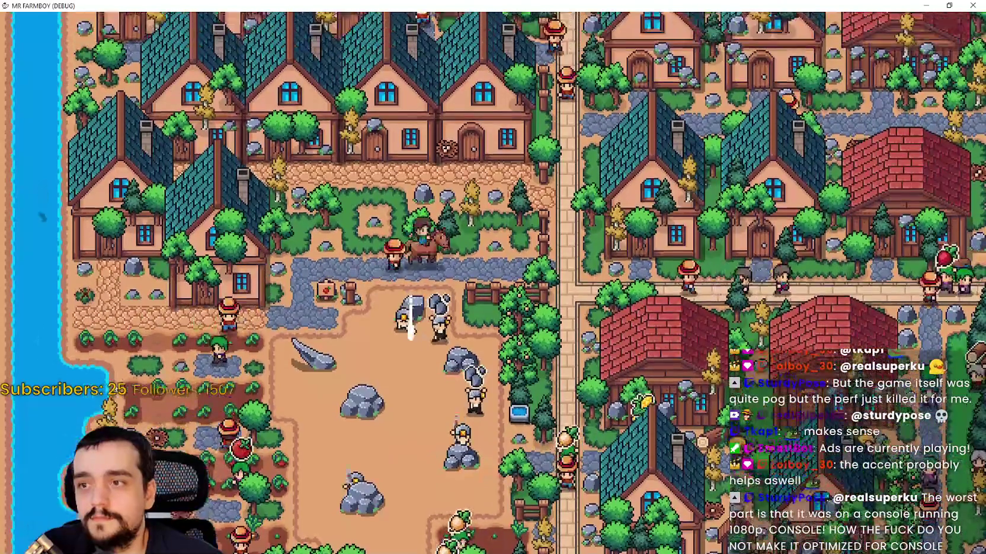
{"action": "key", "text": "w"}
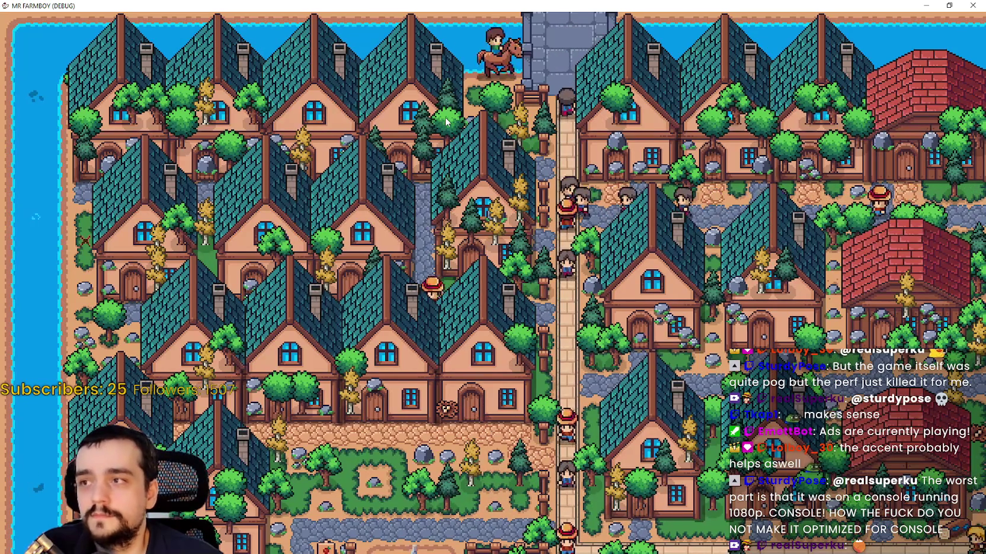
Step: Ride east and west across the crop fields, past the houses and market square
{"action": "key", "text": "d"}
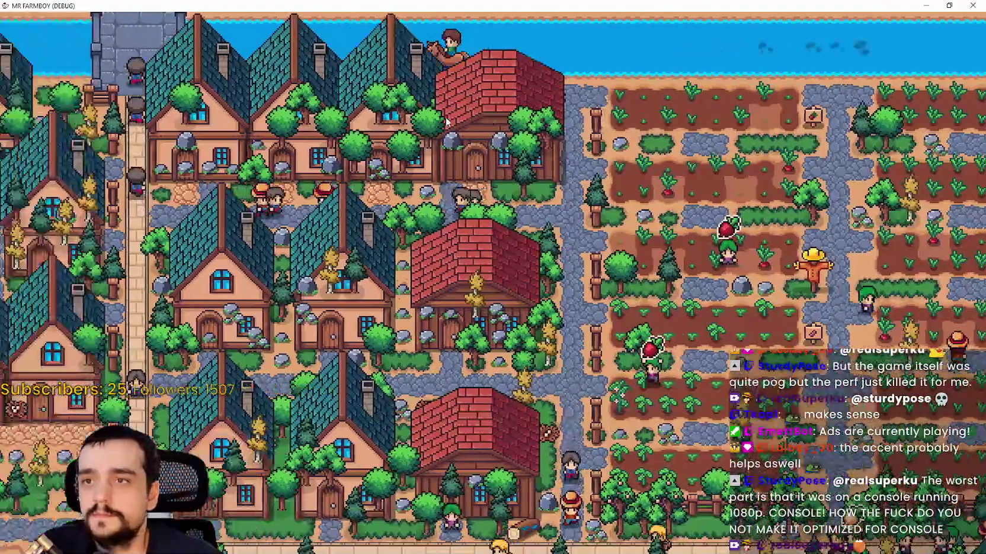
{"action": "key", "text": "a"}
{"action": "key", "text": "d"}
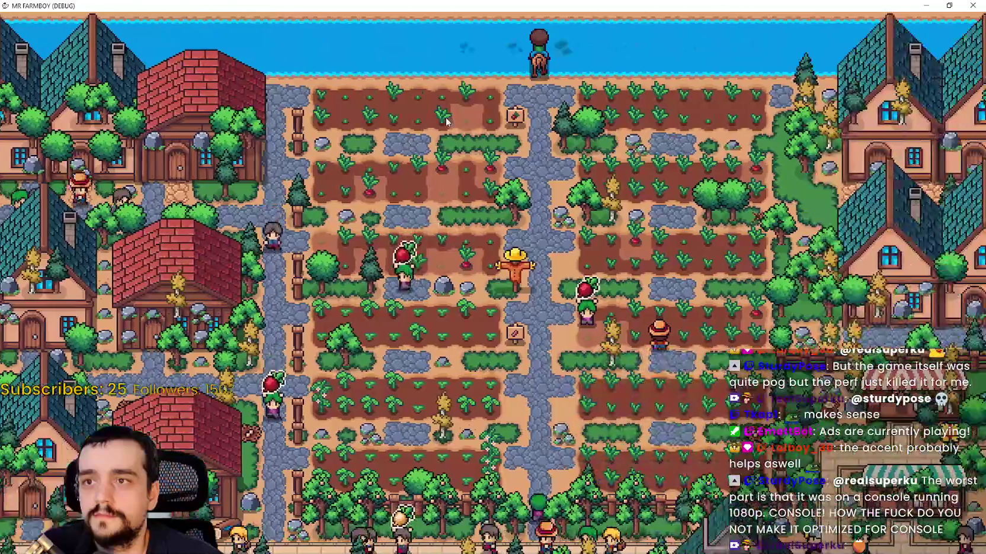
{"action": "key", "text": "d"}
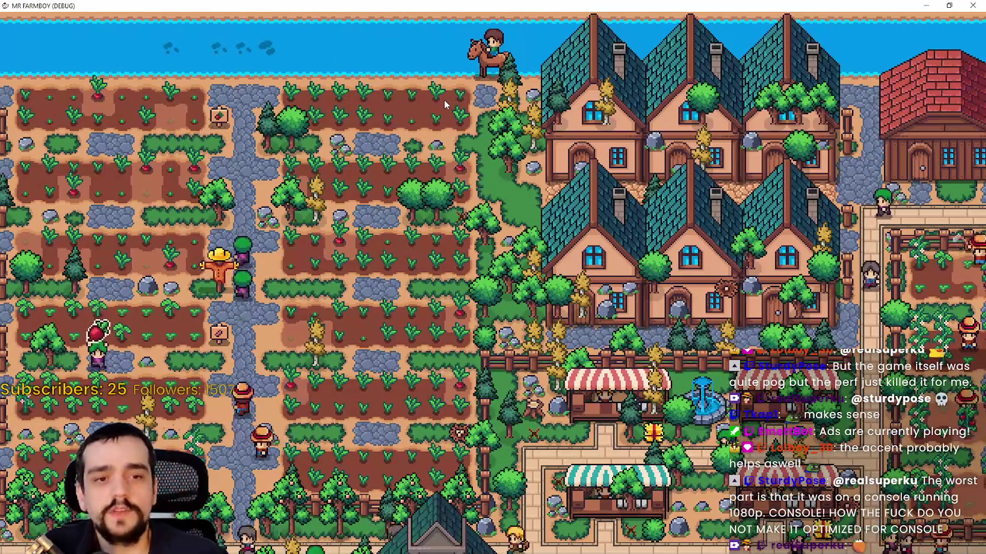
{"action": "key", "text": "a"}
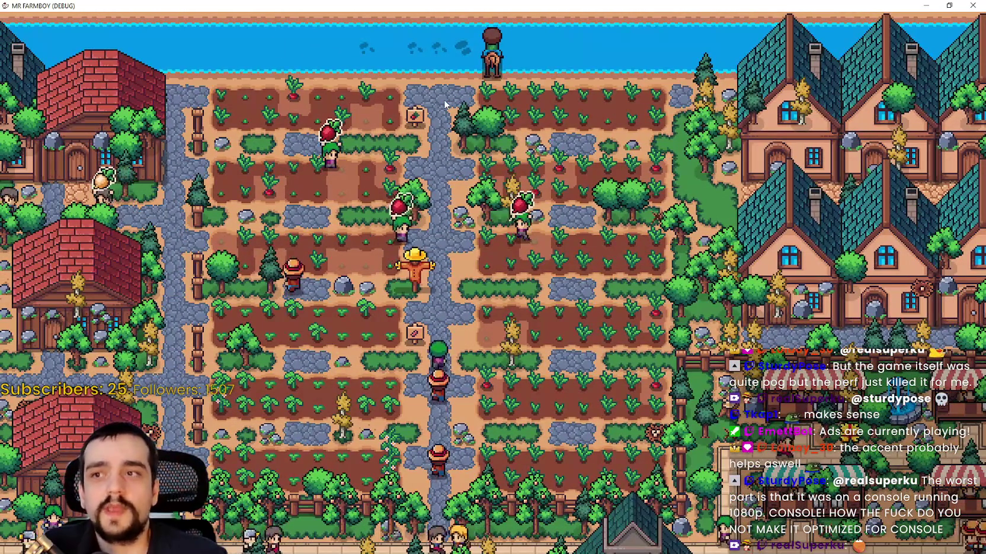
{"action": "key", "text": "d"}
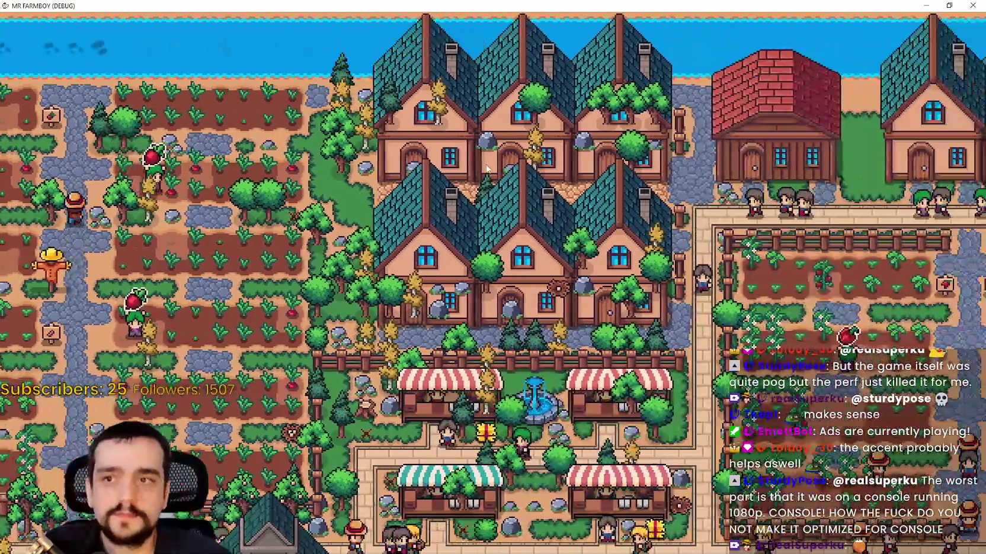
{"action": "key", "text": "d"}
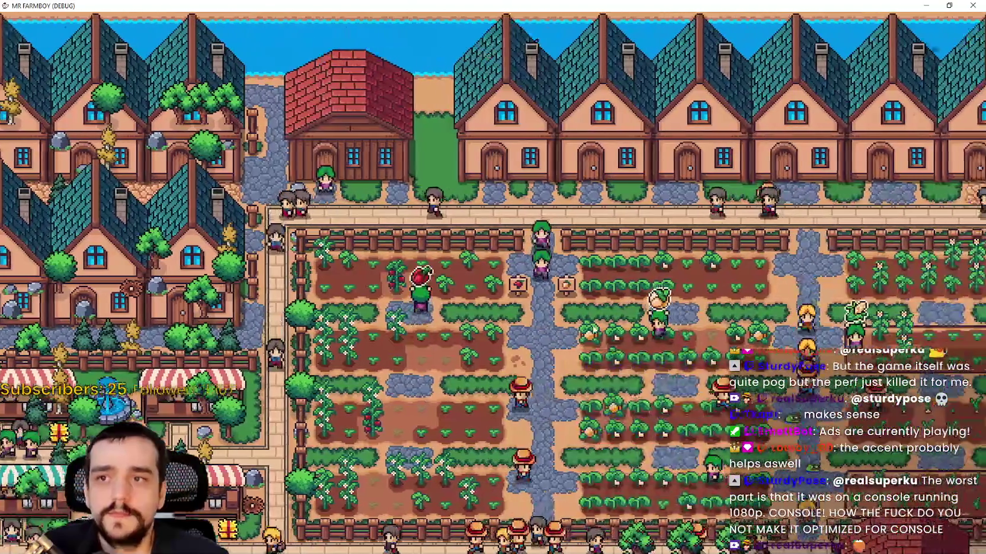
{"action": "key", "text": "d"}
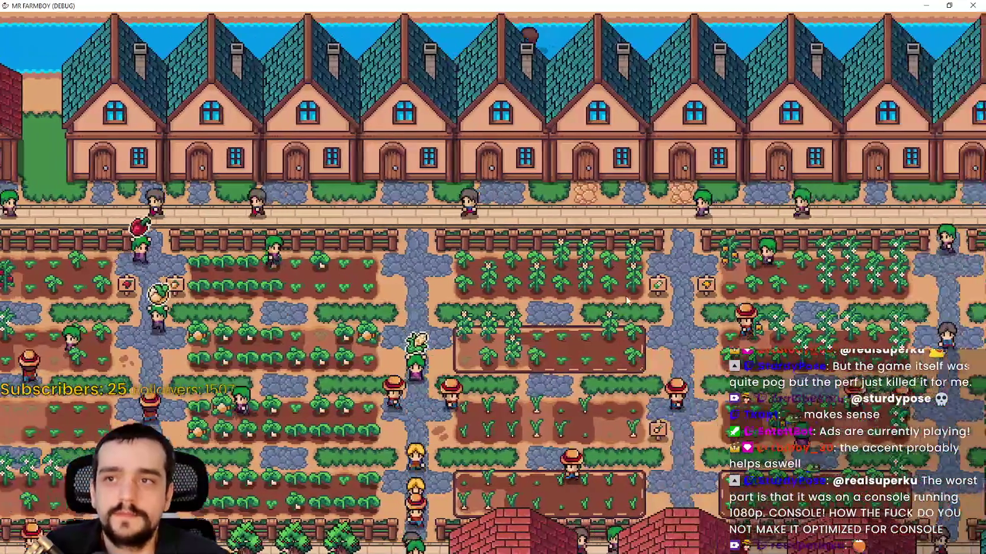
{"action": "key", "text": "d"}
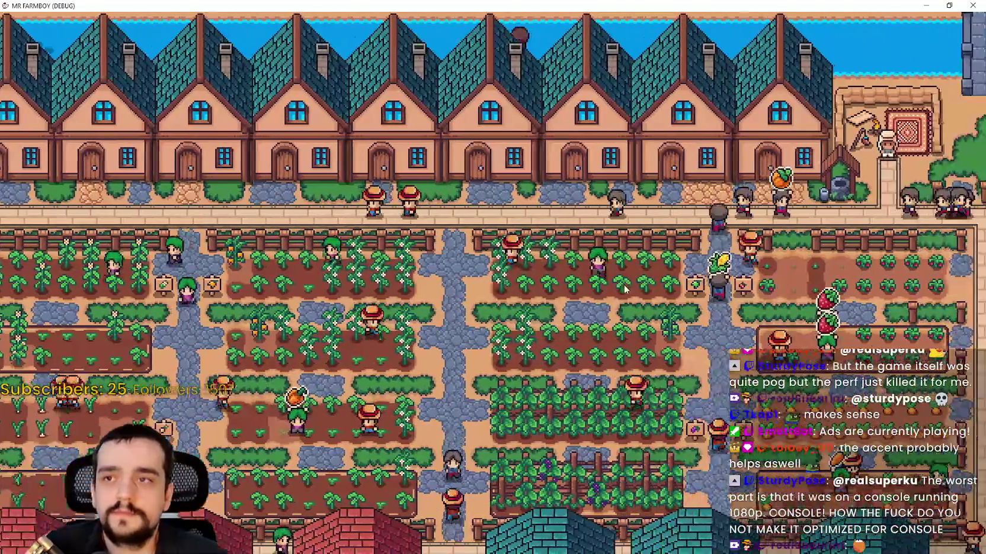
{"action": "key", "text": "a"}
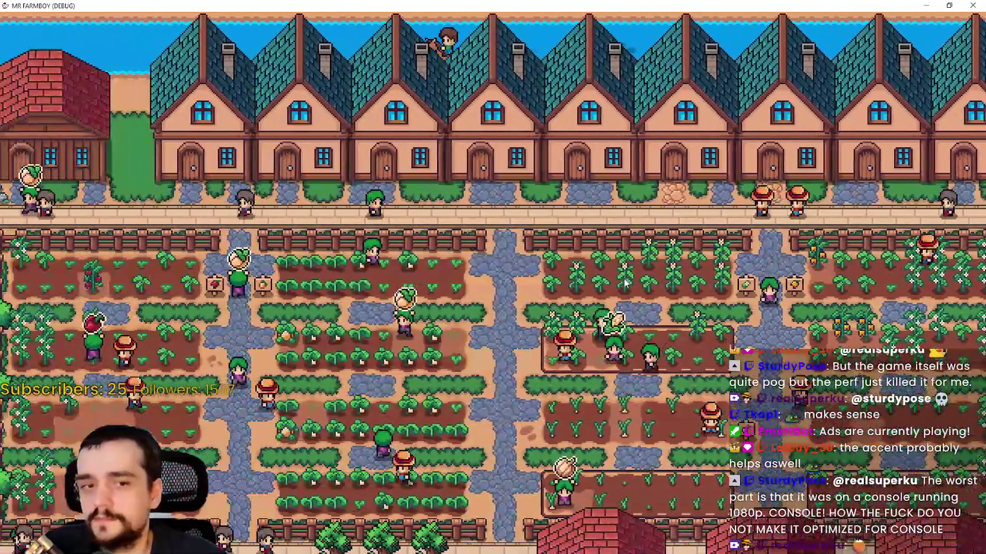
{"action": "key", "text": "a"}
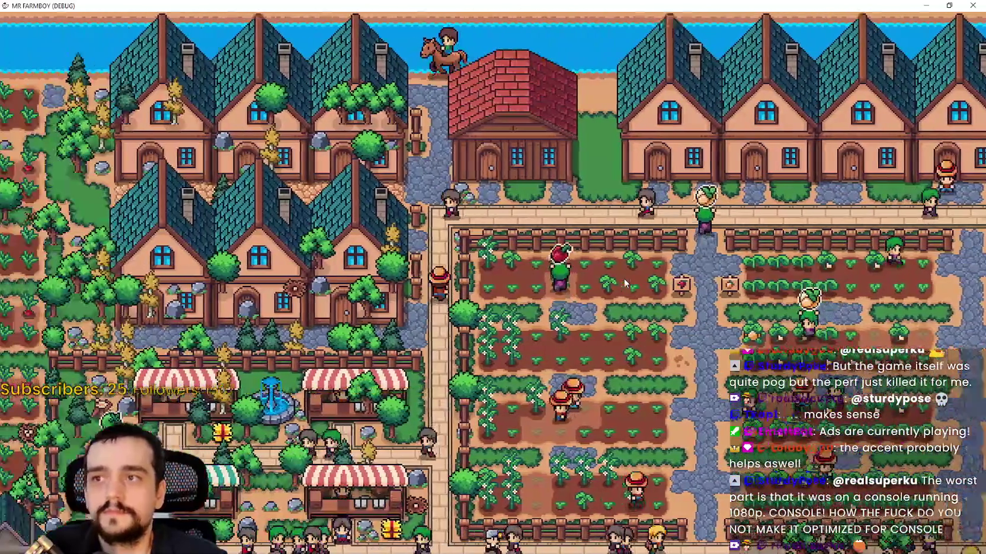
Step: Check the fish in the inventory, then pause and quit the game with Alt+F4
{"action": "key", "text": "i"}
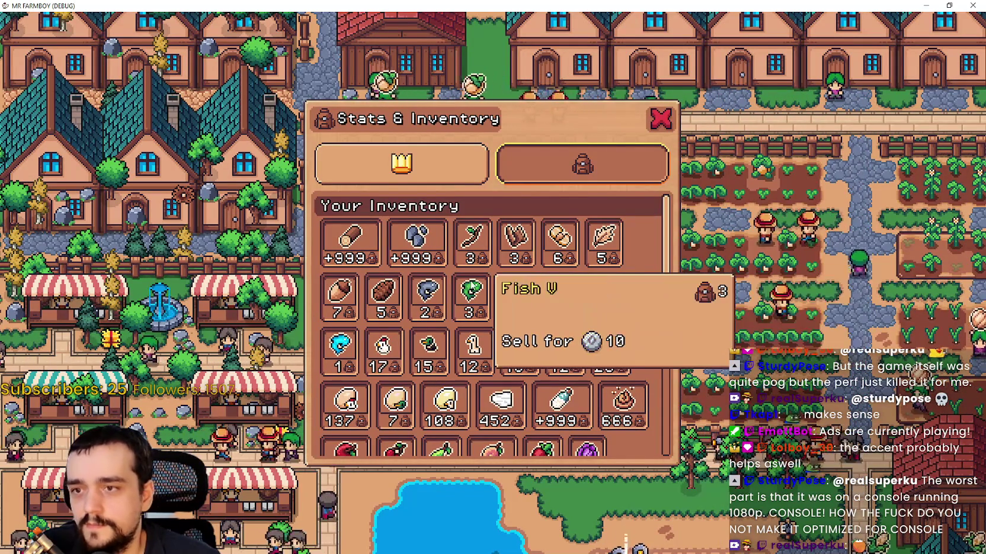
{"action": "left_click", "coordinate": [659, 119]}
{"action": "key", "text": "Escape"}
{"action": "key", "text": "Escape"}
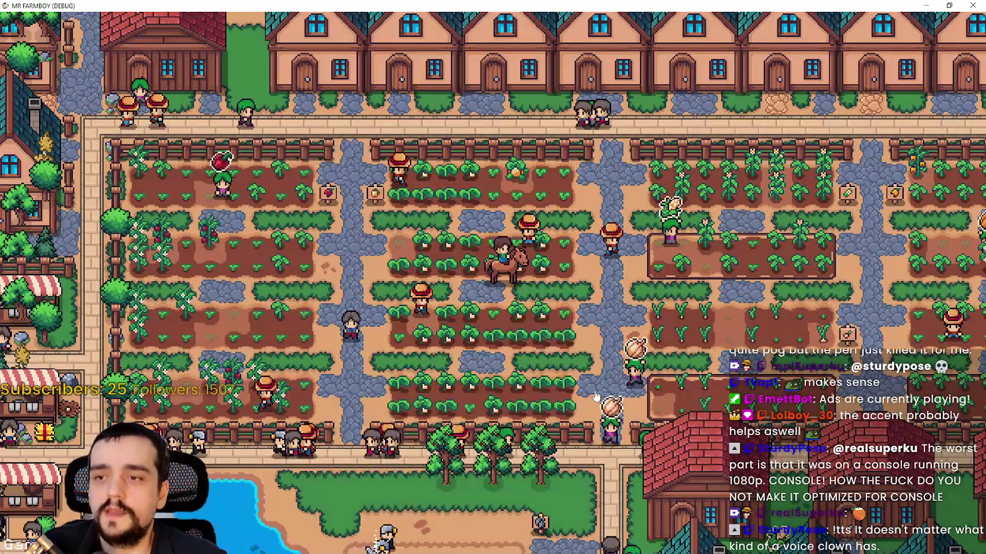
{"action": "key", "text": "alt+F4"}
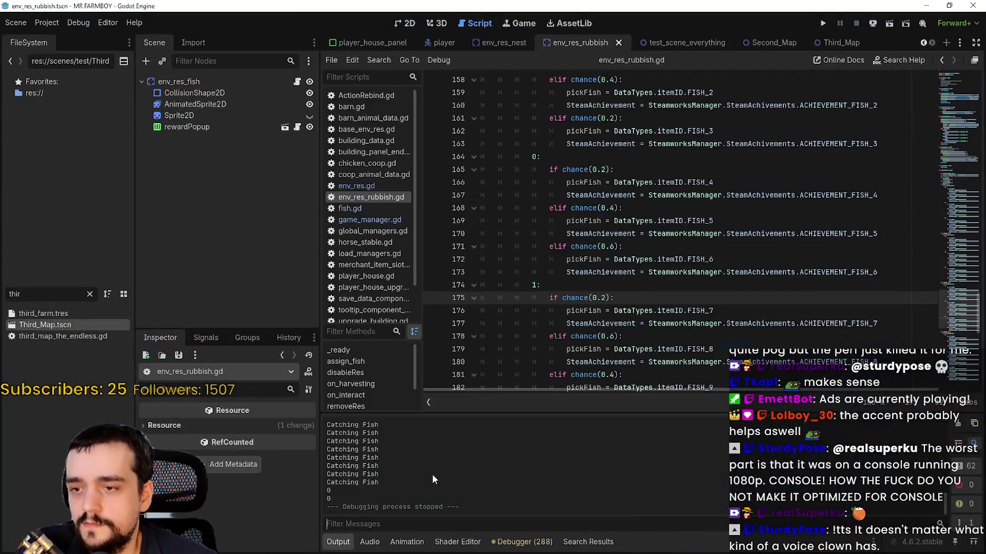
Step: Review the GDScript warnings listed in the Debugger's Errors tab
{"action": "left_click", "coordinate": [538, 543]}
{"action": "left_click", "coordinate": [413, 370]}
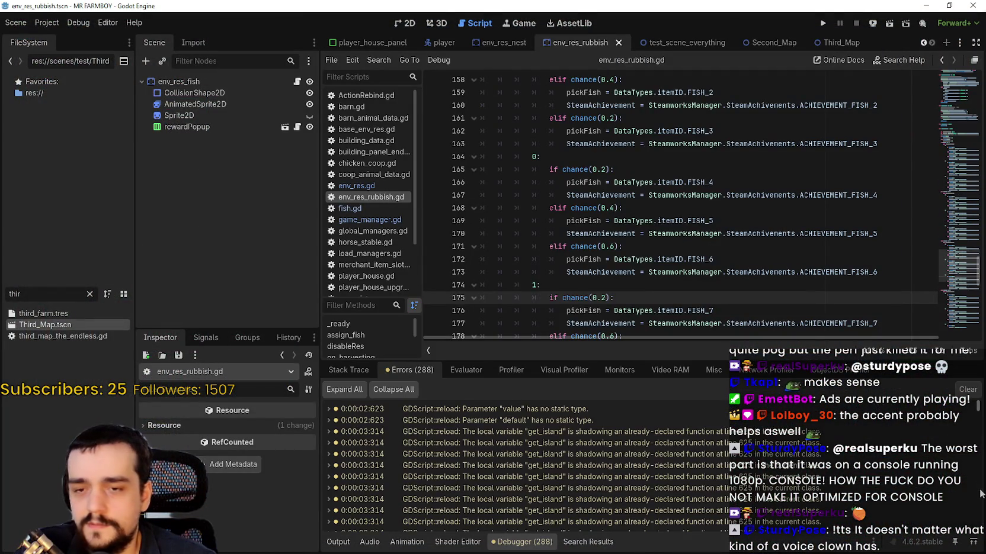
{"action": "scroll", "coordinate": [977, 452], "scroll_direction": "down", "scroll_amount": 15}
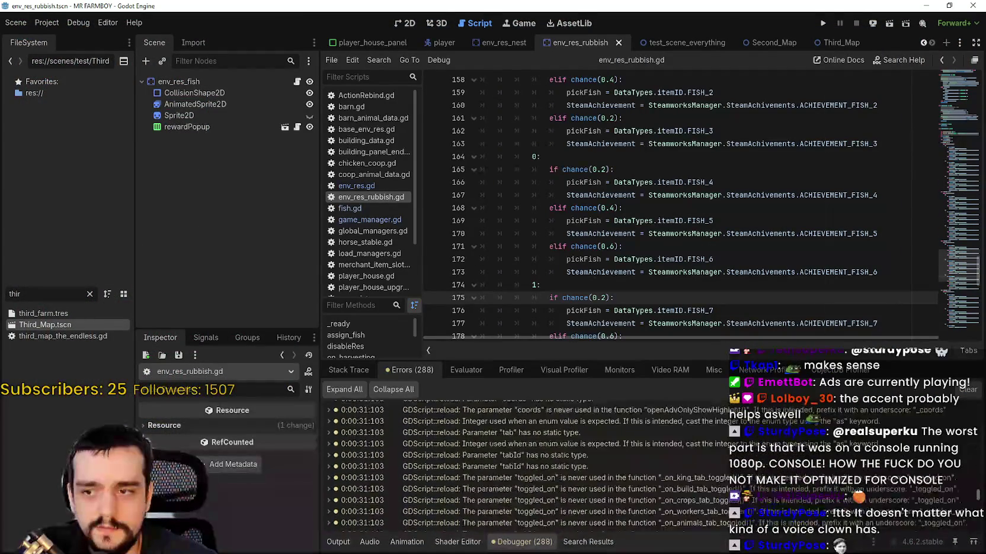
{"action": "scroll", "coordinate": [977, 452], "scroll_direction": "up", "scroll_amount": 15}
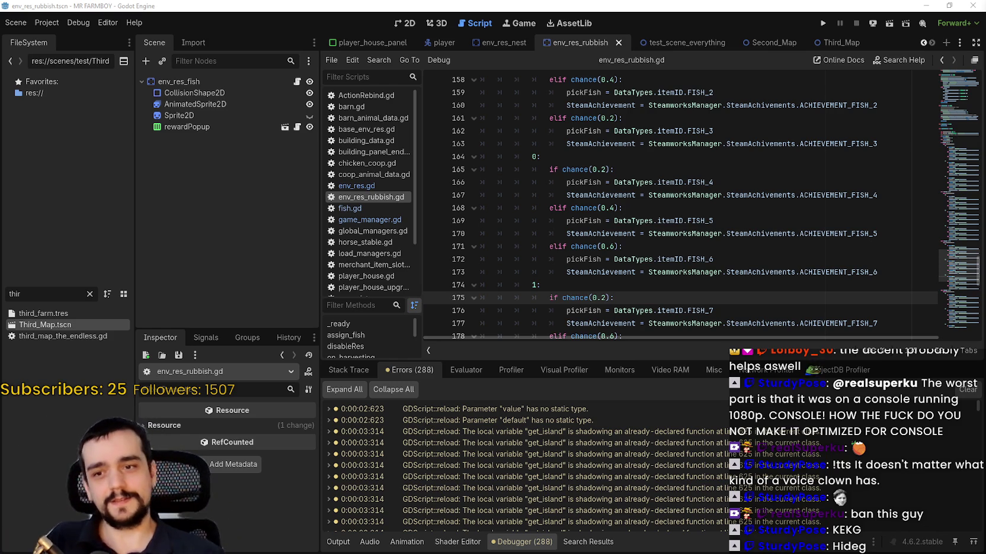
{"action": "scroll", "coordinate": [652, 456], "scroll_direction": "down", "scroll_amount": 3}
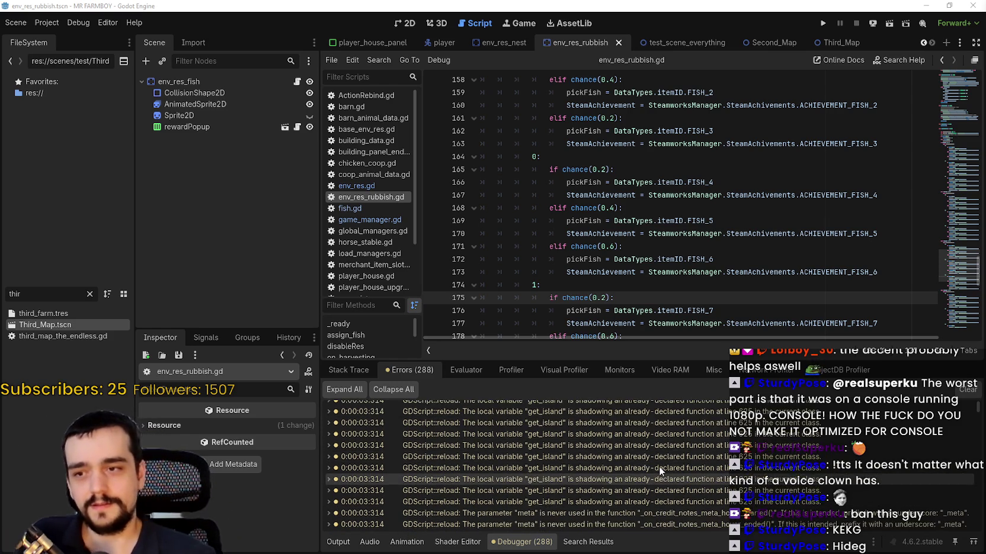
{"action": "left_click_drag", "start_coordinate": [980, 416], "coordinate": [977, 524]}
Step: Return to the Output log, scroll back up, and relaunch the project with F5
{"action": "left_click", "coordinate": [339, 540]}
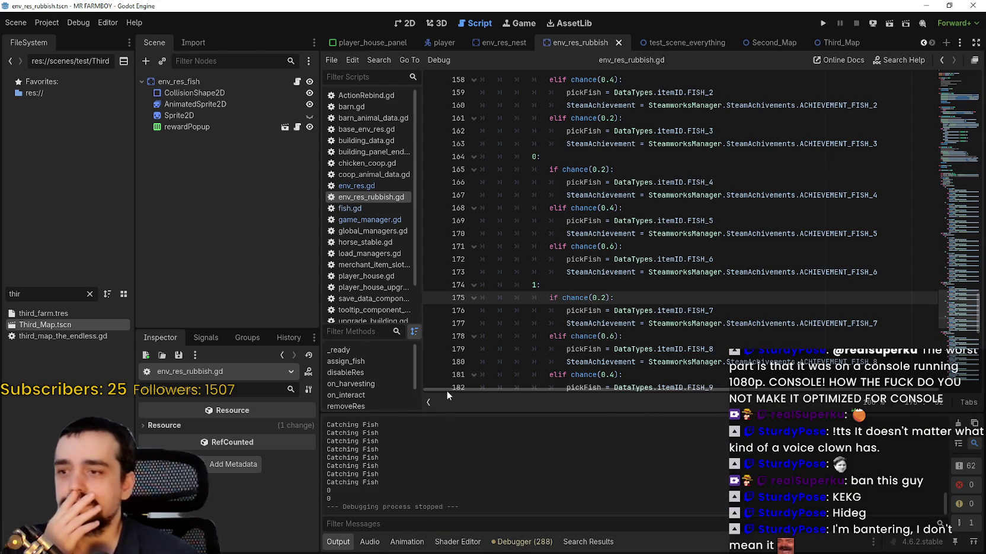
{"action": "scroll", "coordinate": [617, 291], "scroll_direction": "up", "scroll_amount": 1}
{"action": "scroll", "coordinate": [617, 291], "scroll_direction": "up", "scroll_amount": 2}
{"action": "scroll", "coordinate": [754, 260], "scroll_direction": "up", "scroll_amount": 3}
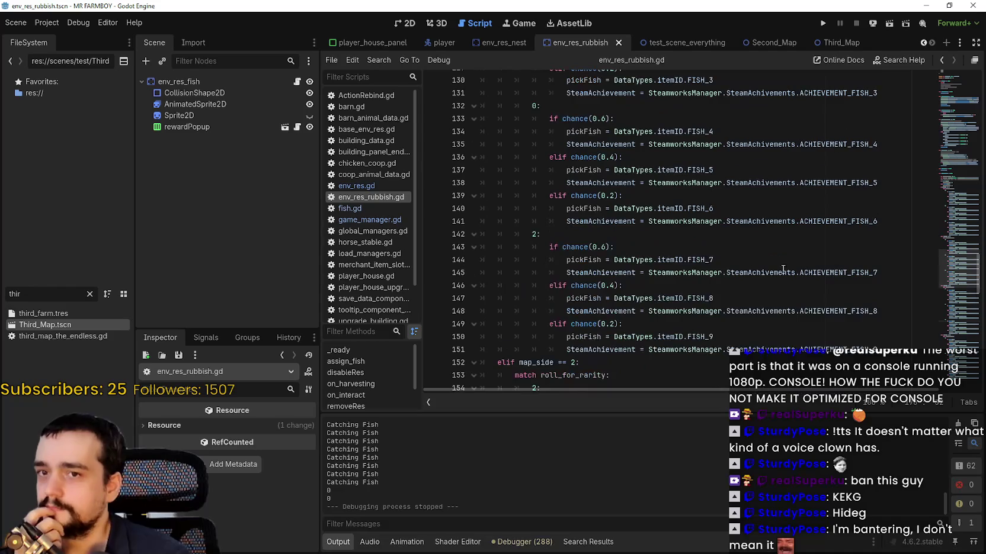
{"action": "scroll", "coordinate": [956, 278], "scroll_direction": "up", "scroll_amount": 20}
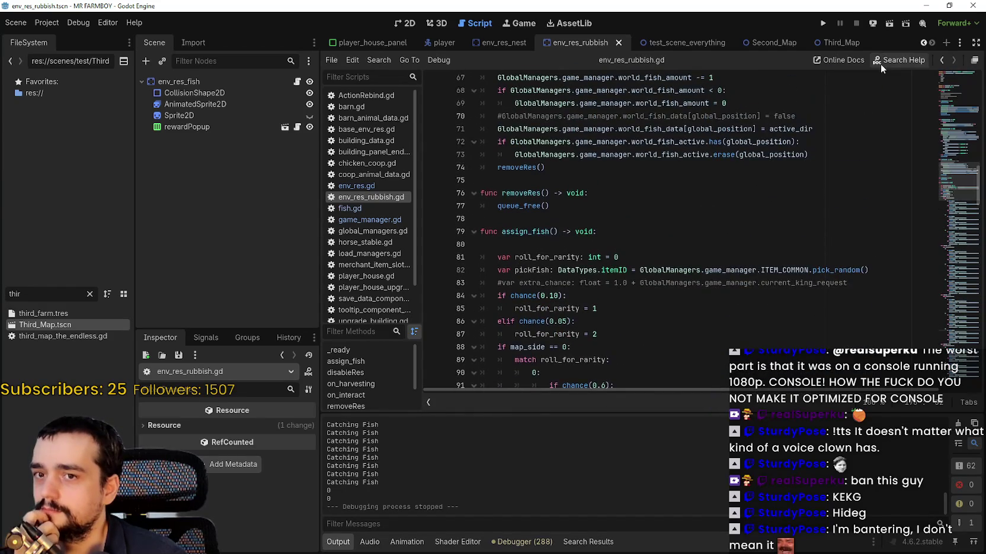
{"action": "key", "text": "F5"}
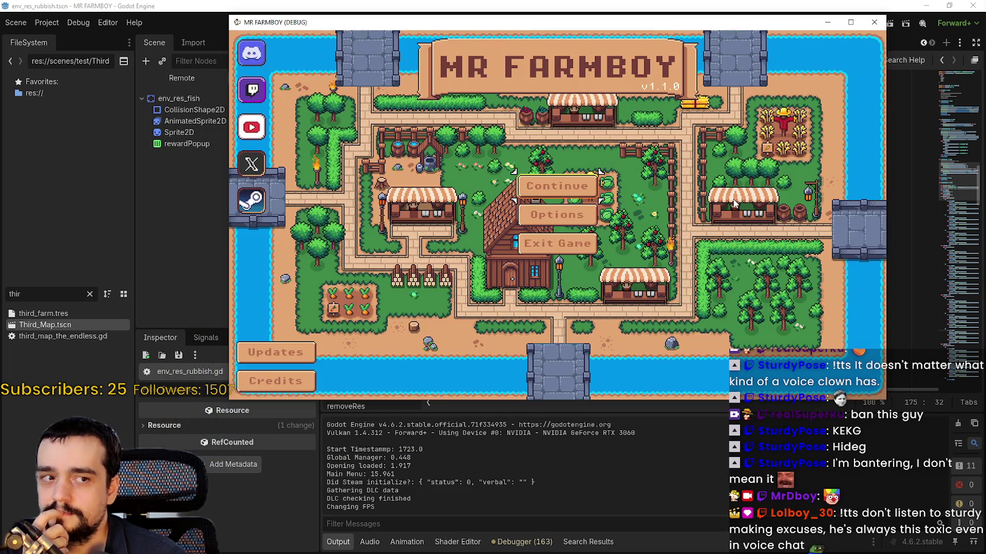
Step: Load the Save 2 (Incremental) game via Continue and maximise the game window
{"action": "left_click", "coordinate": [544, 188]}
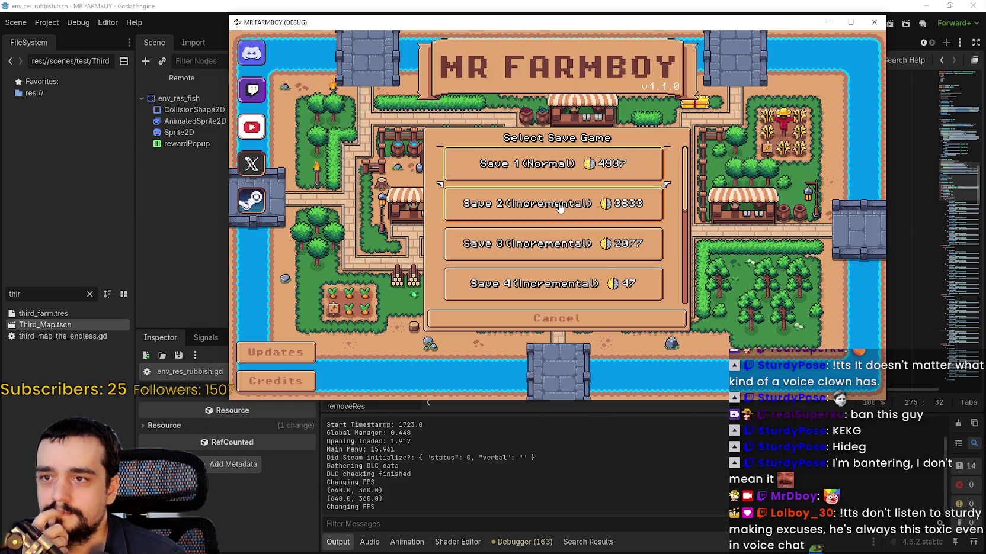
{"action": "left_click", "coordinate": [560, 206]}
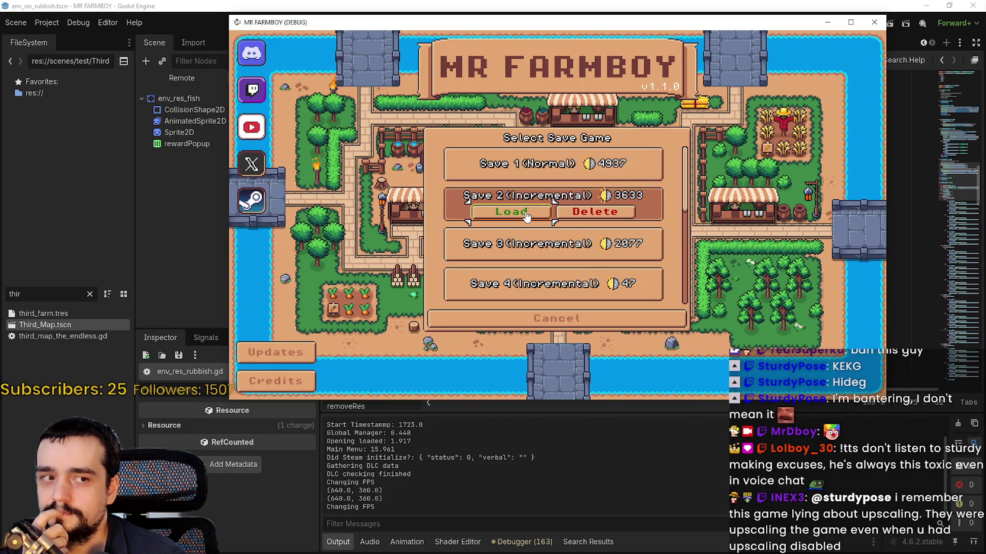
{"action": "left_click", "coordinate": [516, 214]}
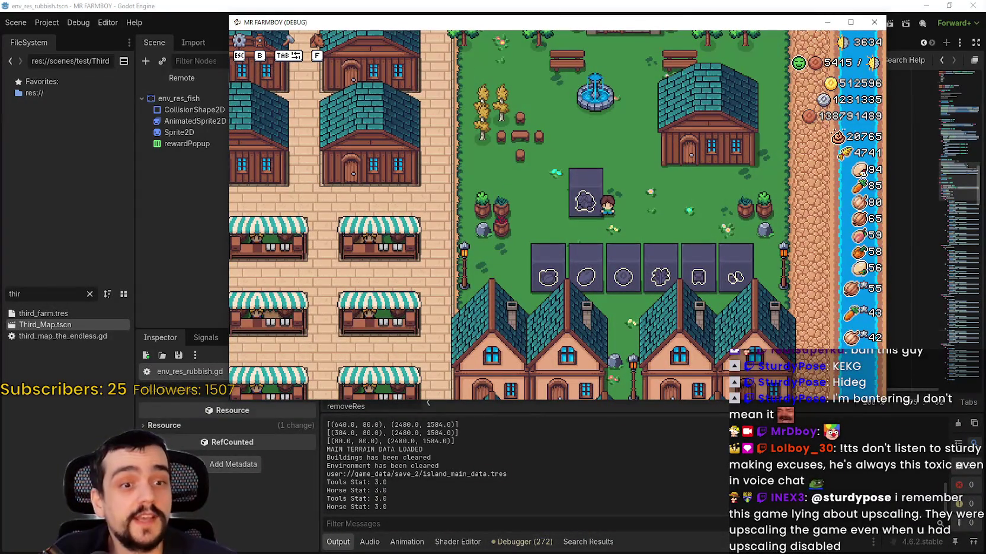
{"action": "left_click", "coordinate": [851, 21]}
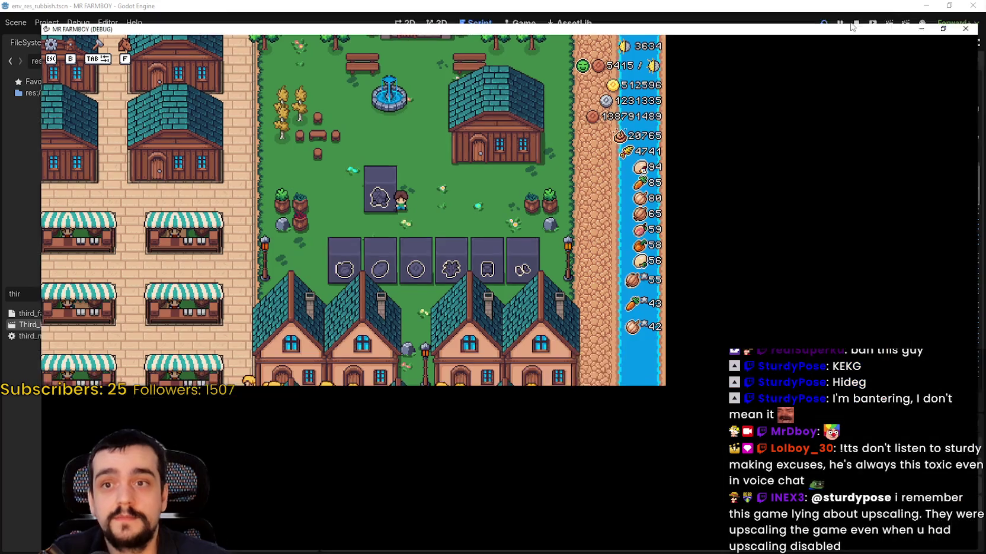
Step: Close the Stats & Inventory panel and walk the farmer west to the riverbank by the wheat farm
{"action": "scroll", "coordinate": [714, 279], "scroll_direction": "down", "scroll_amount": 5}
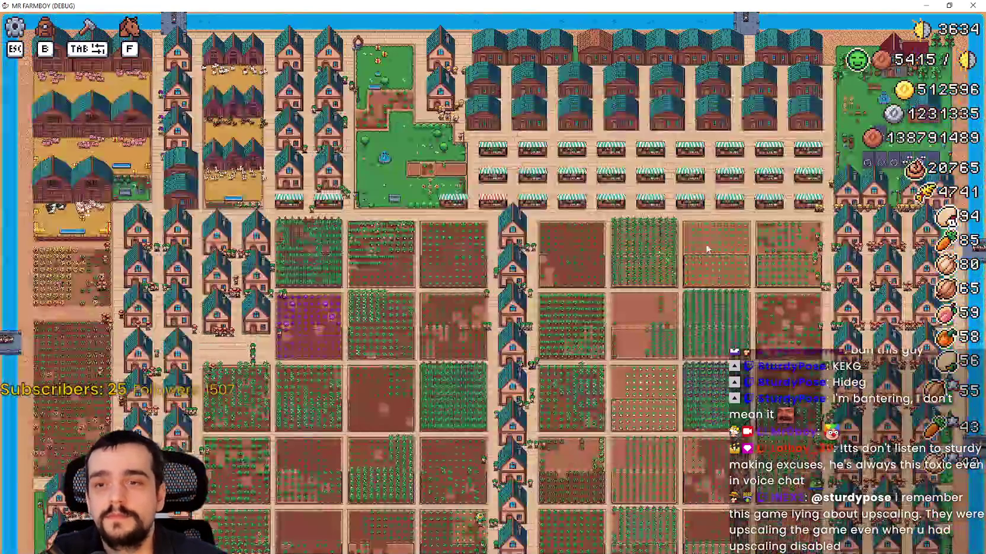
{"action": "scroll", "coordinate": [705, 243], "scroll_direction": "up", "scroll_amount": 6}
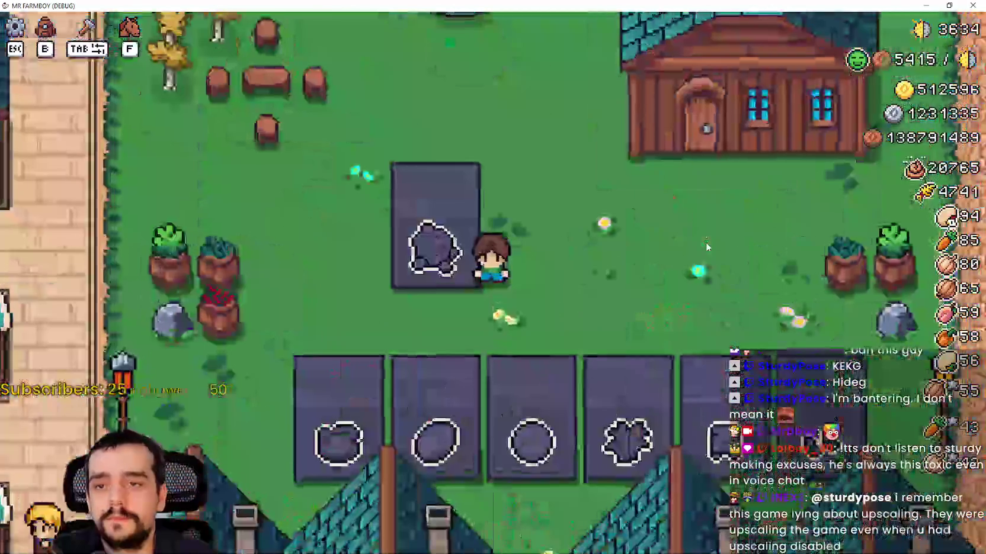
{"action": "scroll", "coordinate": [706, 234], "scroll_direction": "down", "scroll_amount": 2}
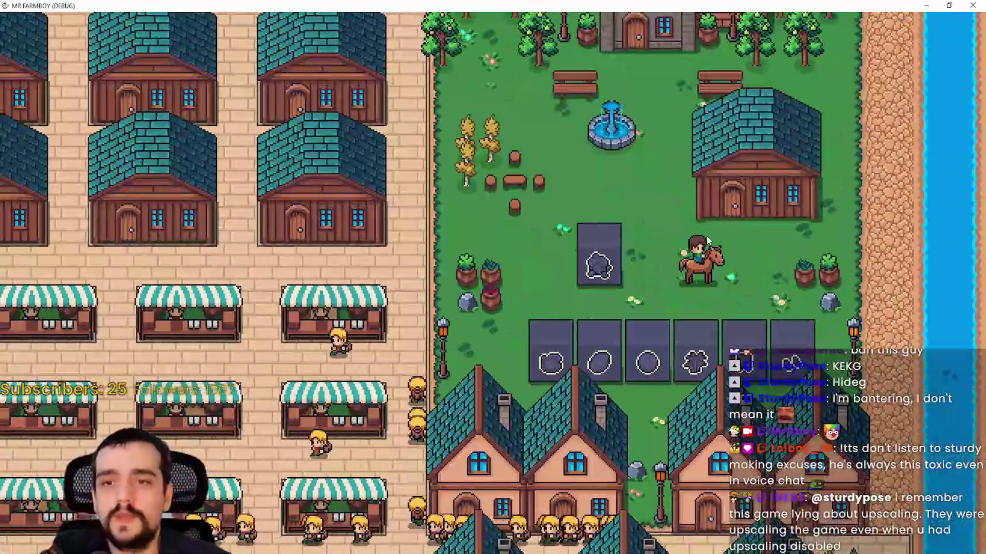
{"action": "scroll", "coordinate": [708, 239], "scroll_direction": "down", "scroll_amount": 4}
{"action": "scroll", "coordinate": [708, 237], "scroll_direction": "up", "scroll_amount": 5}
{"action": "scroll", "coordinate": [709, 236], "scroll_direction": "down", "scroll_amount": 7}
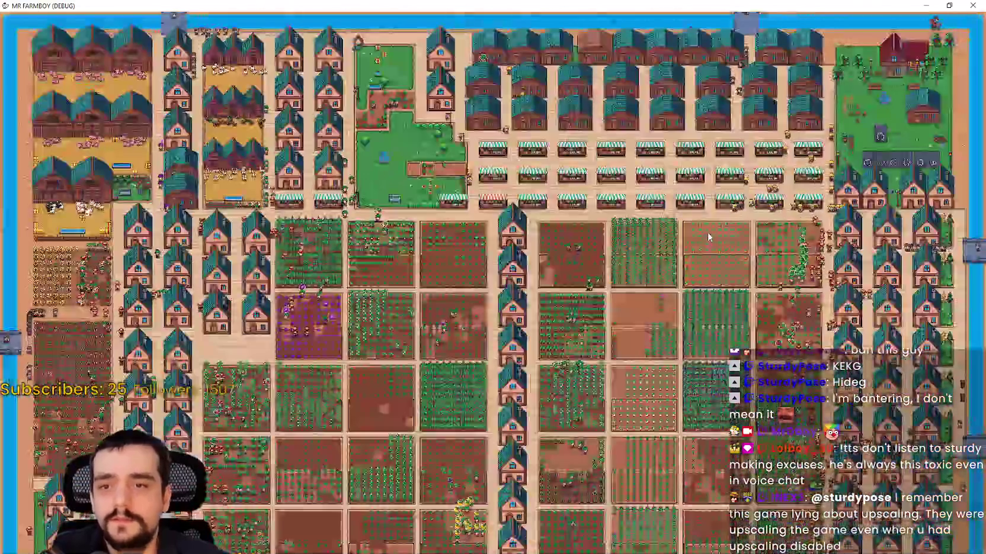
{"action": "scroll", "coordinate": [708, 235], "scroll_direction": "up", "scroll_amount": 7}
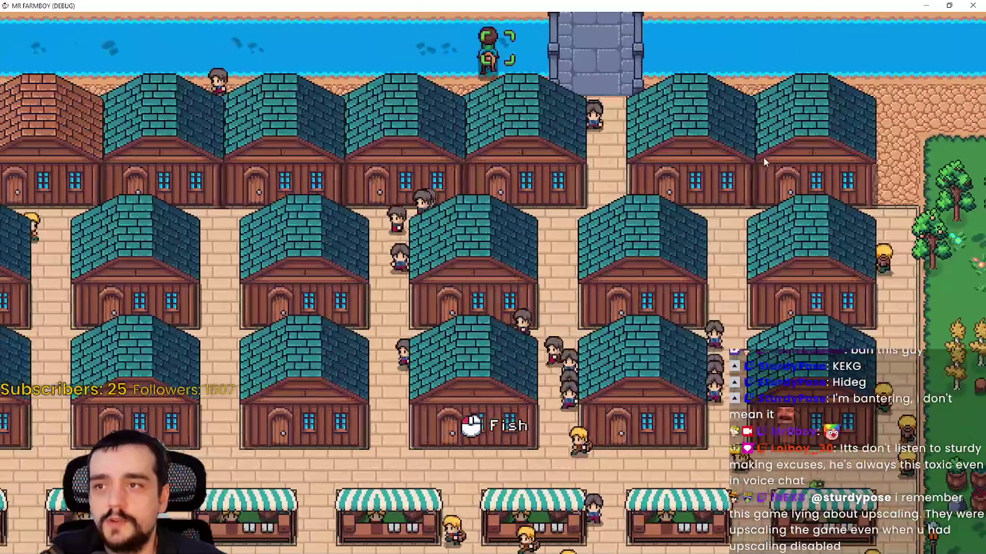
{"action": "scroll", "coordinate": [701, 131], "scroll_direction": "up", "scroll_amount": 3}
{"action": "scroll", "coordinate": [700, 132], "scroll_direction": "down", "scroll_amount": 4}
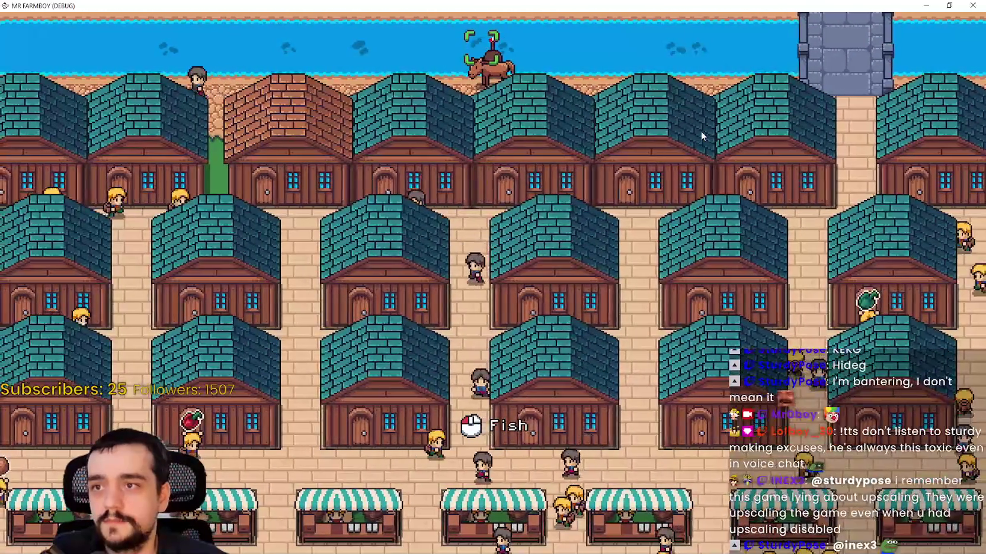
{"action": "key", "text": "i"}
{"action": "key", "text": "i"}
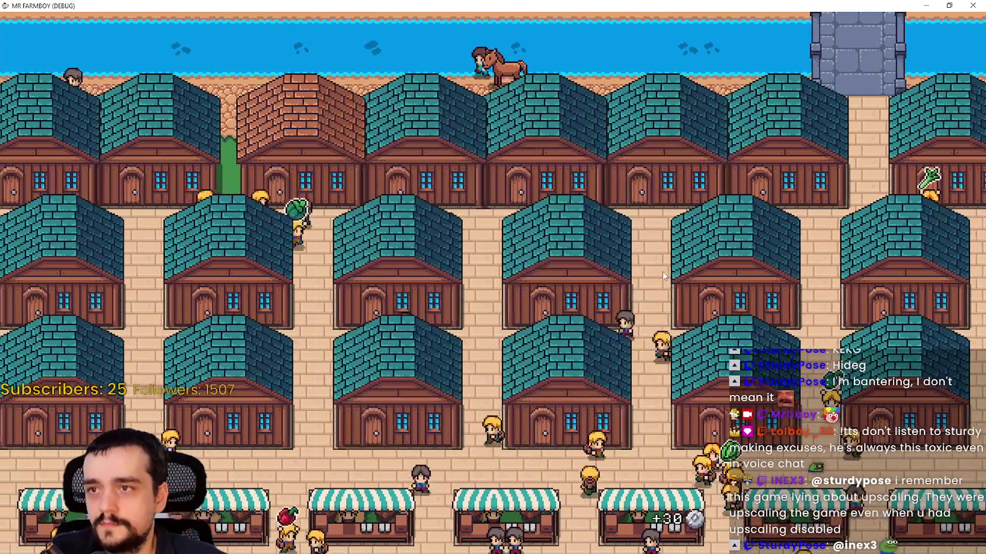
{"action": "scroll", "coordinate": [663, 271], "scroll_direction": "up", "scroll_amount": 2}
{"action": "key", "text": "a"}
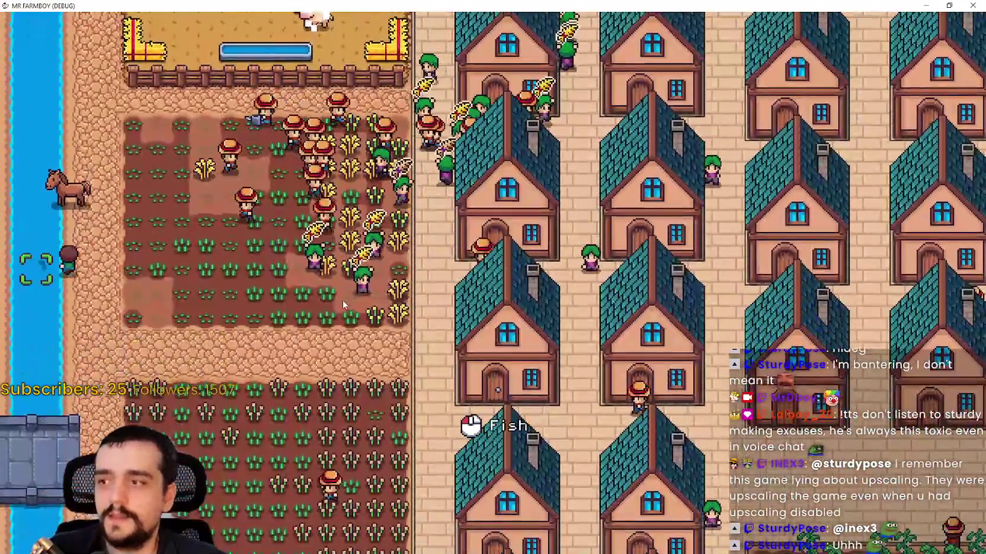
Step: Cast into the river, then ride south and east to a riverbank spot and land a fish
{"action": "left_click", "coordinate": [342, 299]}
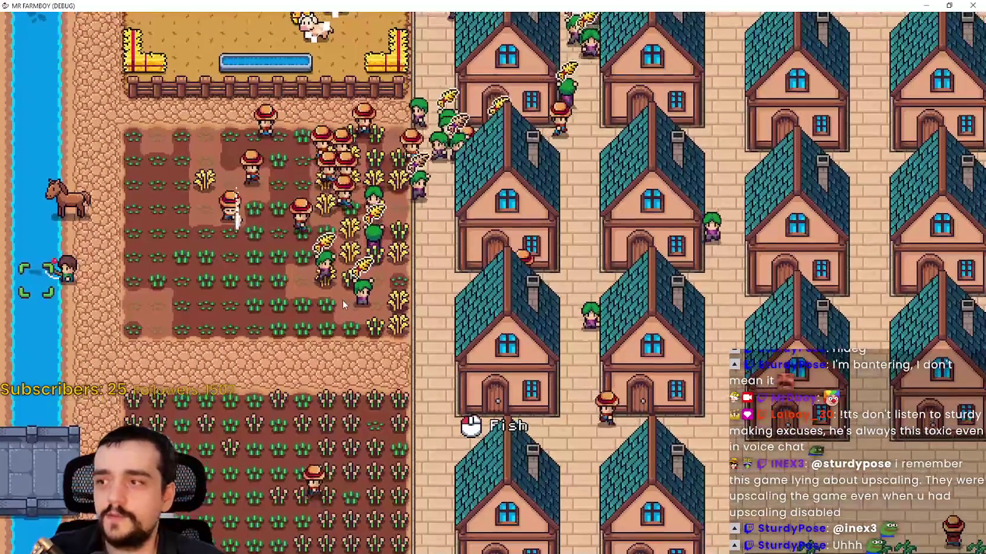
{"action": "key", "text": "s"}
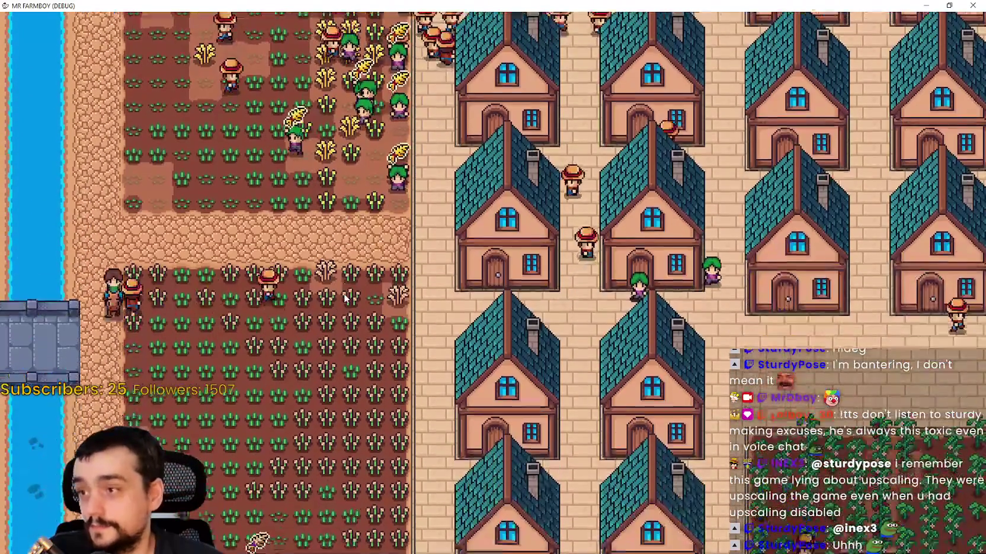
{"action": "key", "text": "s"}
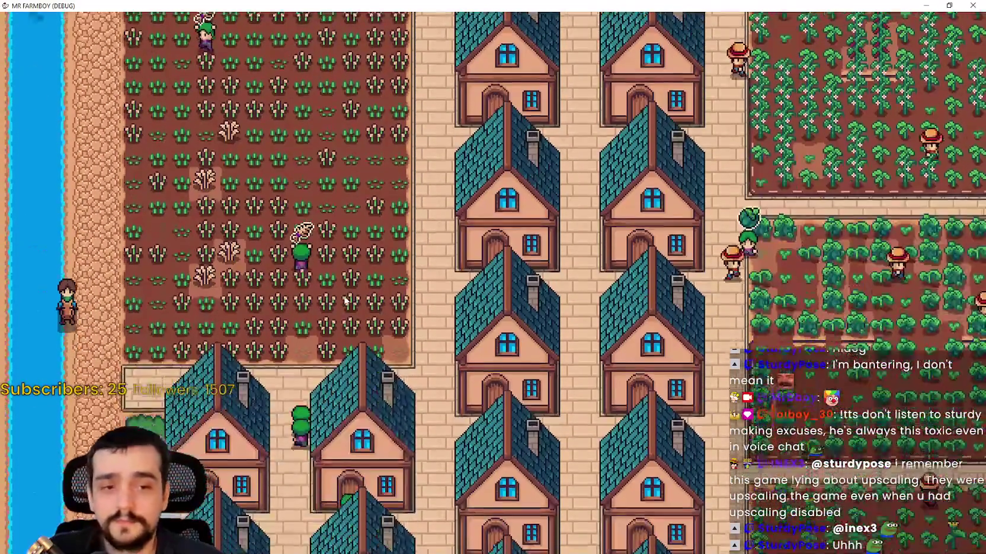
{"action": "key", "text": "s"}
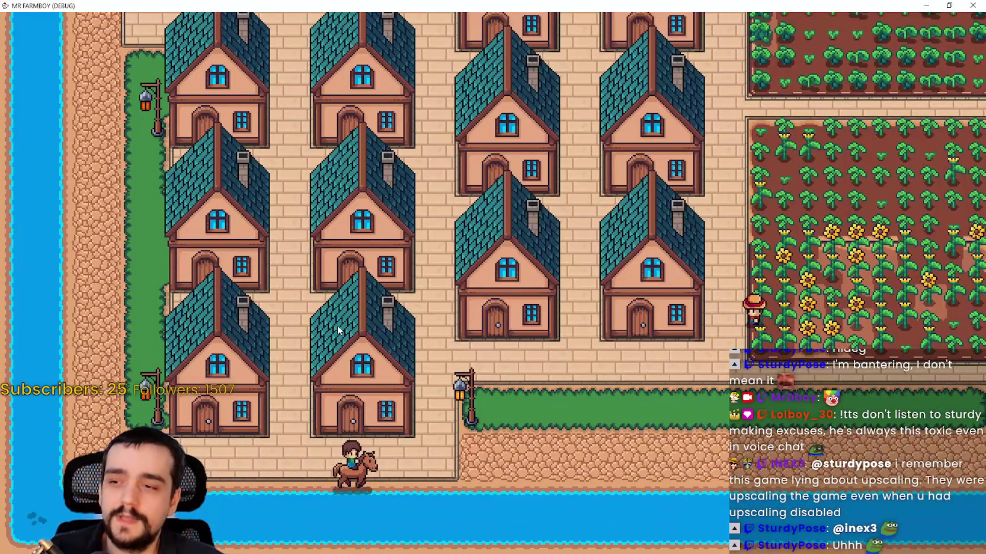
{"action": "key", "text": "d"}
{"action": "key", "text": "w"}
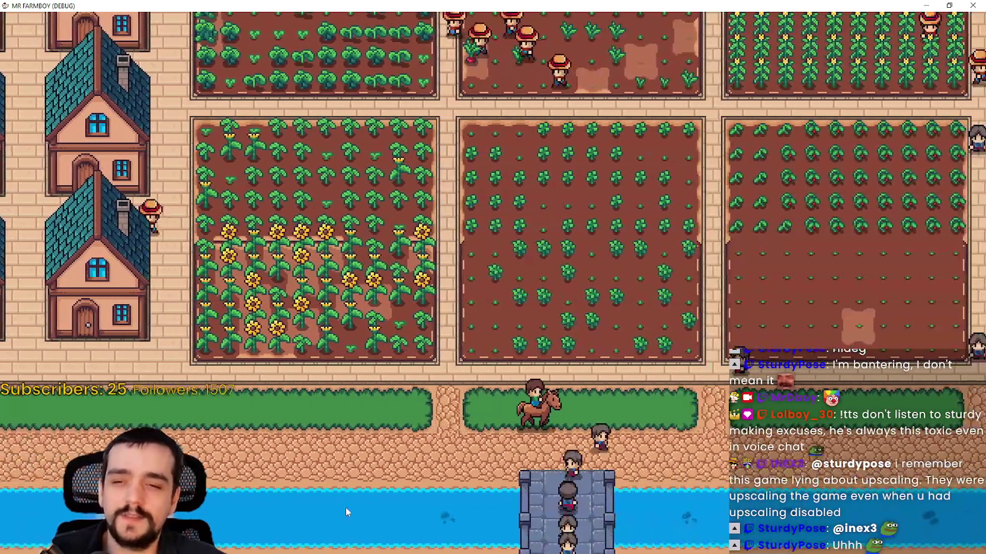
{"action": "key", "text": "d"}
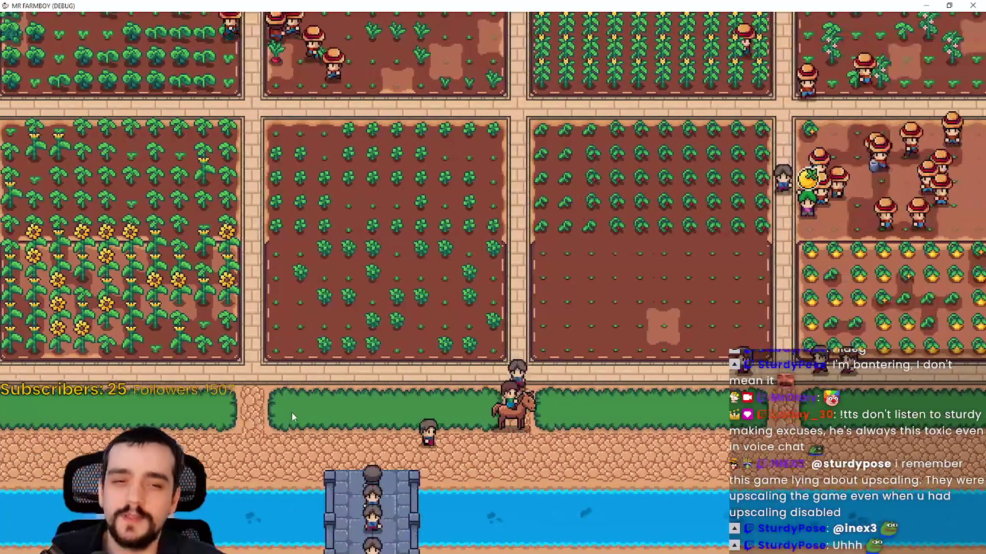
{"action": "key", "text": "s"}
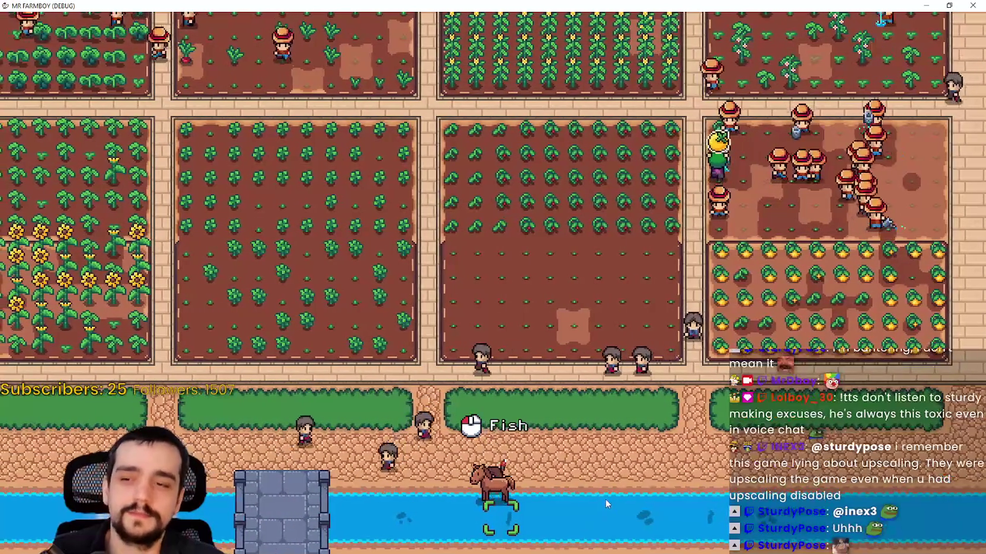
{"action": "left_click", "coordinate": [604, 498]}
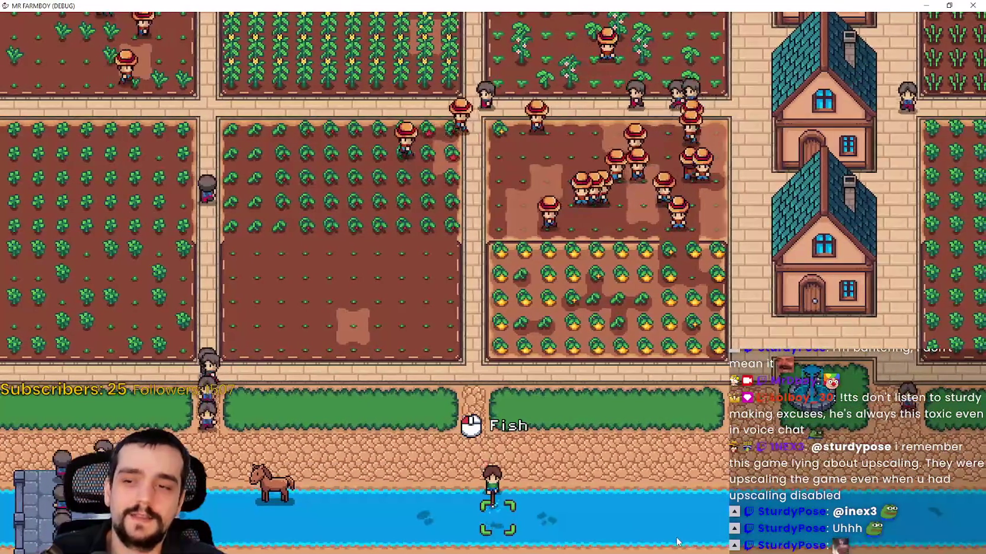
Step: Ride east along the riverbank to another fishing spot, briefly dismounting and remounting the horse
{"action": "key", "text": "d"}
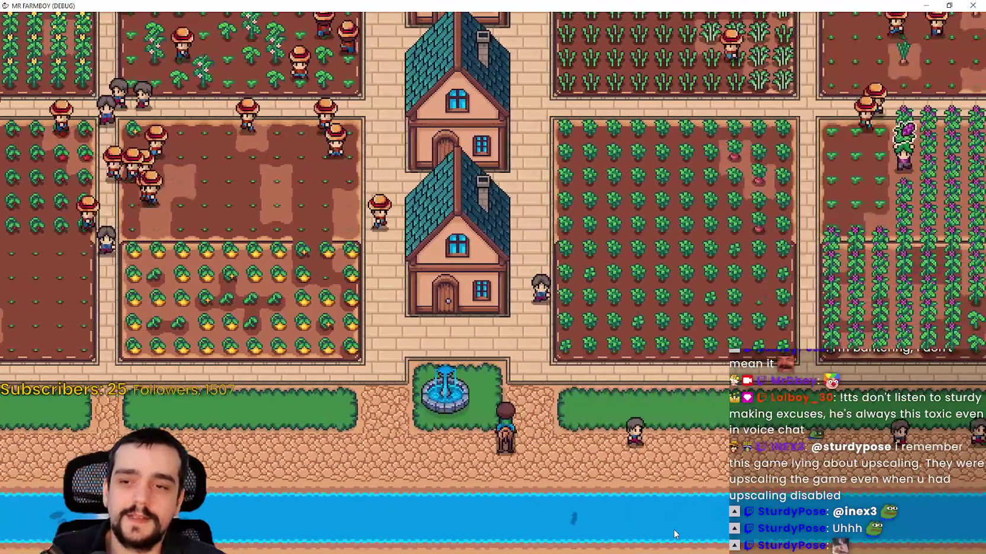
{"action": "key", "text": "s"}
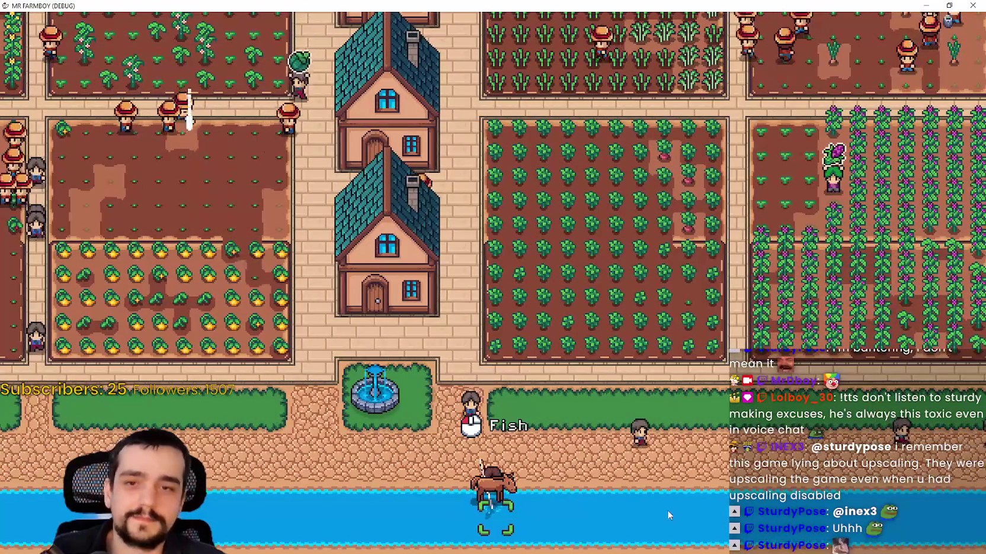
{"action": "key", "text": "d"}
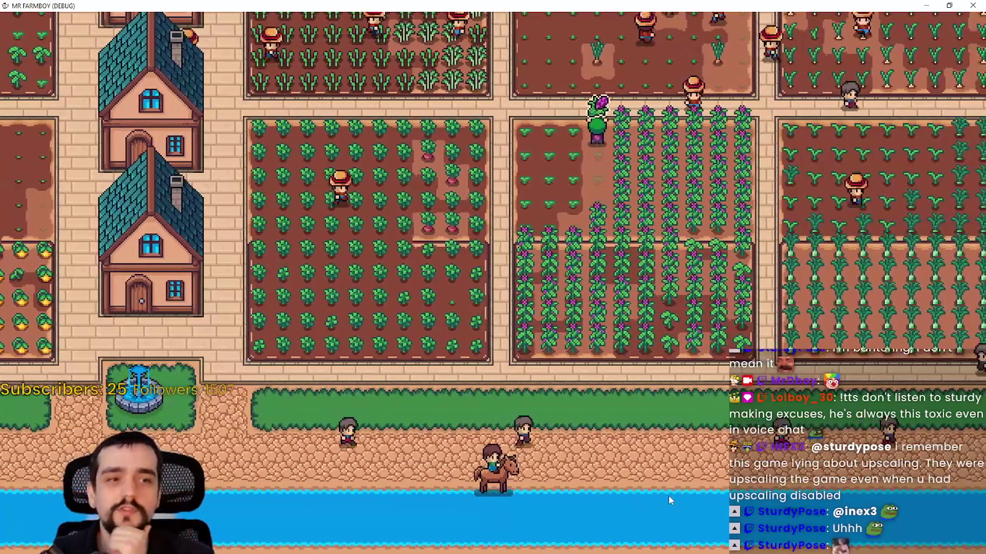
{"action": "key", "text": "d"}
{"action": "key", "text": "w"}
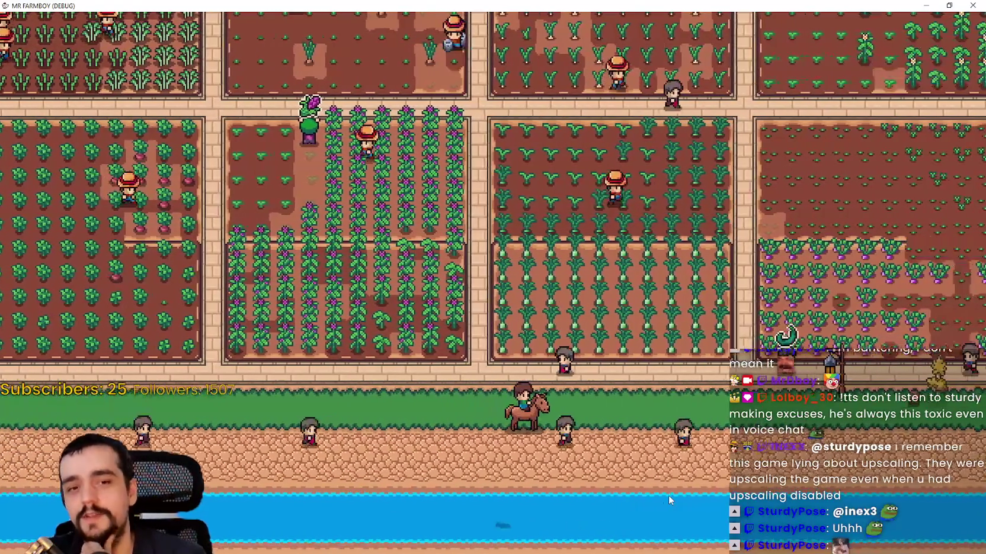
{"action": "key", "text": "s"}
{"action": "key", "text": "a"}
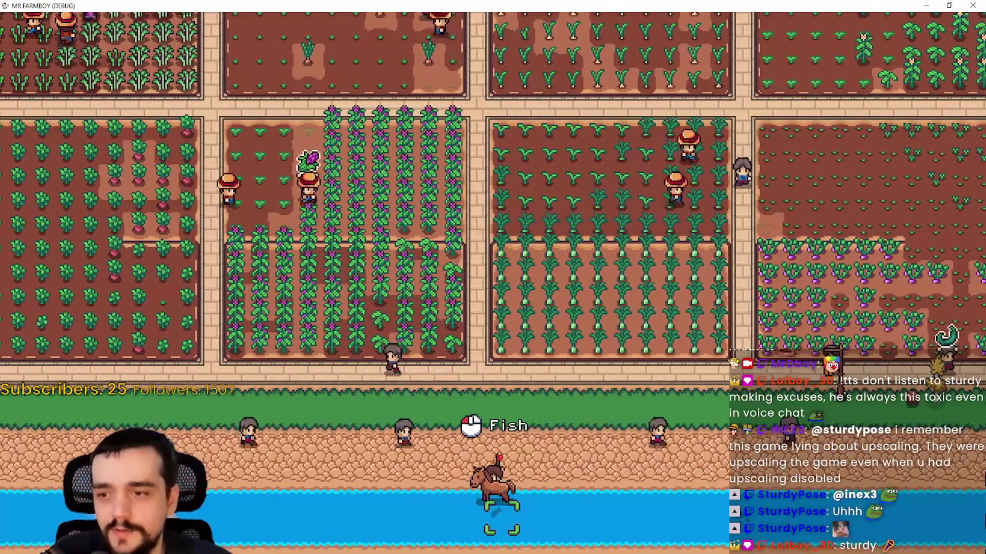
{"action": "key", "text": "e"}
{"action": "key", "text": "d"}
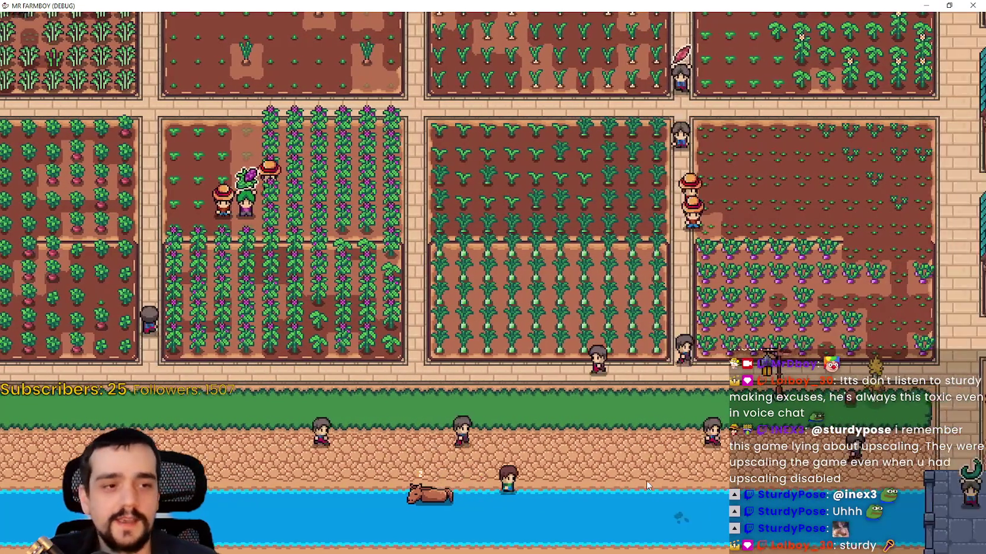
{"action": "key", "text": "e"}
{"action": "key", "text": "d"}
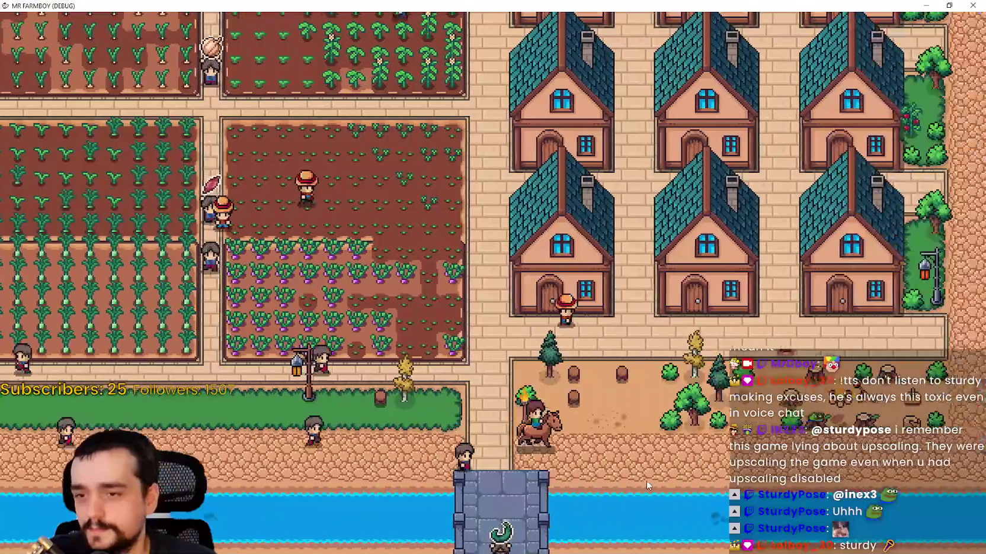
Step: Ride north past the bridge toward the market, then west along the river toward the farm plot
{"action": "key", "text": "w"}
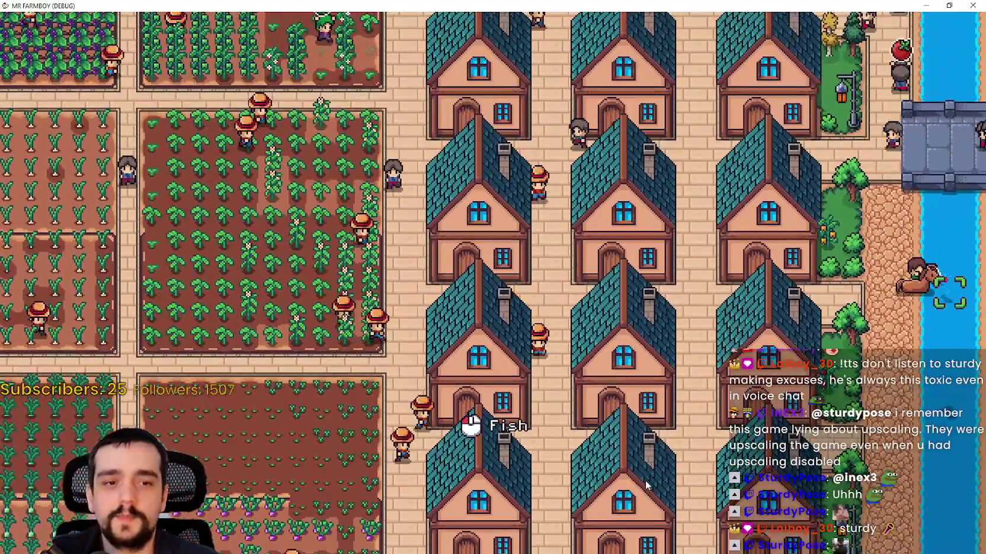
{"action": "key", "text": "w"}
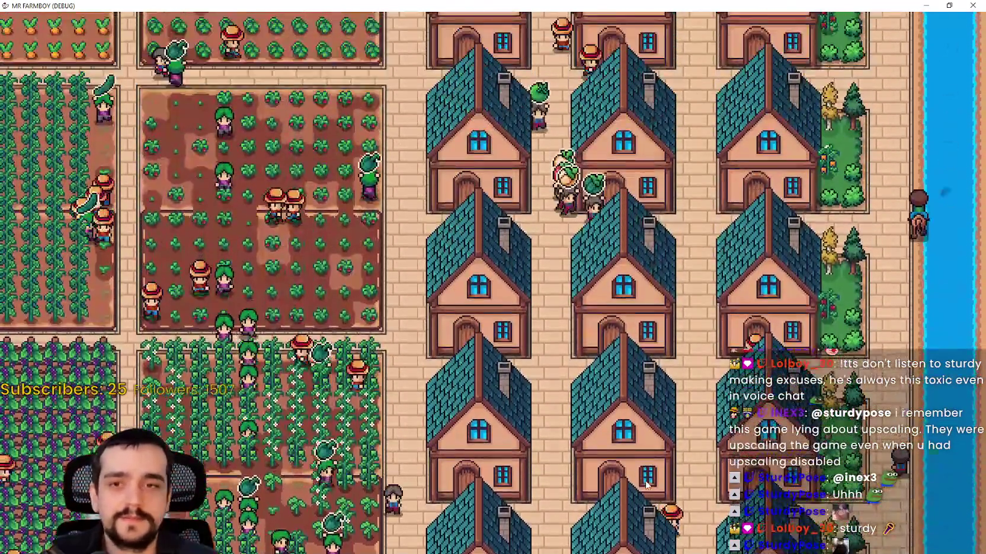
{"action": "key", "text": "w"}
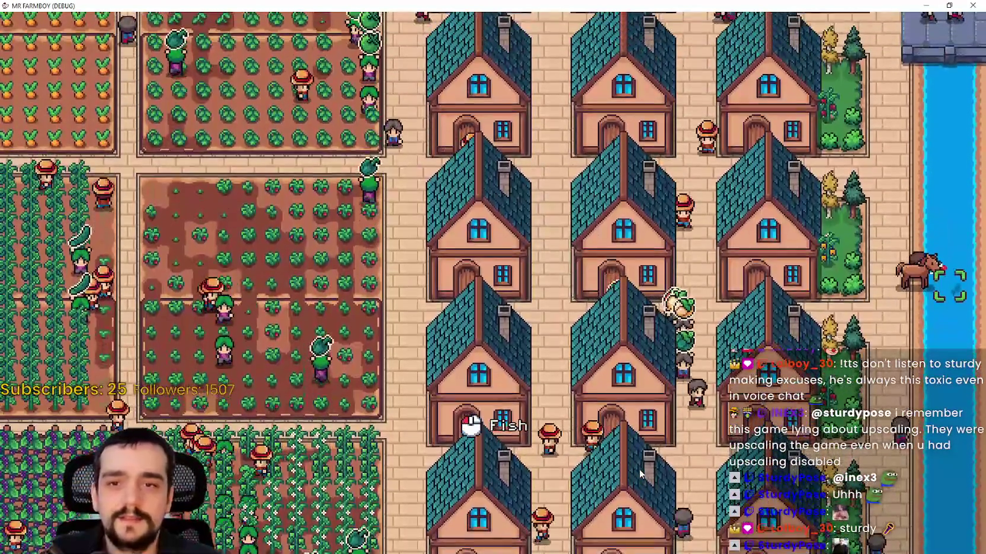
{"action": "key", "text": "w"}
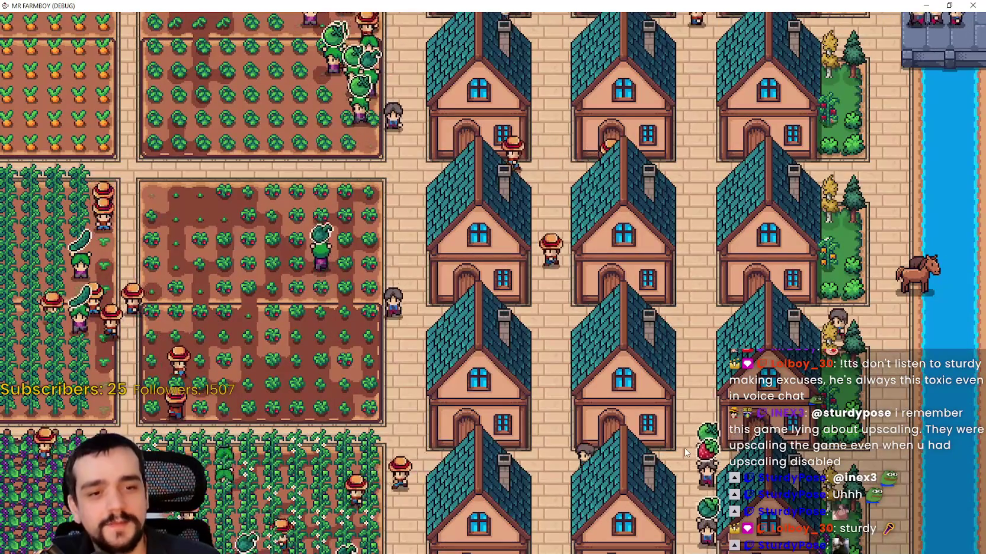
{"action": "key", "text": "w"}
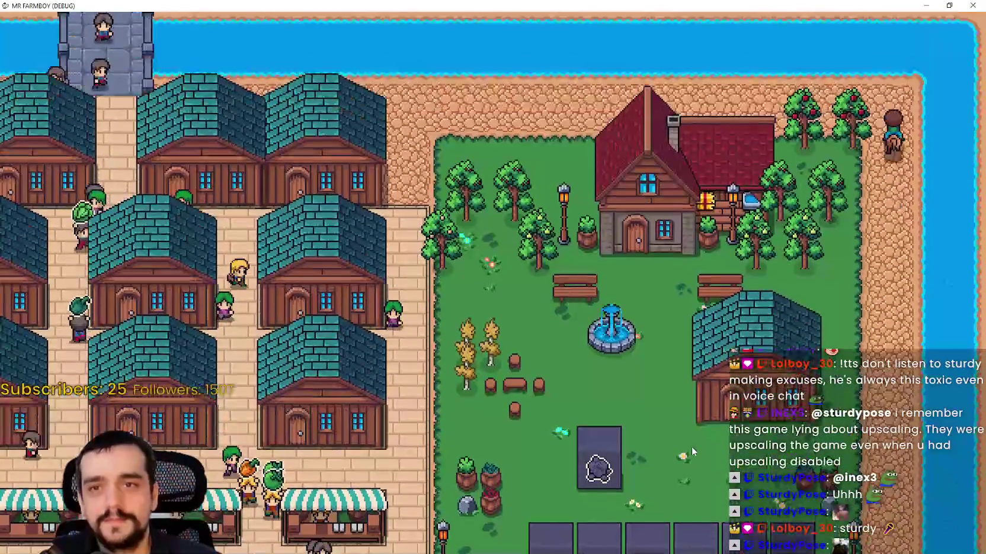
{"action": "key", "text": "a"}
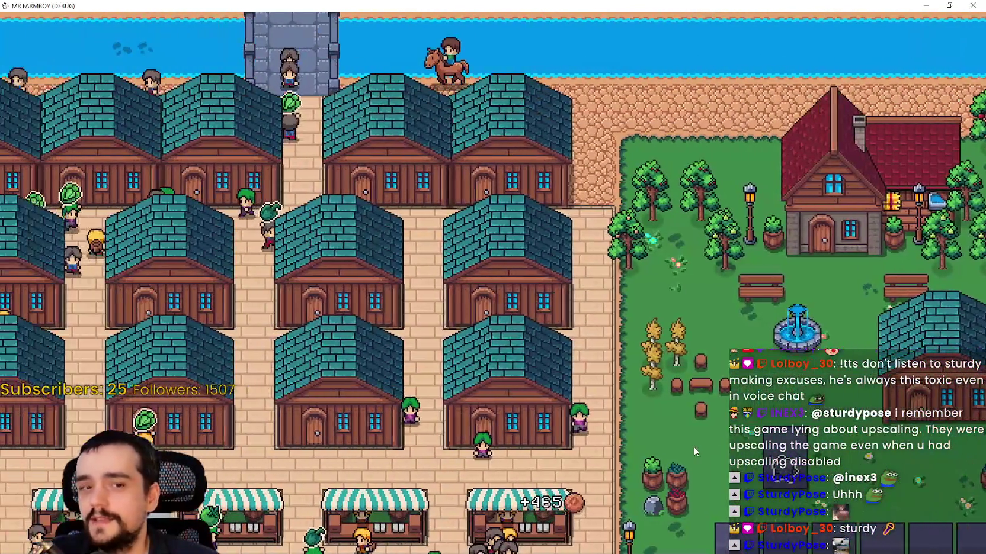
{"action": "key", "text": "a"}
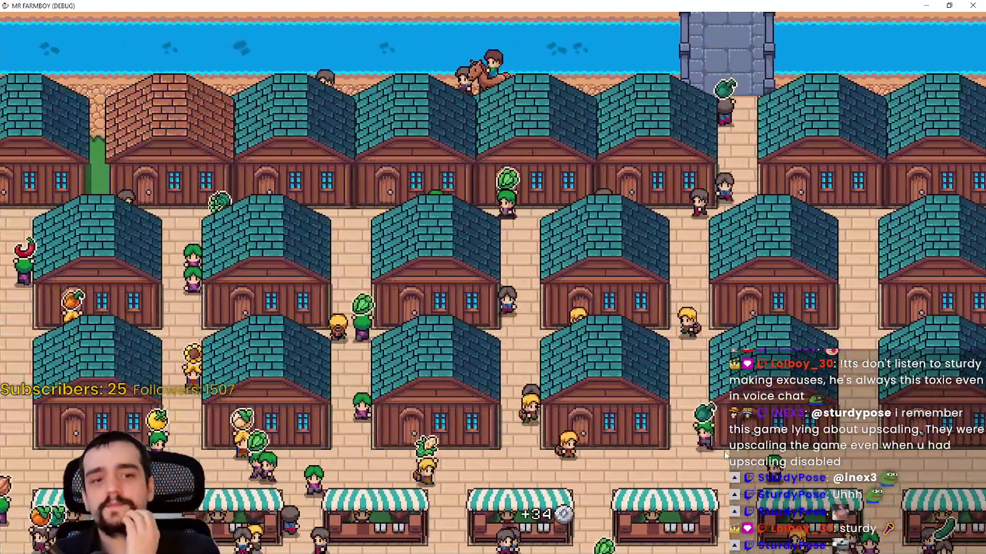
{"action": "key", "text": "a"}
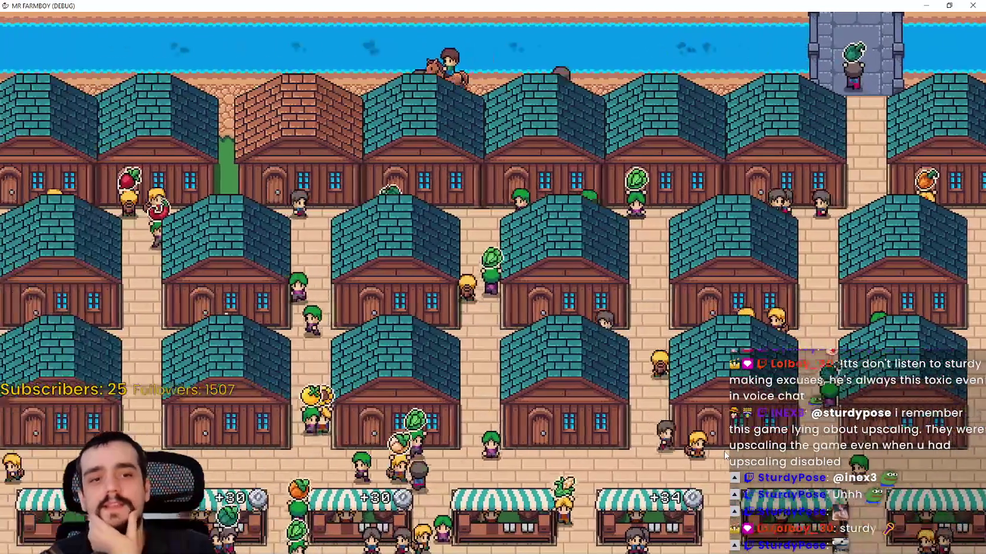
{"action": "key", "text": "a"}
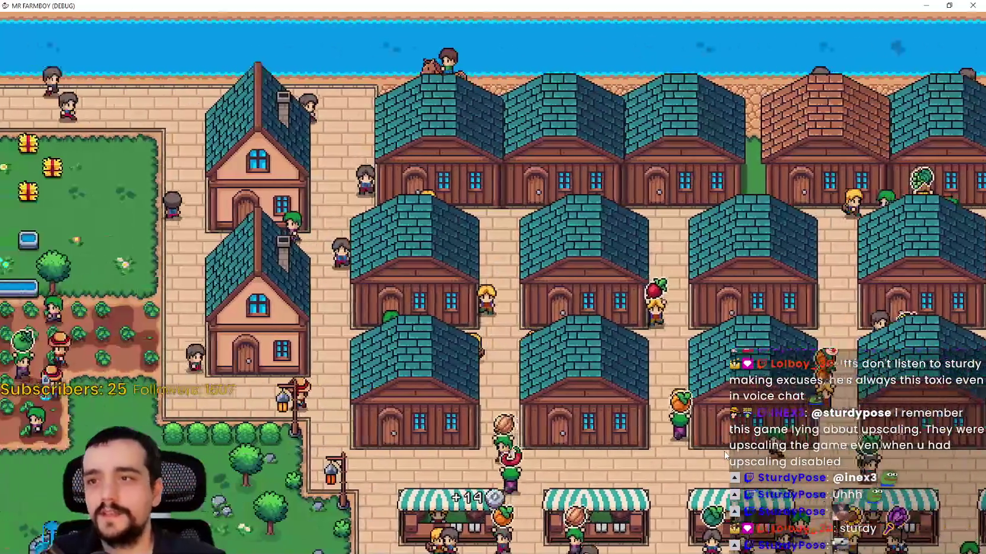
{"action": "key", "text": "a"}
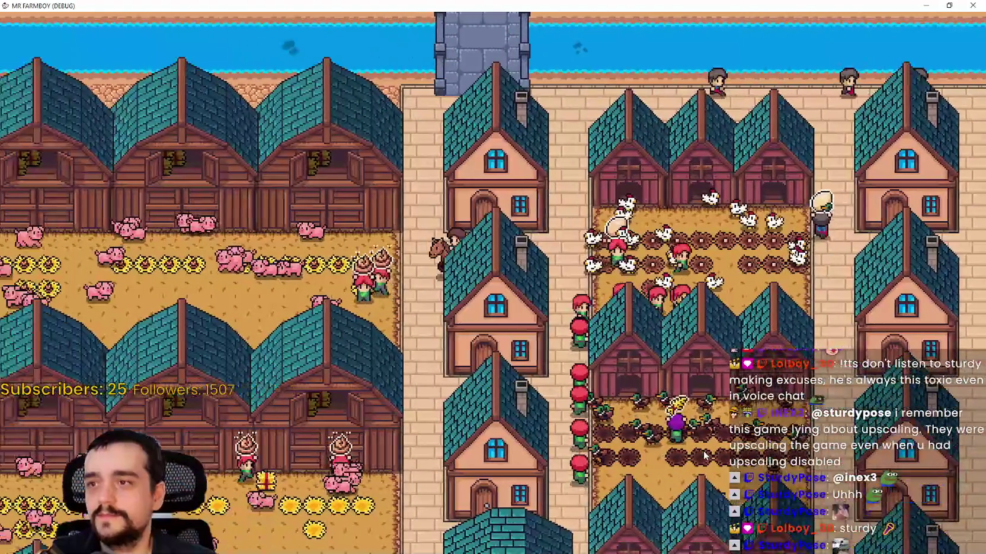
Step: Ride into the crop fields and check the caught fish in the Stats & Inventory window
{"action": "scroll", "coordinate": [704, 454], "scroll_direction": "down", "scroll_amount": 5}
{"action": "scroll", "coordinate": [705, 455], "scroll_direction": "up", "scroll_amount": 5}
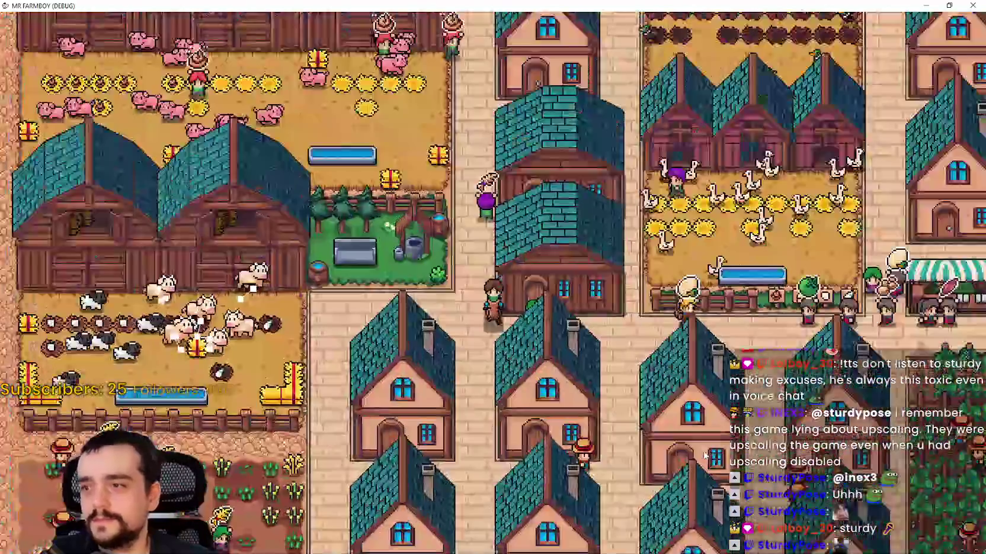
{"action": "key", "text": "s"}
{"action": "key", "text": "d"}
{"action": "key", "text": "i"}
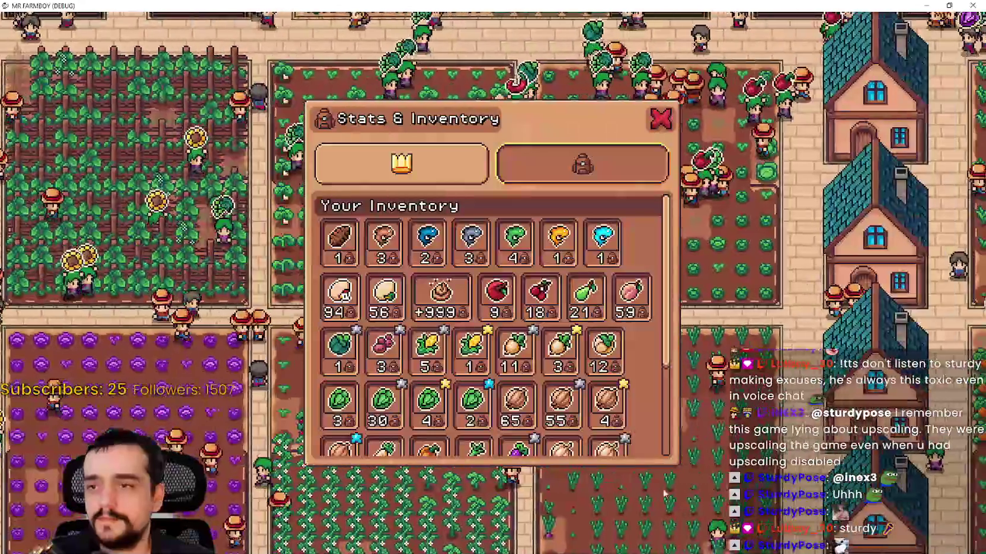
{"action": "mouse_move", "coordinate": [428, 237]}
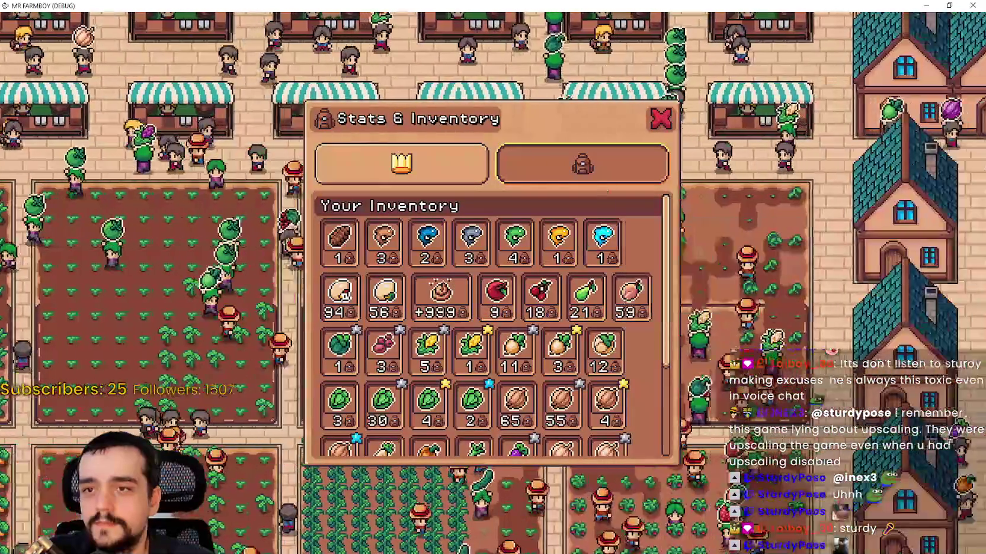
{"action": "key", "text": "i"}
Step: Pause and resume, then close the game with Alt+F4 to return to the Godot editor
{"action": "scroll", "coordinate": [598, 308], "scroll_direction": "down", "scroll_amount": 5}
{"action": "scroll", "coordinate": [533, 355], "scroll_direction": "up", "scroll_amount": 5}
{"action": "key", "text": "Escape"}
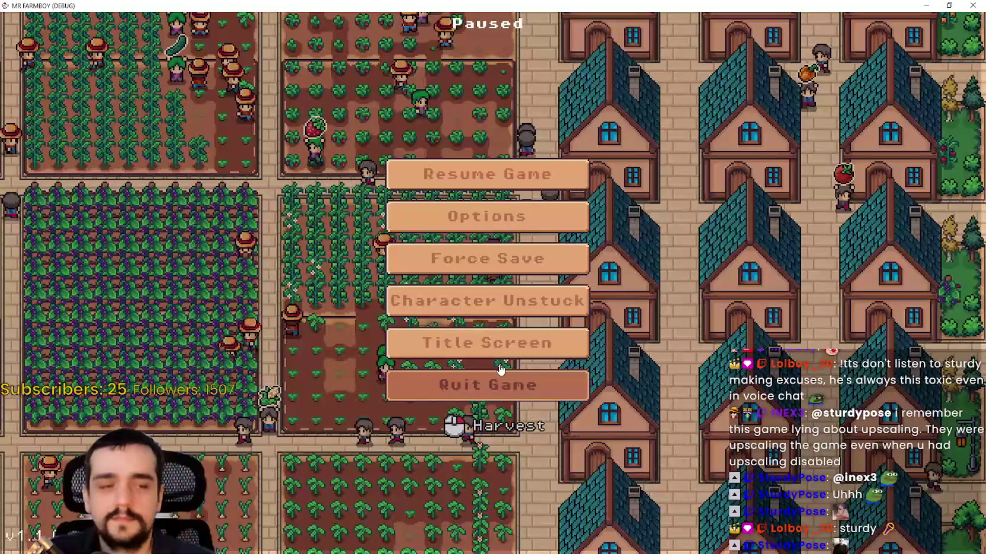
{"action": "key", "text": "Escape"}
{"action": "key", "text": "alt+F4"}
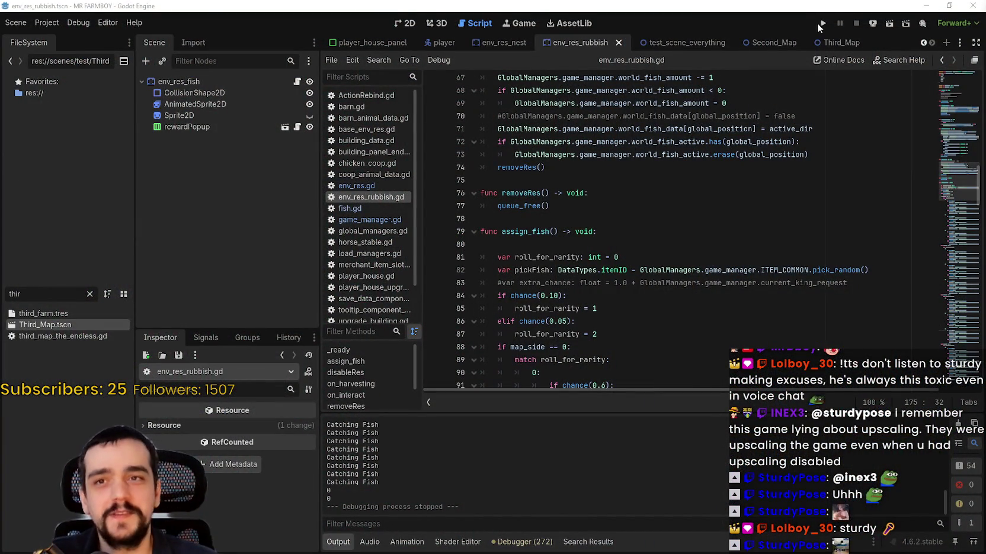
Step: Launch the MR FARMBOY debug build again with F5
{"action": "key", "text": "F5"}
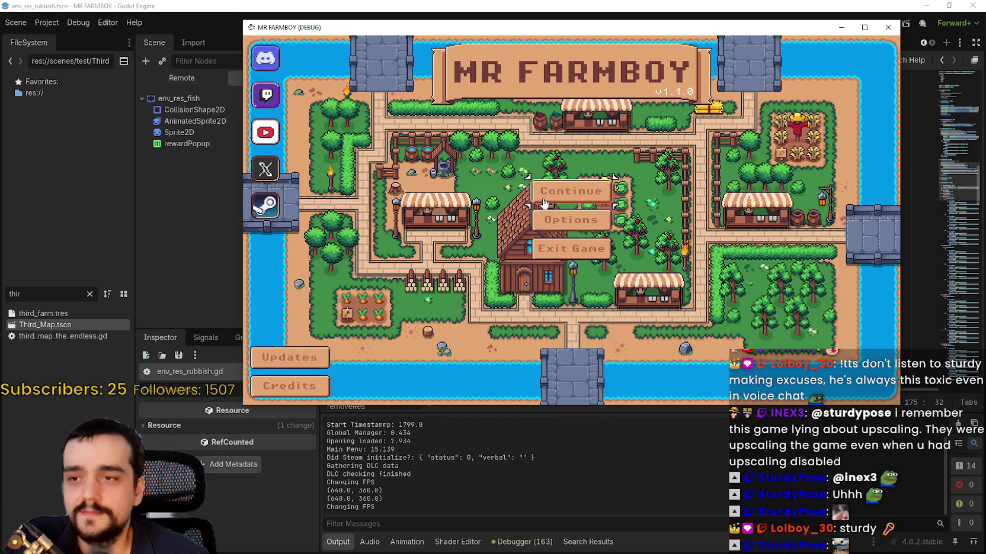
Step: From Continue's save list, delete the Save 4 (Incremental) file and confirm the deletion
{"action": "left_click", "coordinate": [544, 204]}
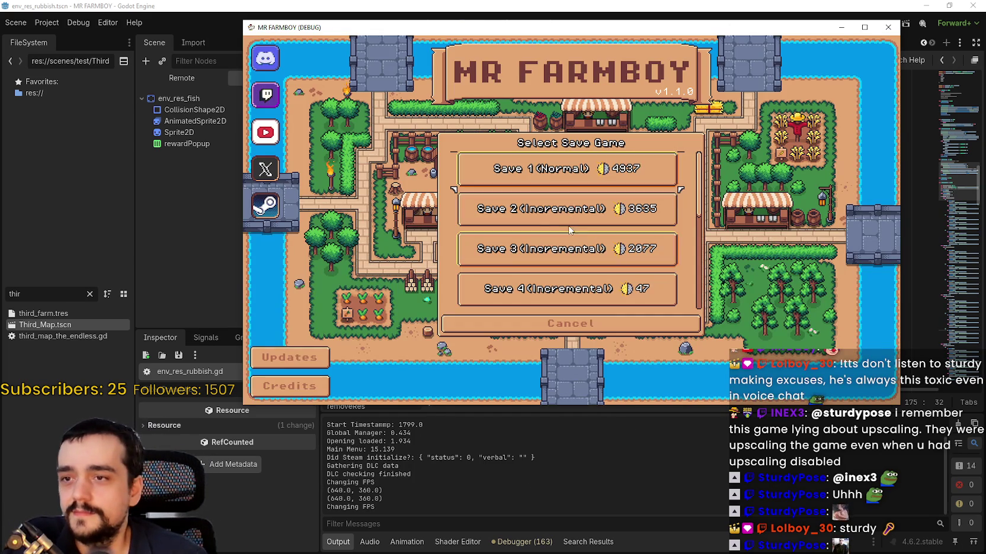
{"action": "scroll", "coordinate": [564, 231], "scroll_direction": "down", "scroll_amount": 1}
{"action": "scroll", "coordinate": [544, 247], "scroll_direction": "down", "scroll_amount": 5}
{"action": "scroll", "coordinate": [562, 240], "scroll_direction": "up", "scroll_amount": 3}
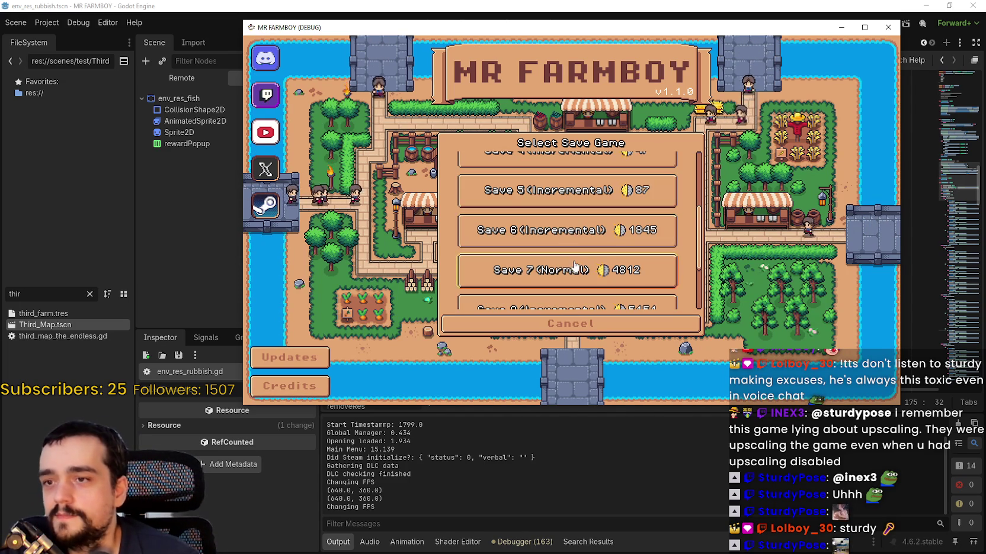
{"action": "scroll", "coordinate": [574, 260], "scroll_direction": "up", "scroll_amount": 4}
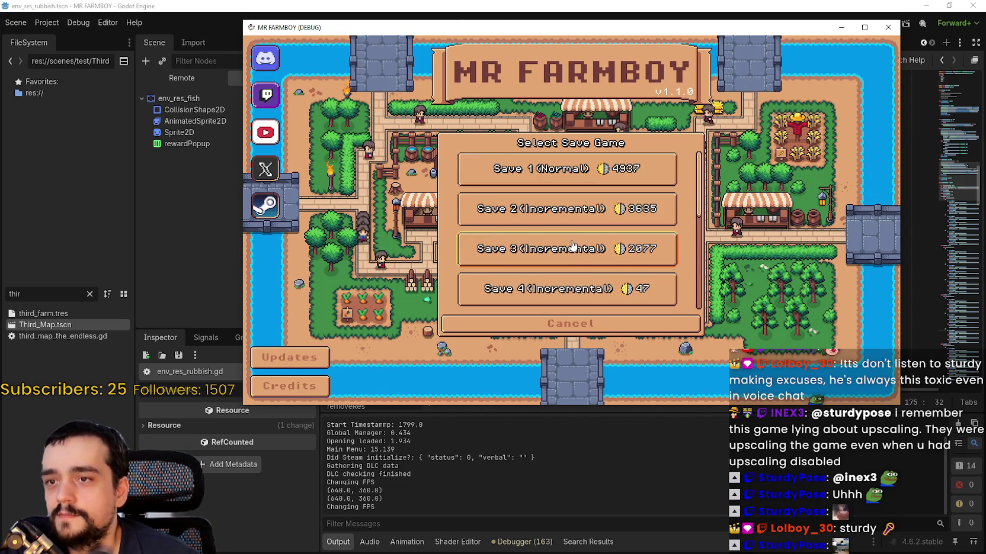
{"action": "scroll", "coordinate": [573, 245], "scroll_direction": "down", "scroll_amount": 3}
{"action": "scroll", "coordinate": [577, 249], "scroll_direction": "down", "scroll_amount": 3}
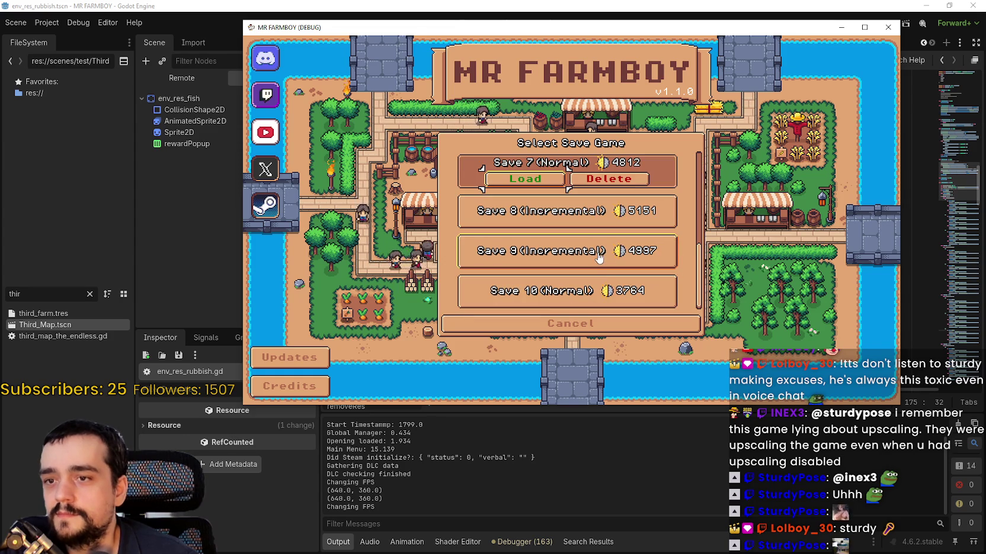
{"action": "scroll", "coordinate": [598, 267], "scroll_direction": "up", "scroll_amount": 3}
{"action": "scroll", "coordinate": [599, 260], "scroll_direction": "up", "scroll_amount": 4}
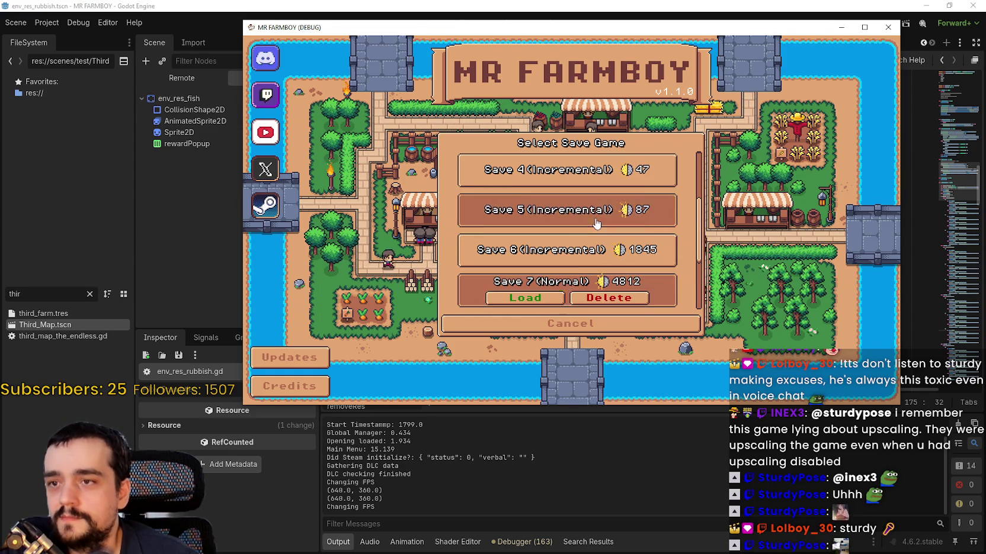
{"action": "left_click", "coordinate": [604, 261]}
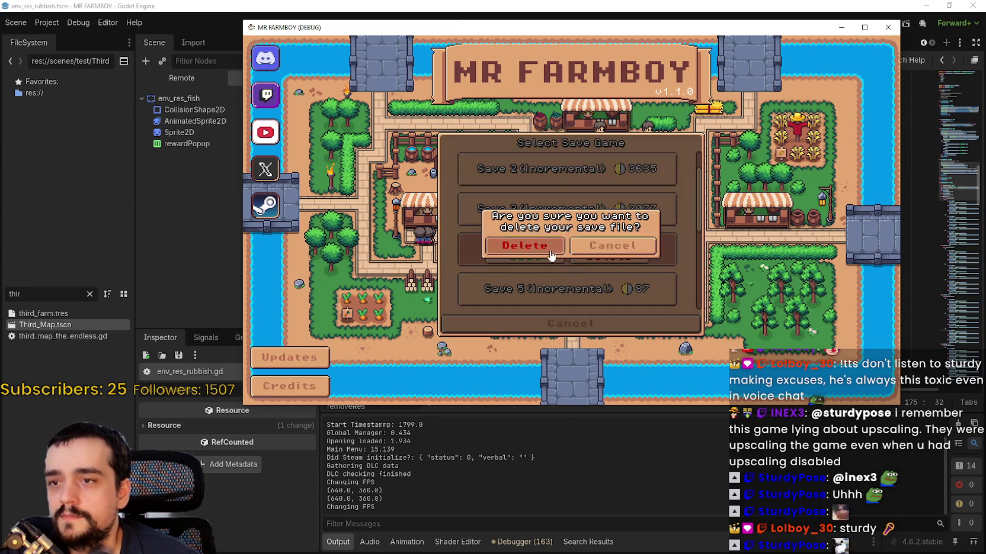
{"action": "left_click", "coordinate": [521, 244]}
Step: Start a Normal Mode game on King's Task island with Balanced and To-Do-List, dismissing the letter
{"action": "left_click", "coordinate": [543, 186]}
{"action": "left_click", "coordinate": [542, 323]}
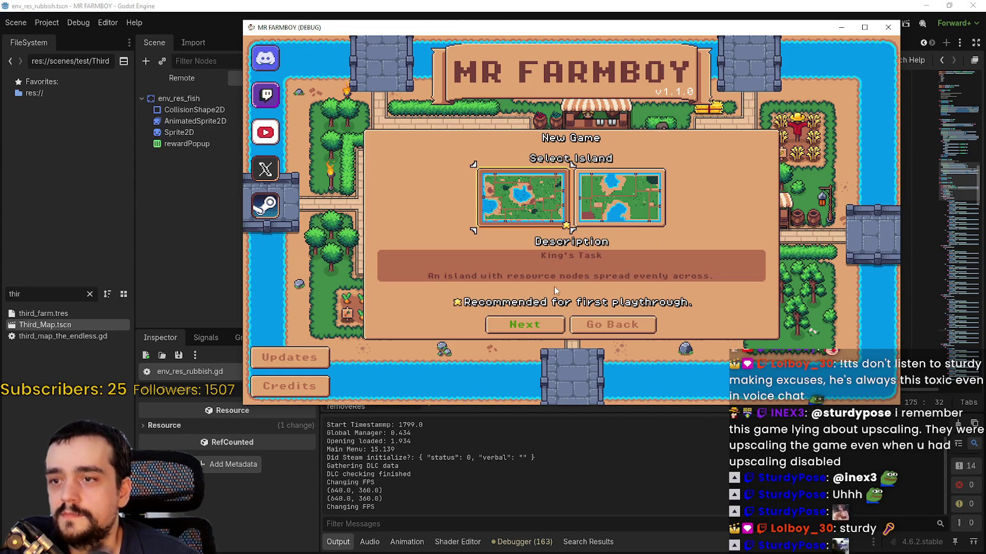
{"action": "left_click", "coordinate": [533, 325]}
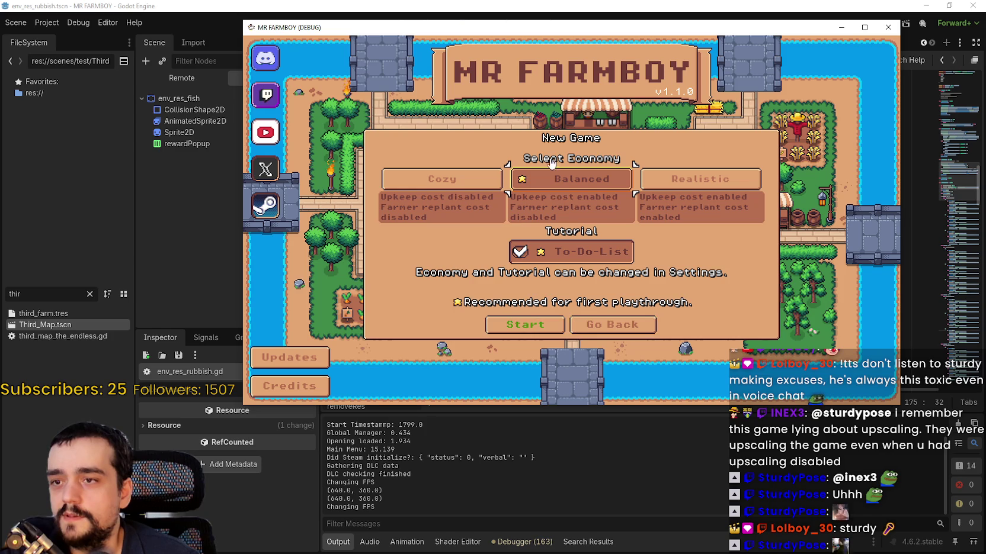
{"action": "left_click", "coordinate": [533, 326]}
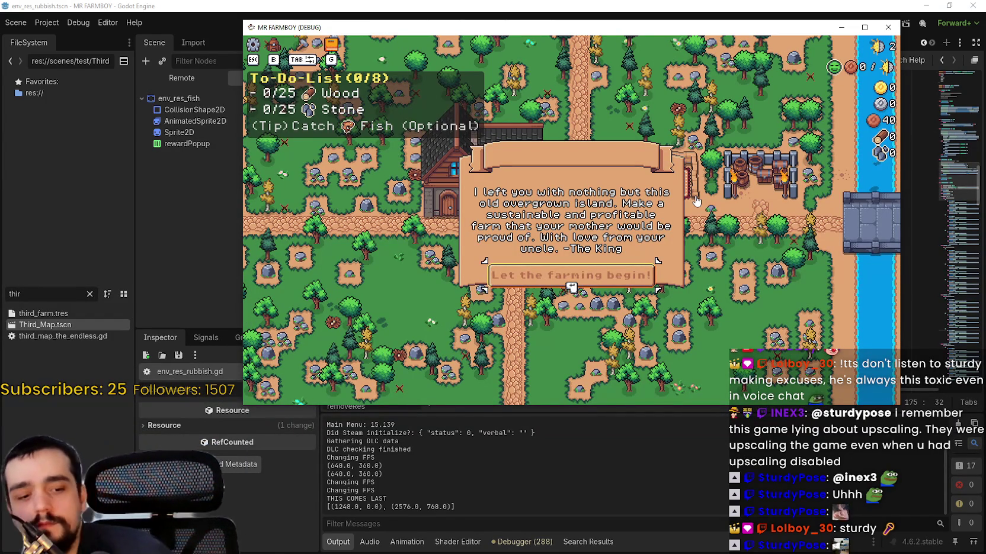
{"action": "left_click", "coordinate": [625, 287]}
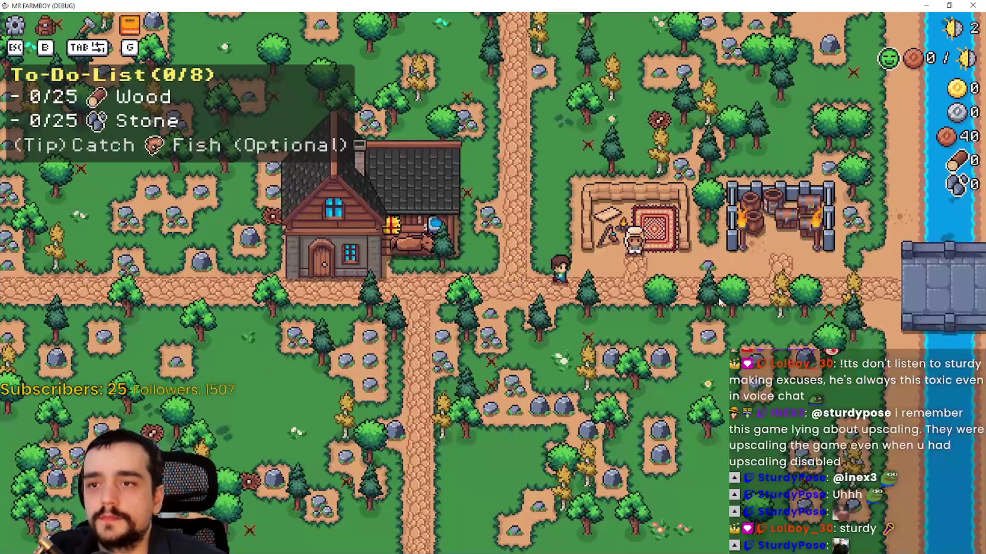
Step: Walk the farmer to the river and catch two fish
{"action": "scroll", "coordinate": [718, 302], "scroll_direction": "down", "scroll_amount": 5}
{"action": "key", "text": "d"}
{"action": "scroll", "coordinate": [719, 302], "scroll_direction": "up", "scroll_amount": 6}
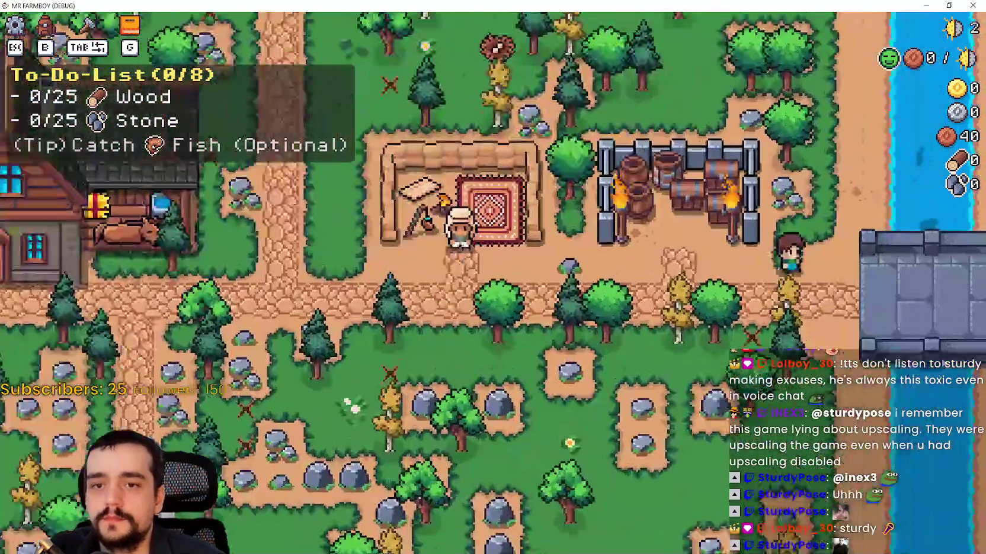
{"action": "key", "text": "w"}
{"action": "key", "text": "d"}
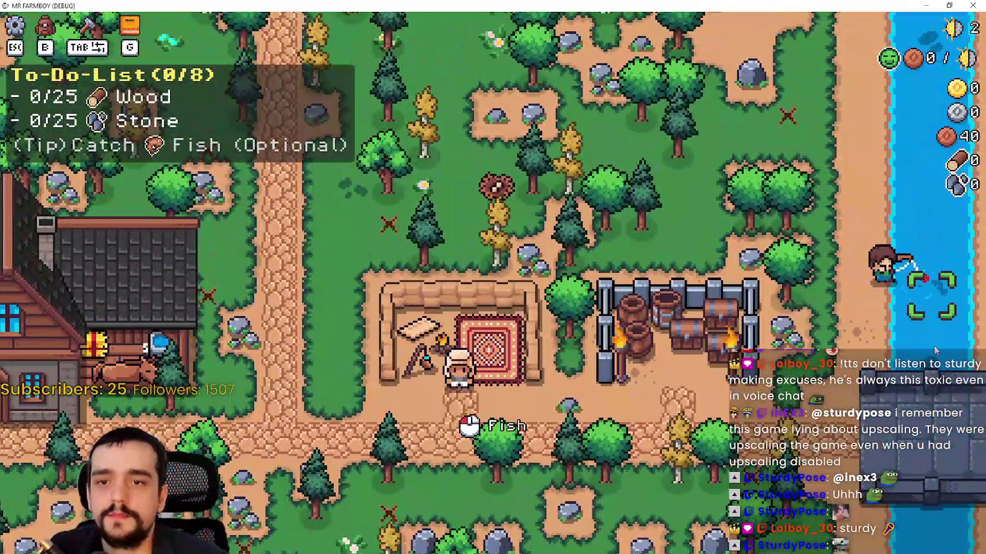
{"action": "left_click", "coordinate": [935, 350]}
{"action": "key", "text": "w"}
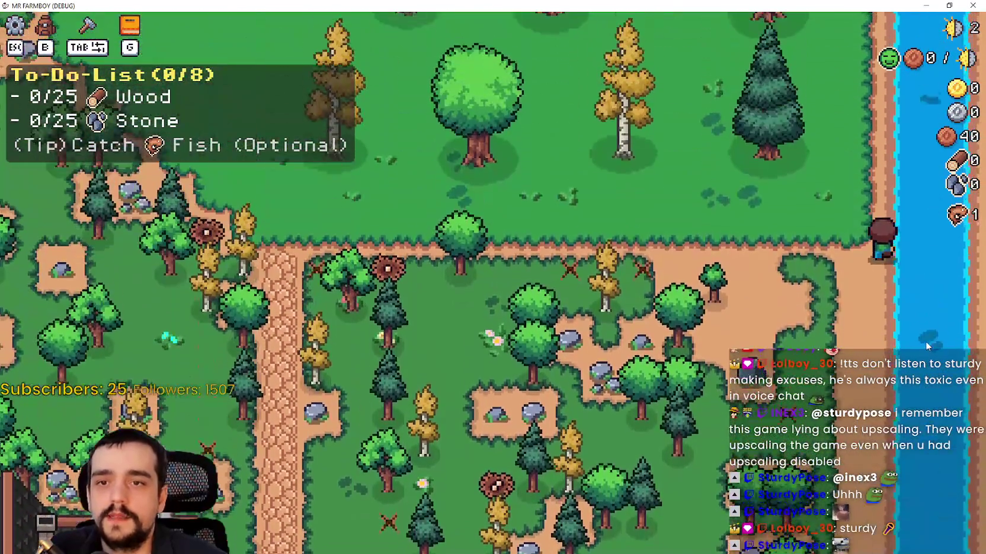
{"action": "key", "text": "w"}
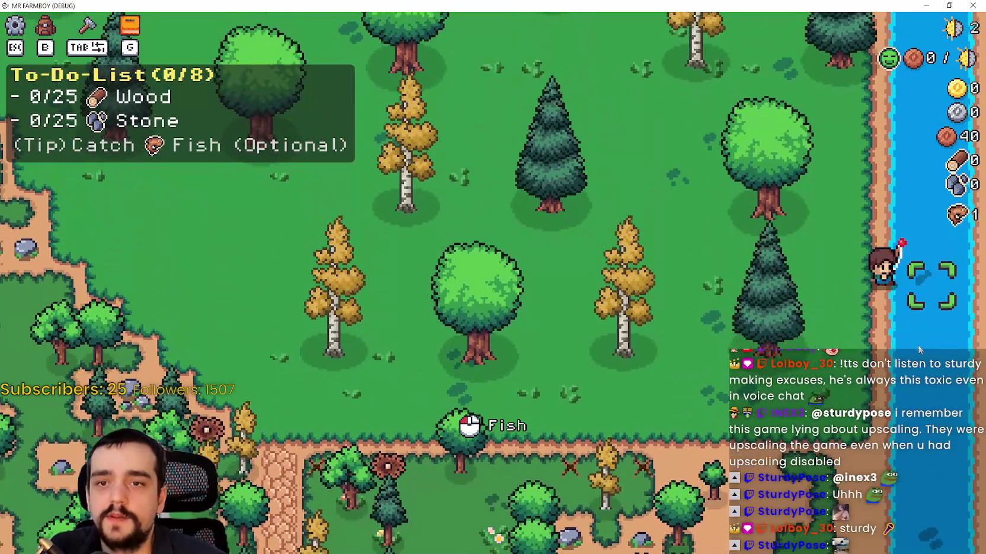
{"action": "left_click", "coordinate": [918, 345]}
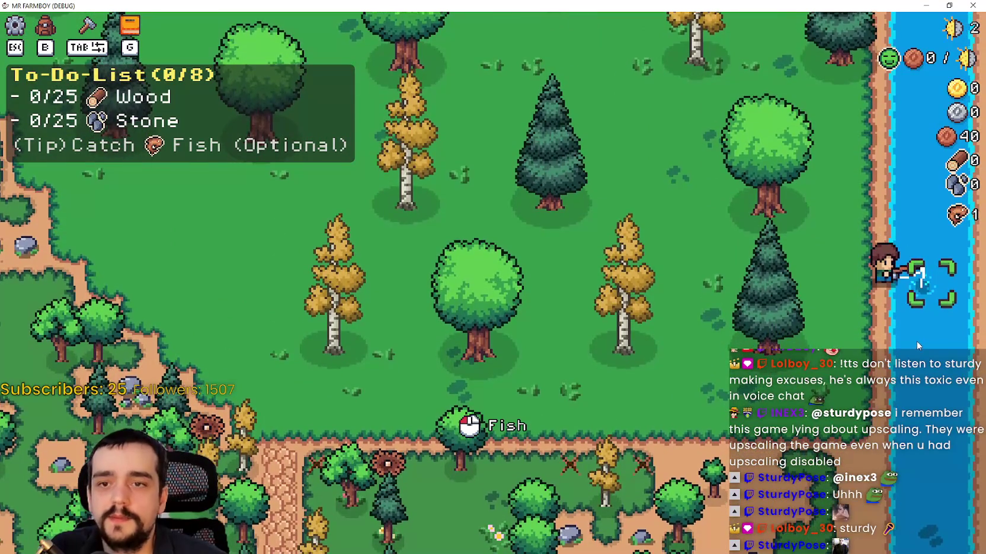
Step: Walk left along the upper riverbank, then stop the game run with F8
{"action": "key", "text": "a"}
{"action": "key", "text": "w"}
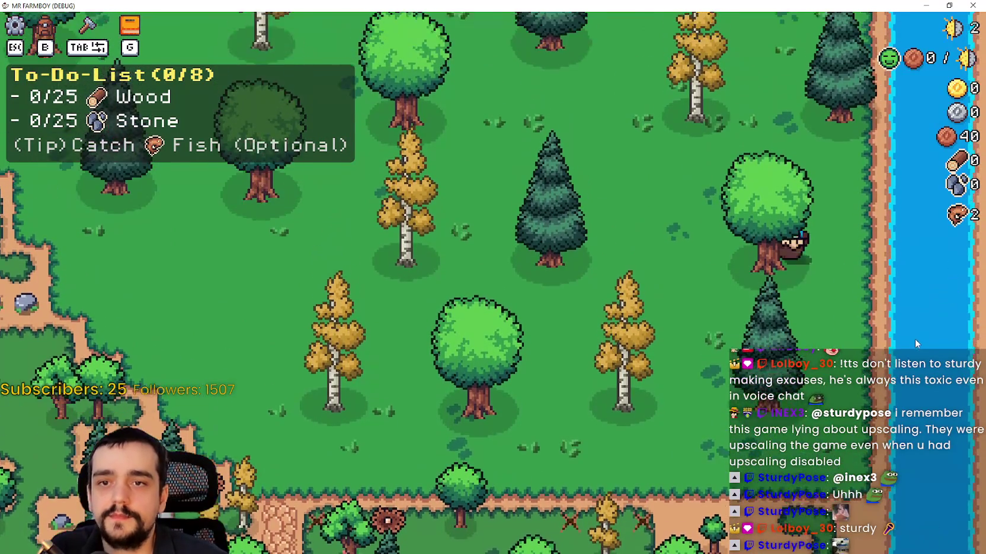
{"action": "key", "text": "w"}
{"action": "key", "text": "a"}
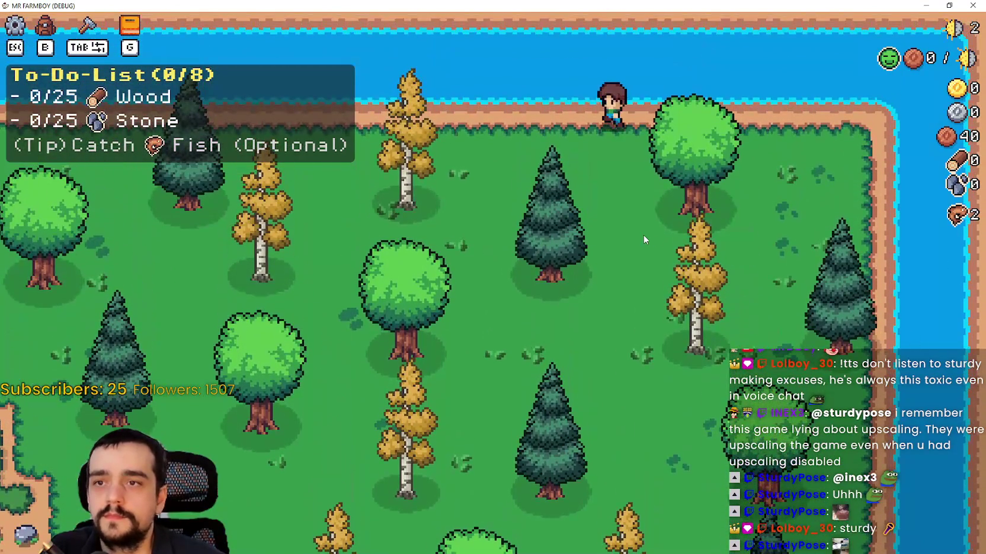
{"action": "key", "text": "a"}
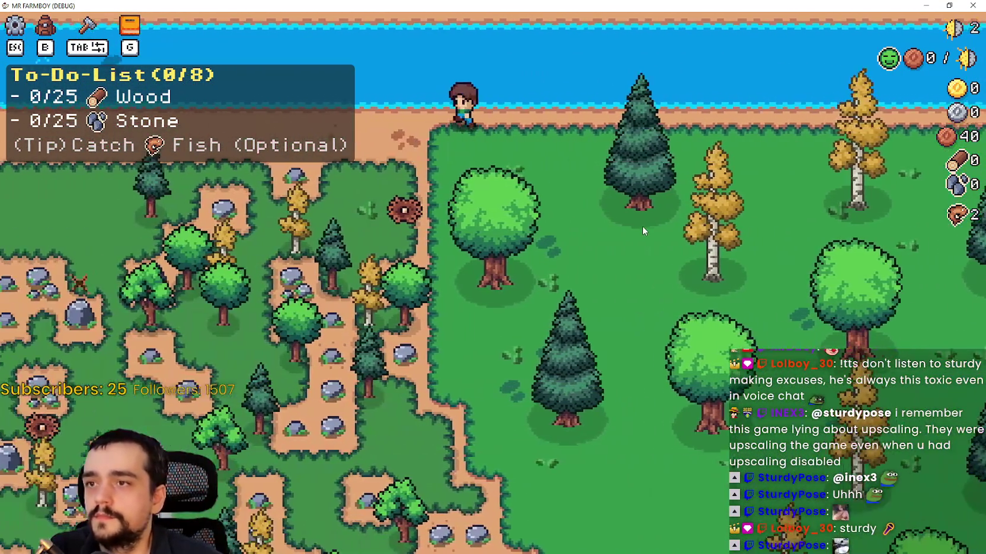
{"action": "key", "text": "a"}
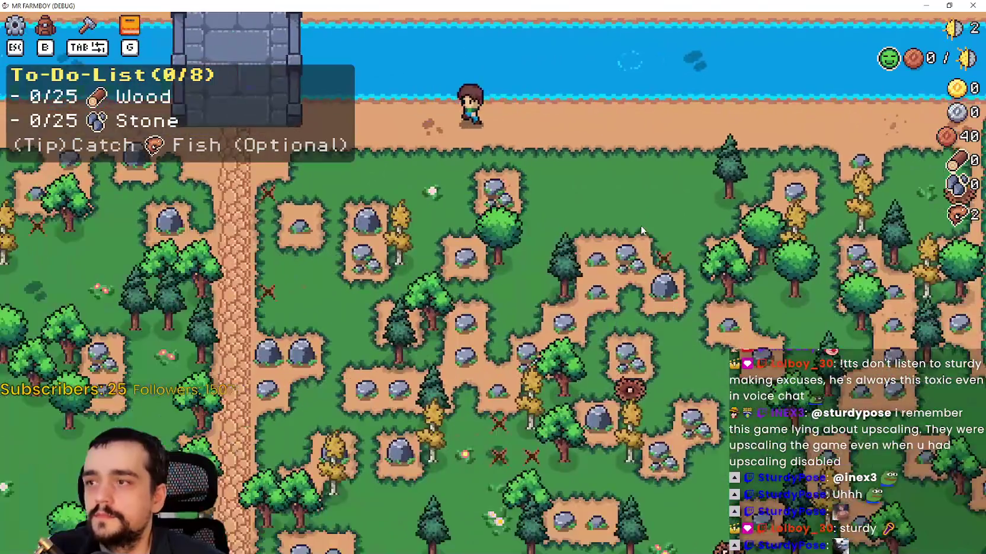
{"action": "scroll", "coordinate": [641, 230], "scroll_direction": "down", "scroll_amount": 5}
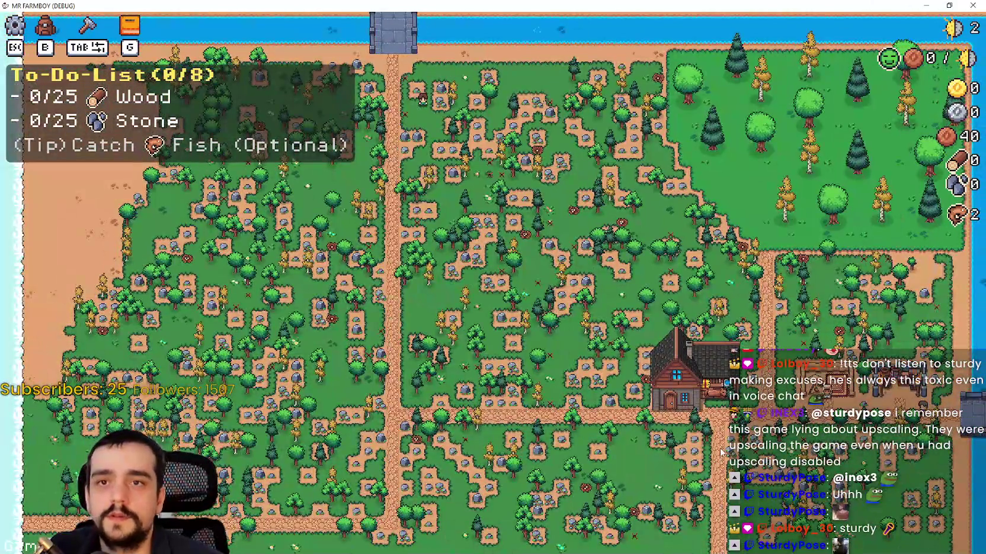
{"action": "key", "text": "F8"}
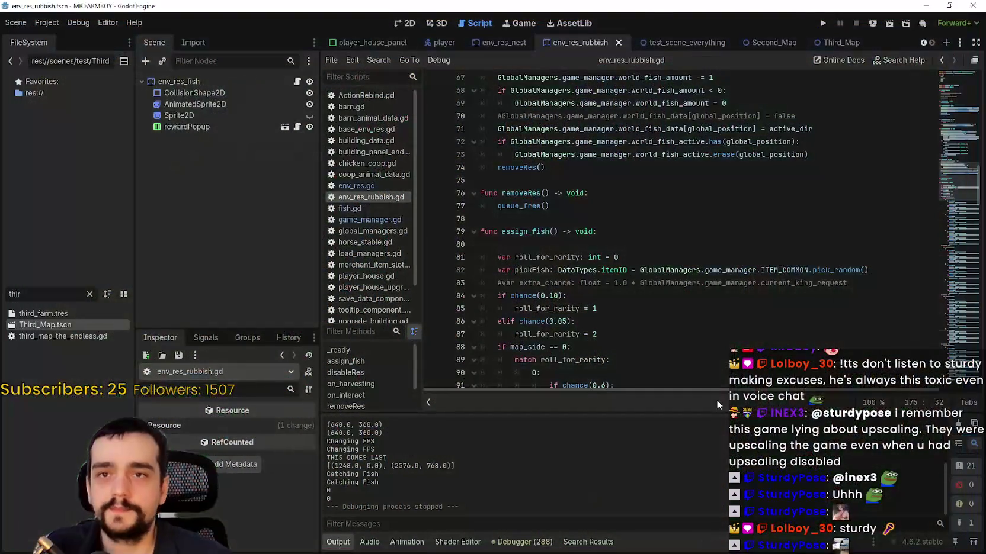
Step: Save the scene with Ctrl+S and switch to GitHub Desktop to view env_res_rubbish.gd's diff
{"action": "left_click", "coordinate": [666, 320]}
{"action": "key", "text": "ctrl+s"}
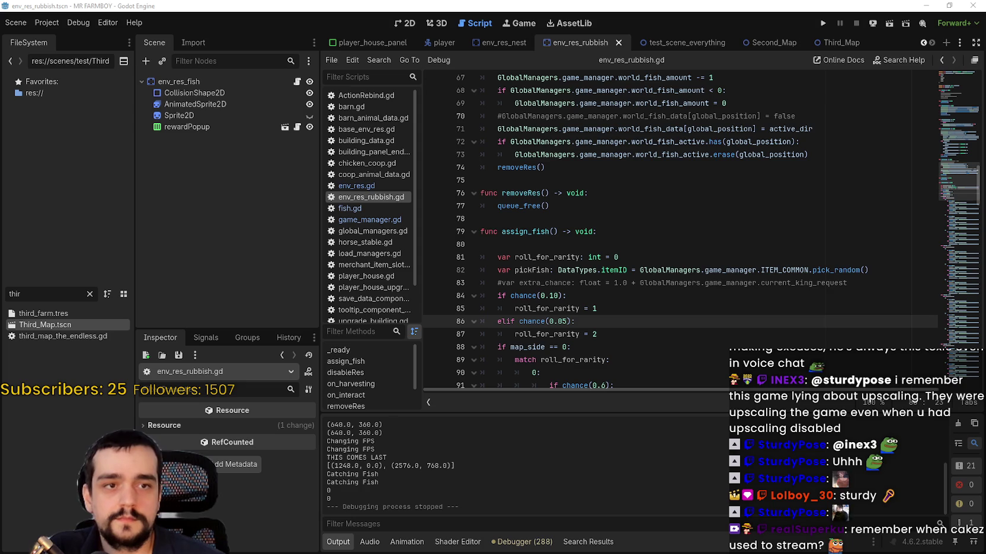
{"action": "key", "text": "alt+Tab"}
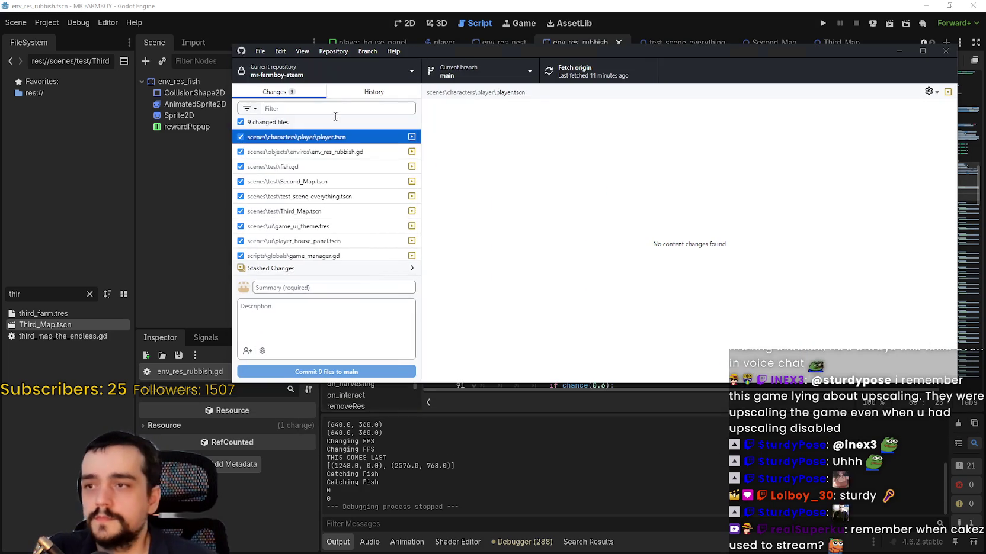
{"action": "left_click", "coordinate": [331, 152]}
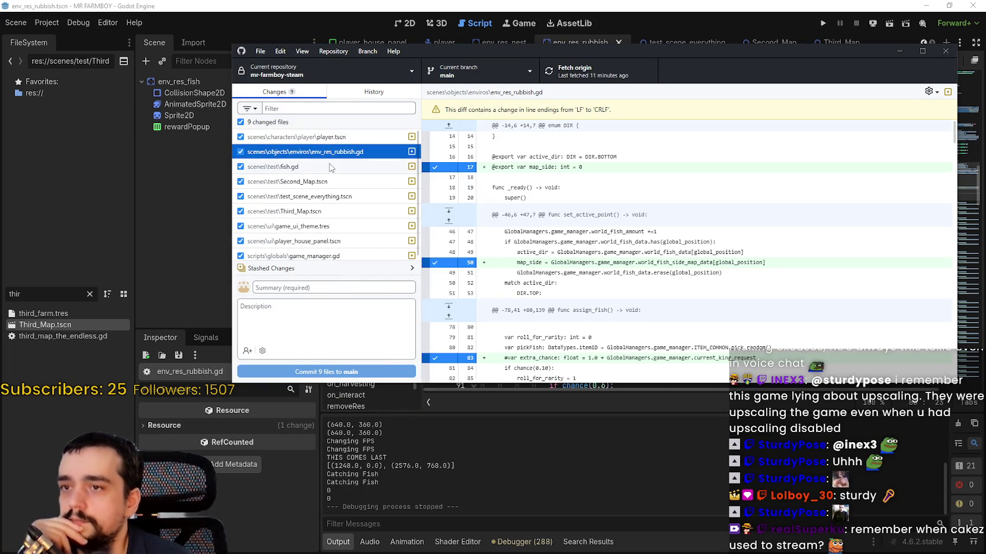
Step: Inspect each changed file's diff through game_manager.gd, glance at History, and return to Changes
{"action": "left_click", "coordinate": [332, 170]}
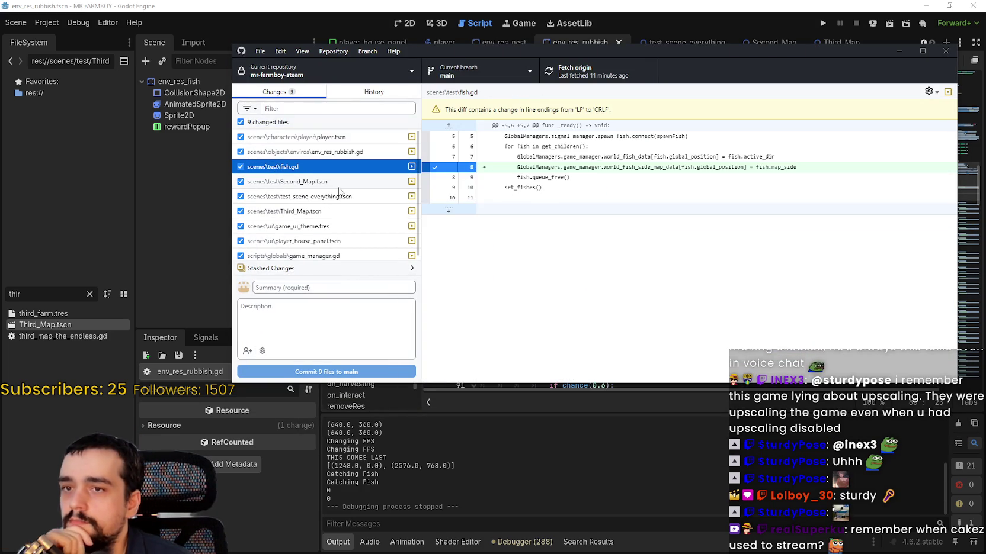
{"action": "left_click", "coordinate": [339, 186]}
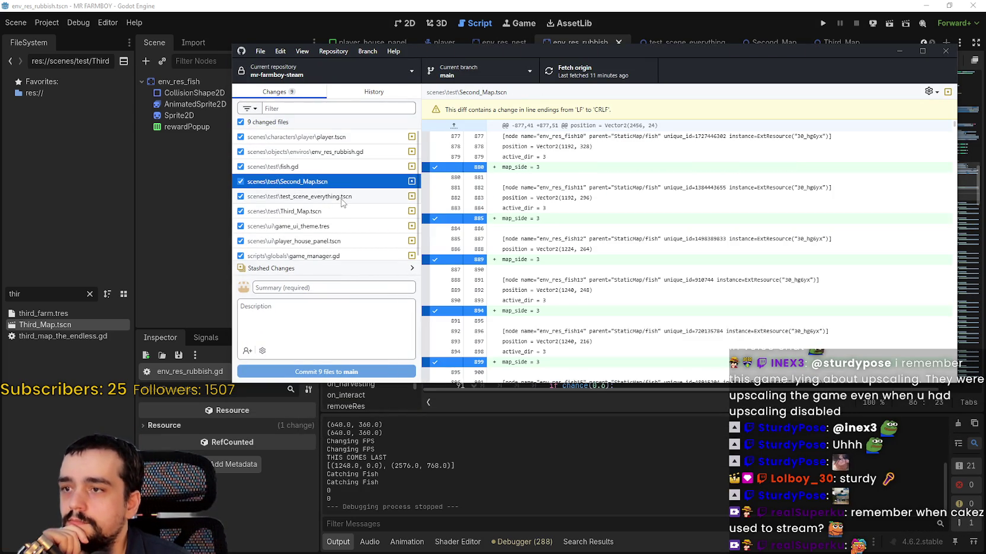
{"action": "left_click", "coordinate": [341, 200]}
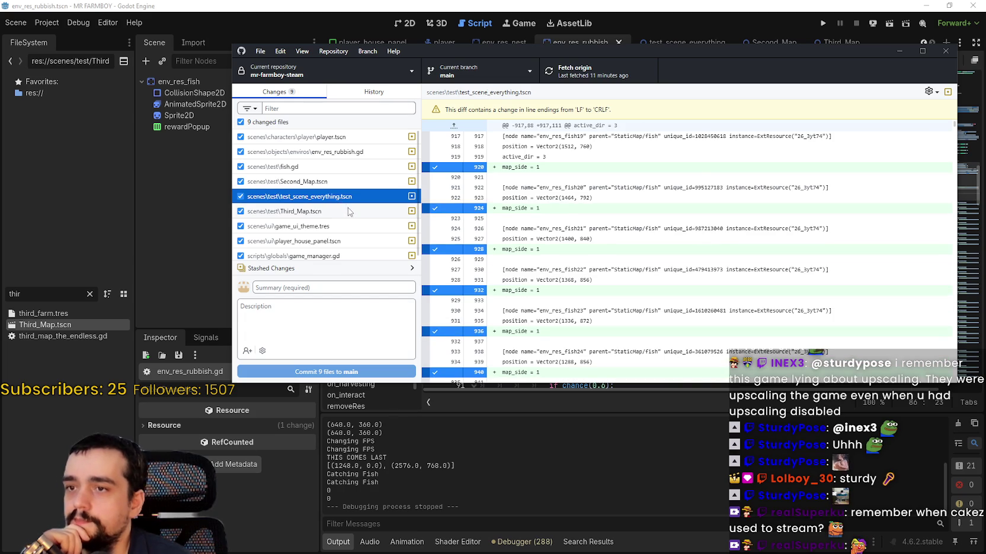
{"action": "left_click", "coordinate": [347, 210]}
{"action": "left_click", "coordinate": [348, 227]}
{"action": "left_click", "coordinate": [348, 242]}
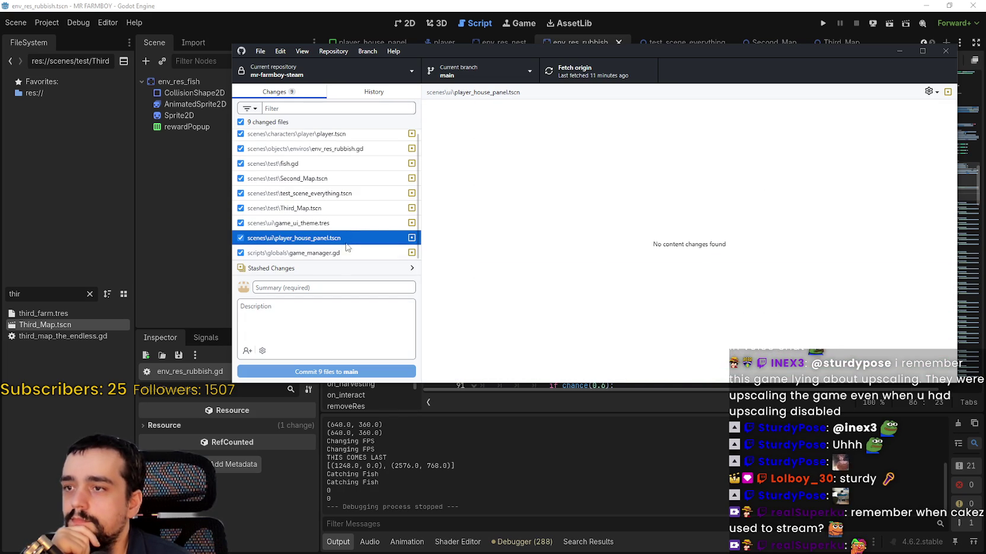
{"action": "left_click", "coordinate": [350, 255]}
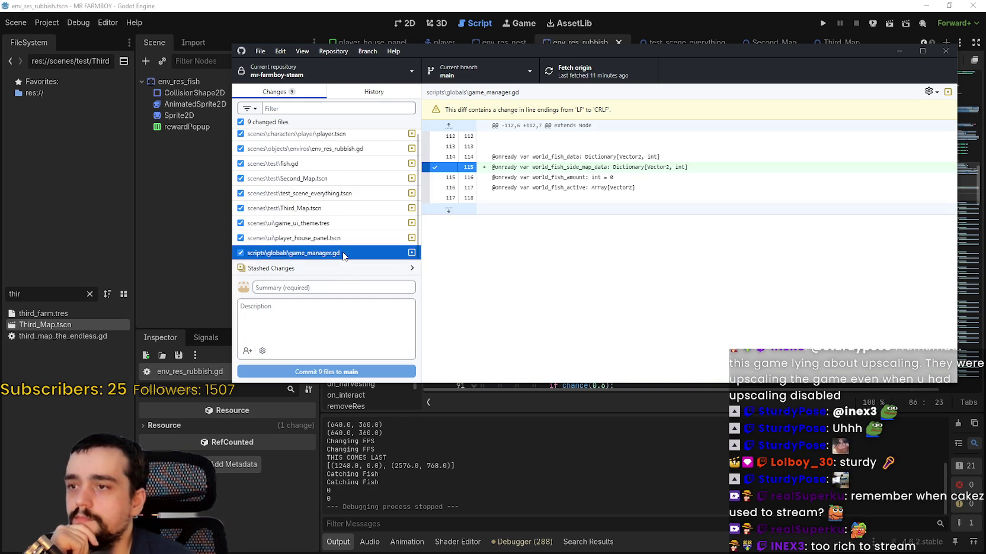
{"action": "left_click", "coordinate": [365, 92]}
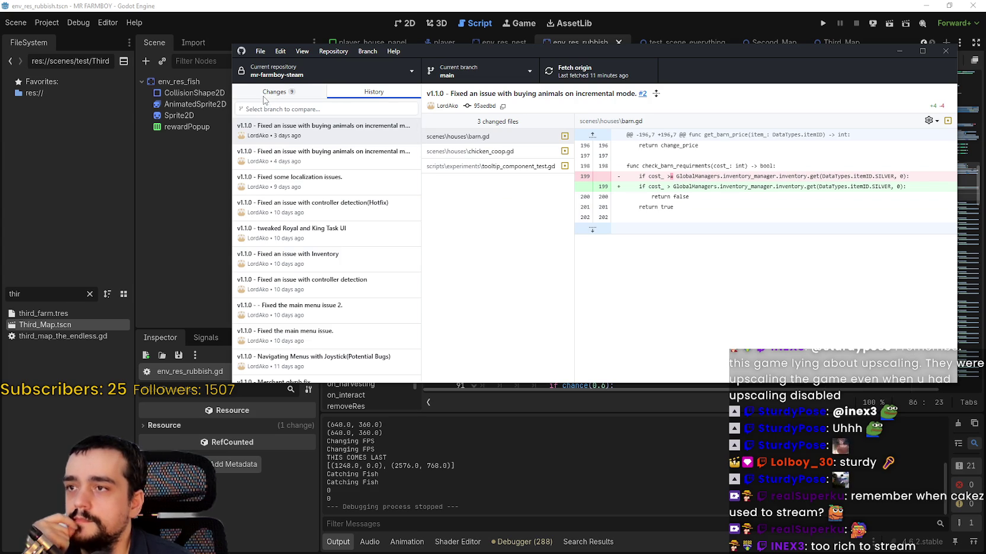
{"action": "left_click", "coordinate": [268, 93]}
{"action": "left_click", "coordinate": [305, 287]}
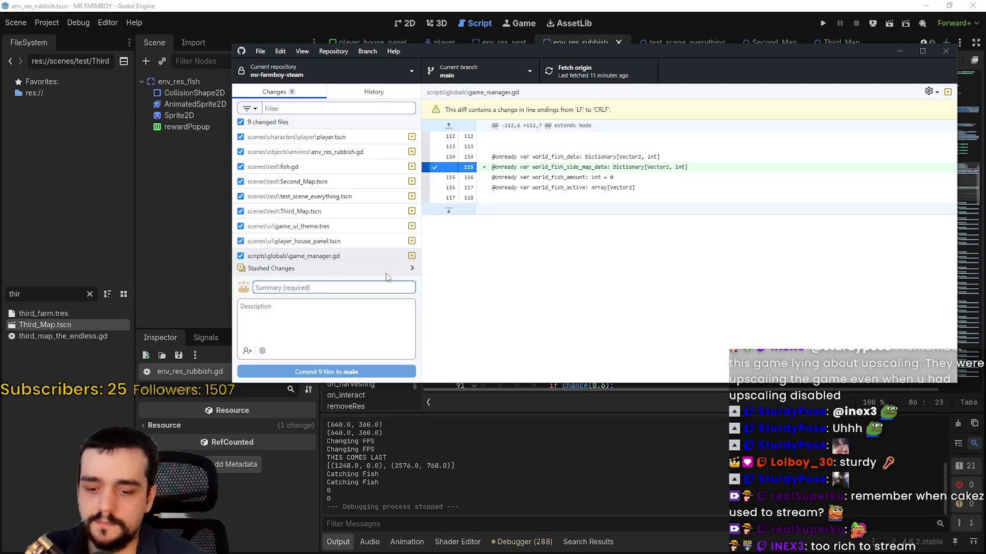
Step: Enter the summary 'v1.1.0 - Reworked Fishing spots' and a first description line about map unlocks deciding fish rarity
{"action": "type", "text": "v1.1.0"}
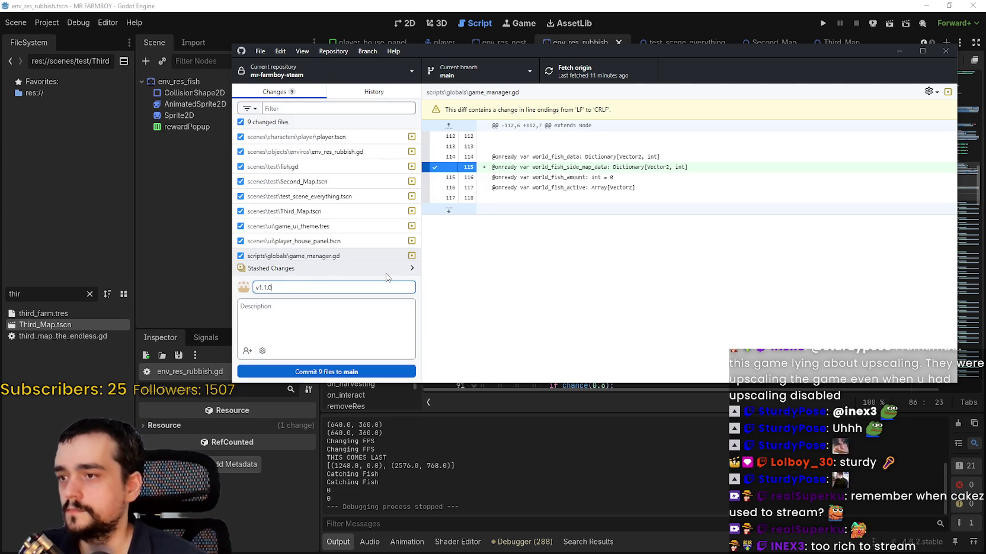
{"action": "type", "text": " - Reworked"}
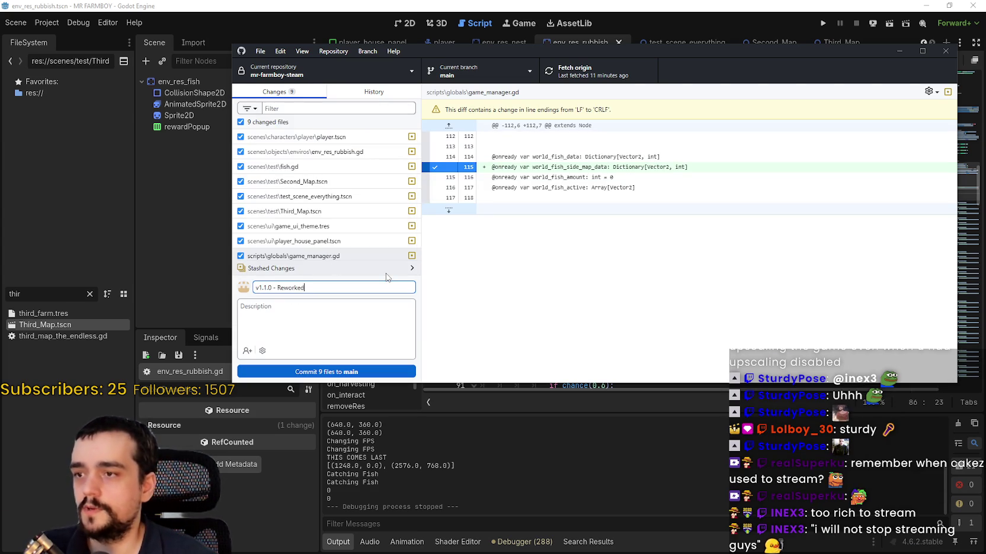
{"action": "type", "text": " Fishing "}
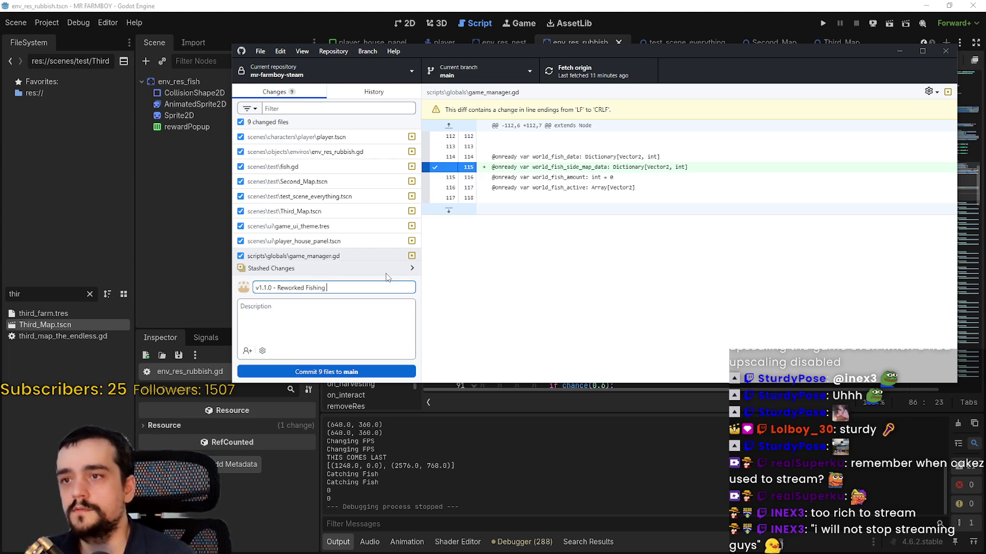
{"action": "type", "text": "spots"}
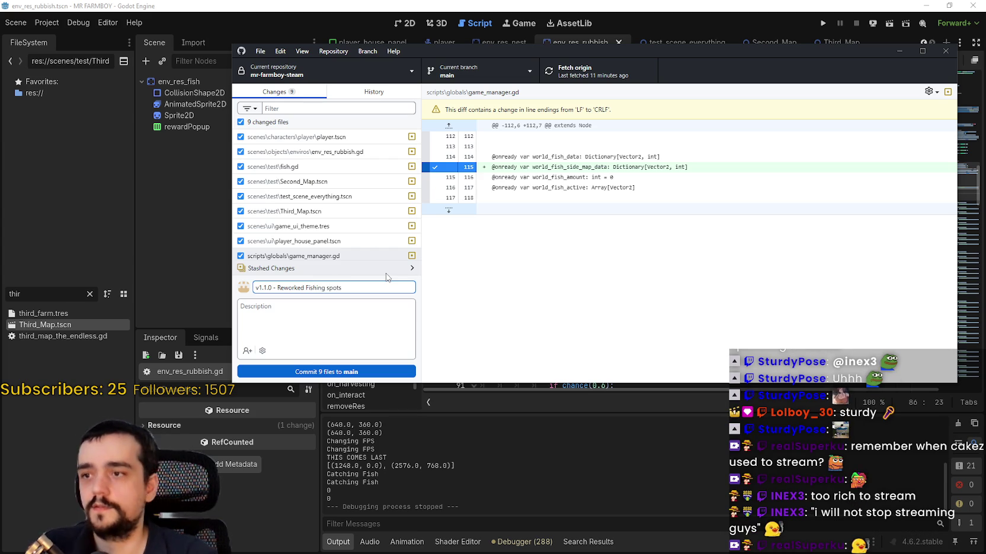
{"action": "left_click", "coordinate": [358, 300]}
{"action": "type", "text": "- Made it so"}
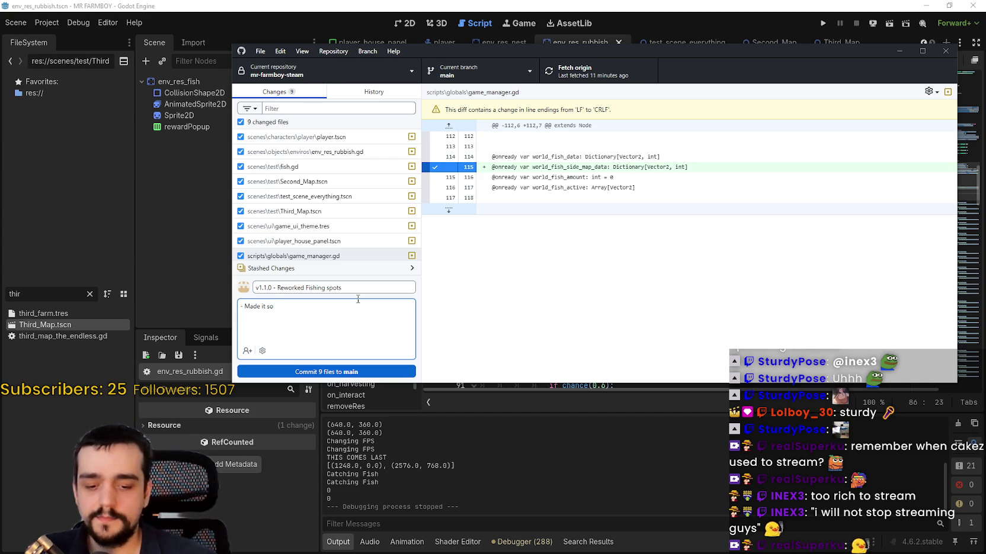
{"action": "type", "text": " map "}
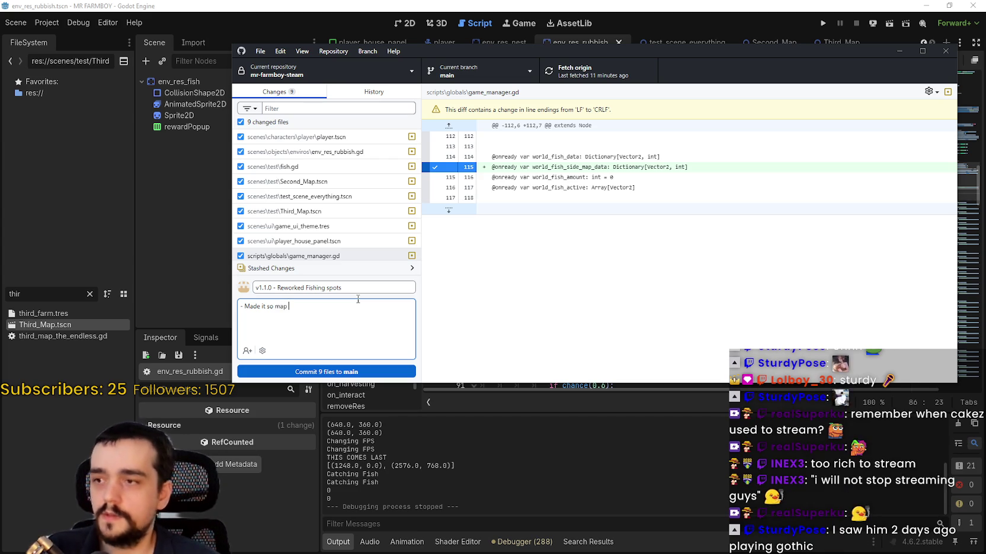
{"action": "type", "text": "unlocks decide t"}
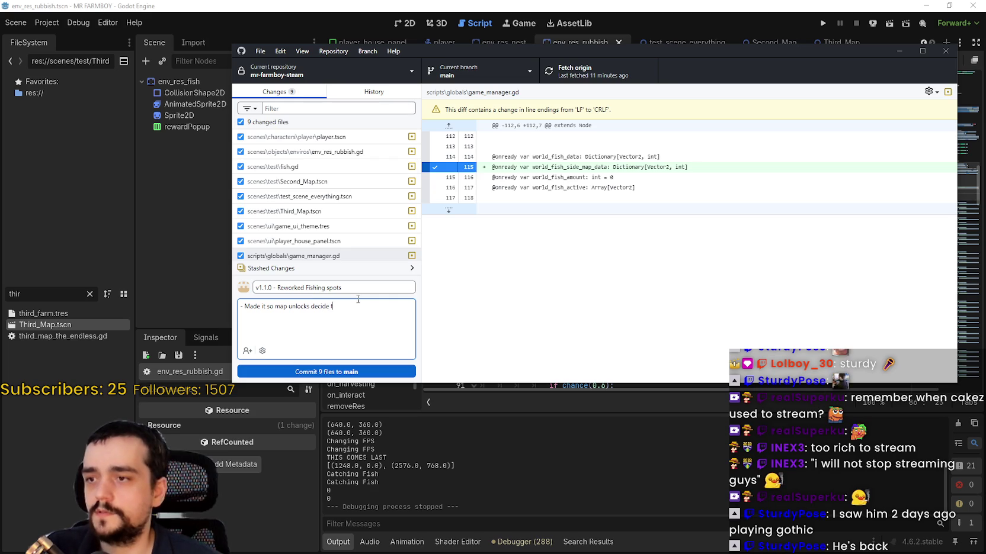
{"action": "type", "text": "he rarity of the"}
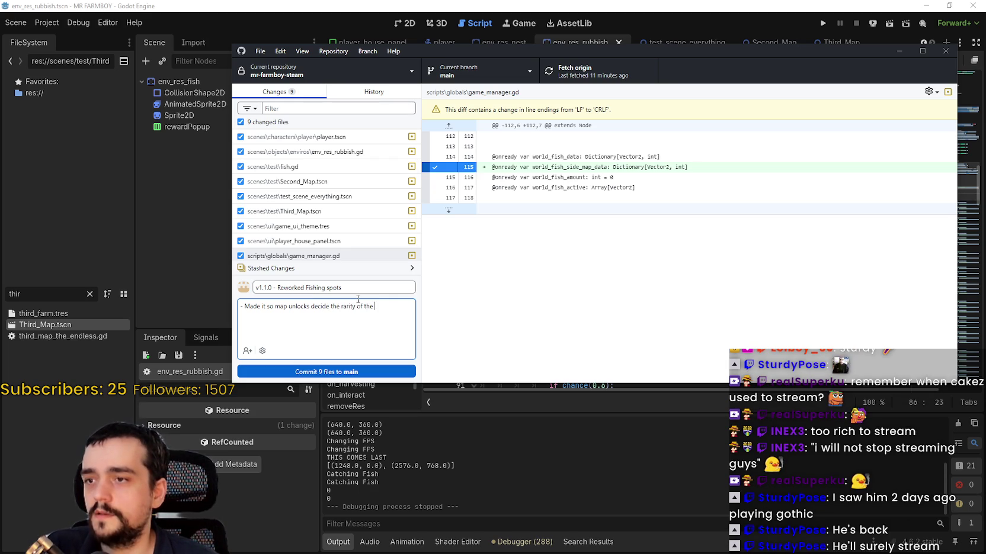
{"action": "key", "text": "BackSpace"}
{"action": "key", "text": "BackSpace"}
{"action": "key", "text": "BackSpace"}
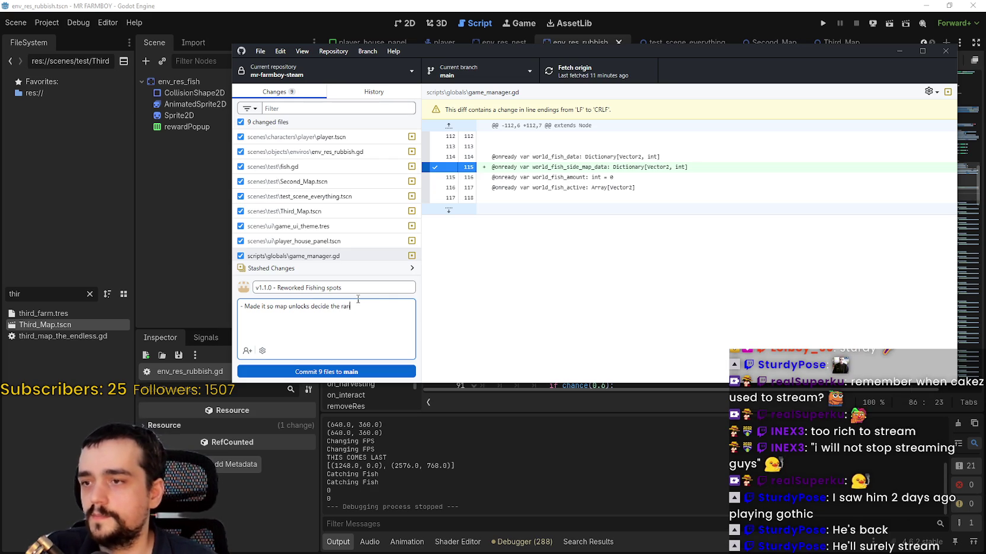
{"action": "key", "text": "BackSpace"}
{"action": "type", "text": "ior"}
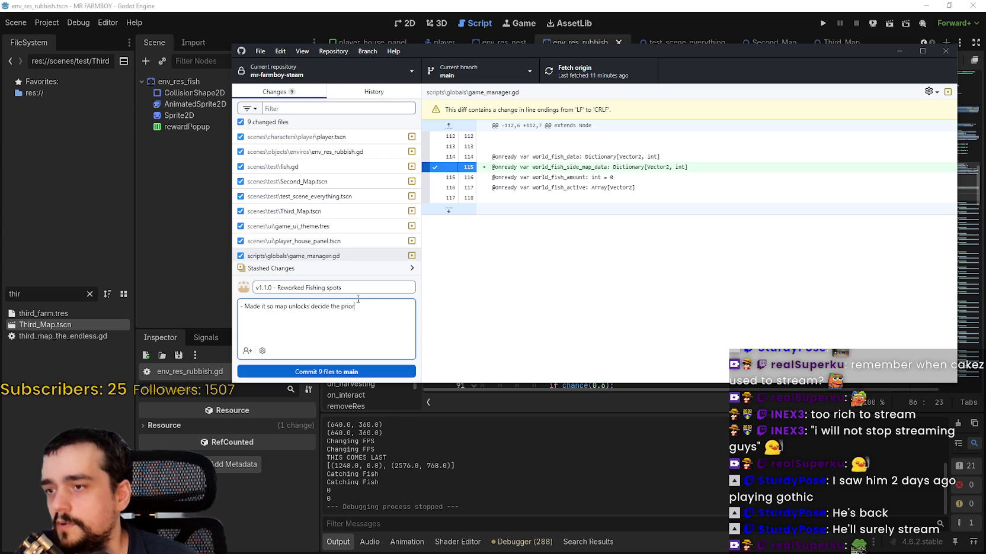
{"action": "type", "text": "ity rarity of the fish"}
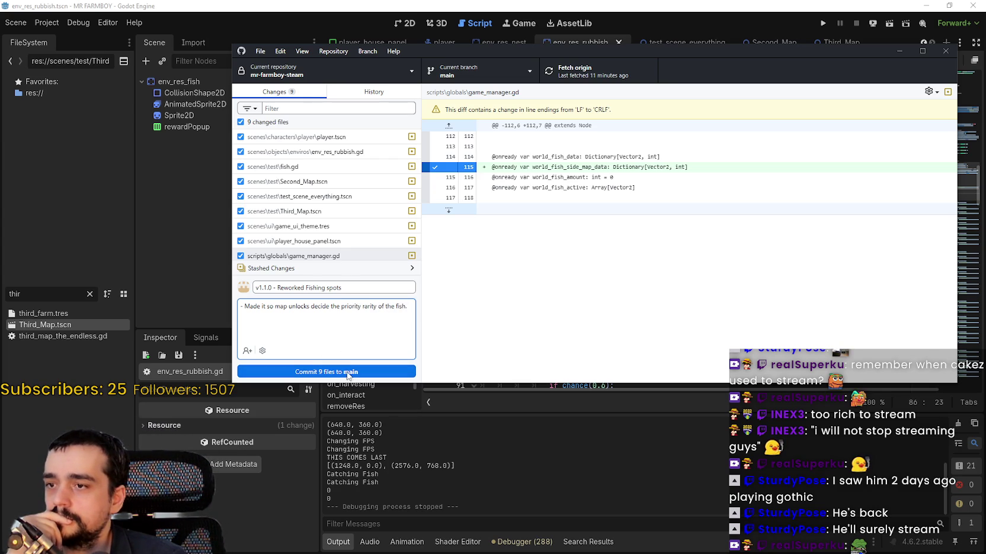
{"action": "type", "text": "."}
{"action": "key", "text": "Return"}
Step: Add a second description line: 'Which means towards the end you will get the gold fish more often.'
{"action": "type", "text": "-0"}
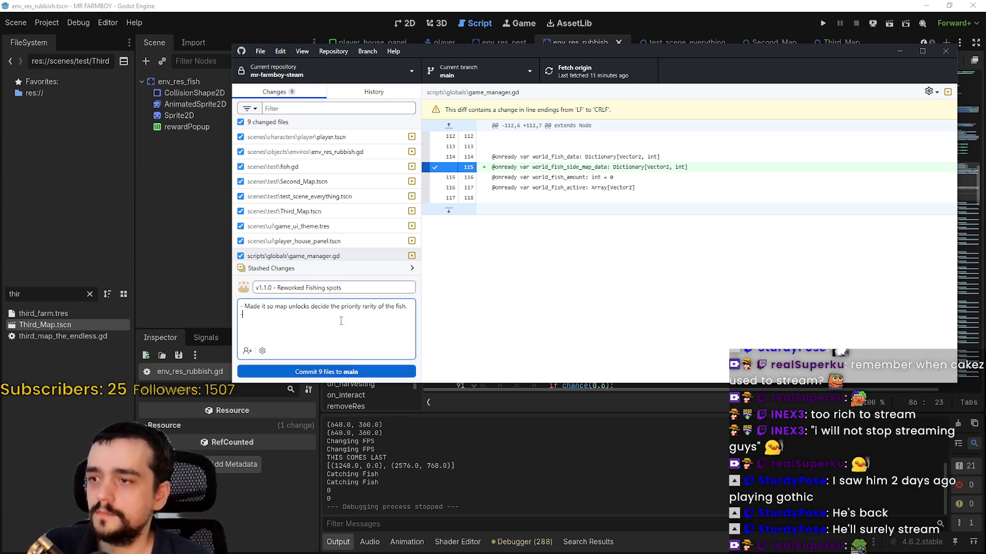
{"action": "key", "text": "BackSpace"}
{"action": "key", "text": "BackSpace"}
{"action": "type", "text": "Which should "}
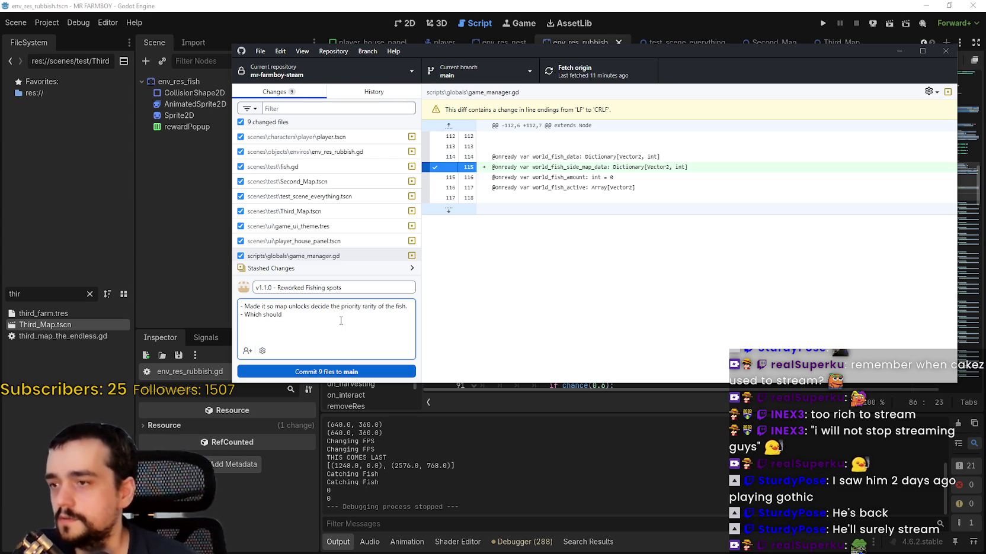
{"action": "type", "text": "make it so "}
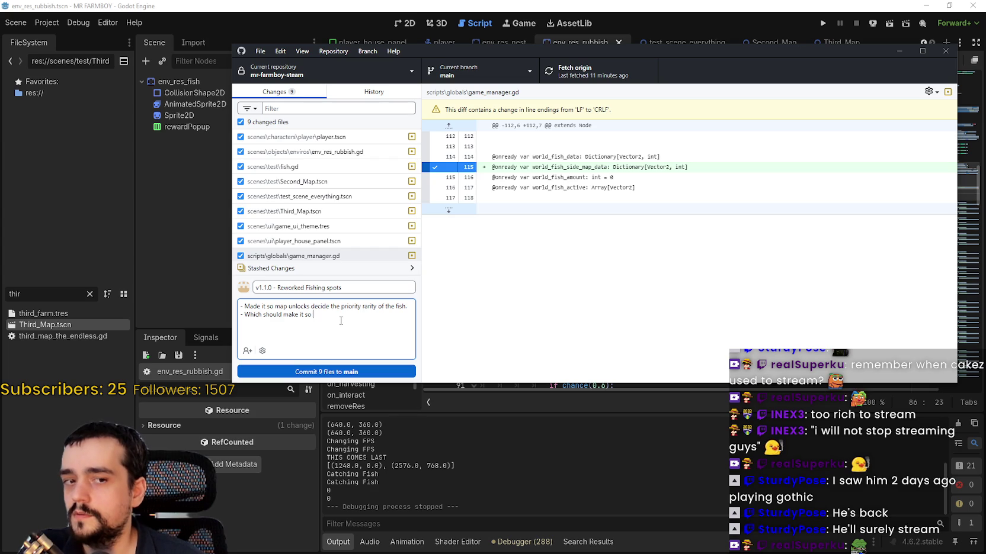
{"action": "type", "text": "you get"}
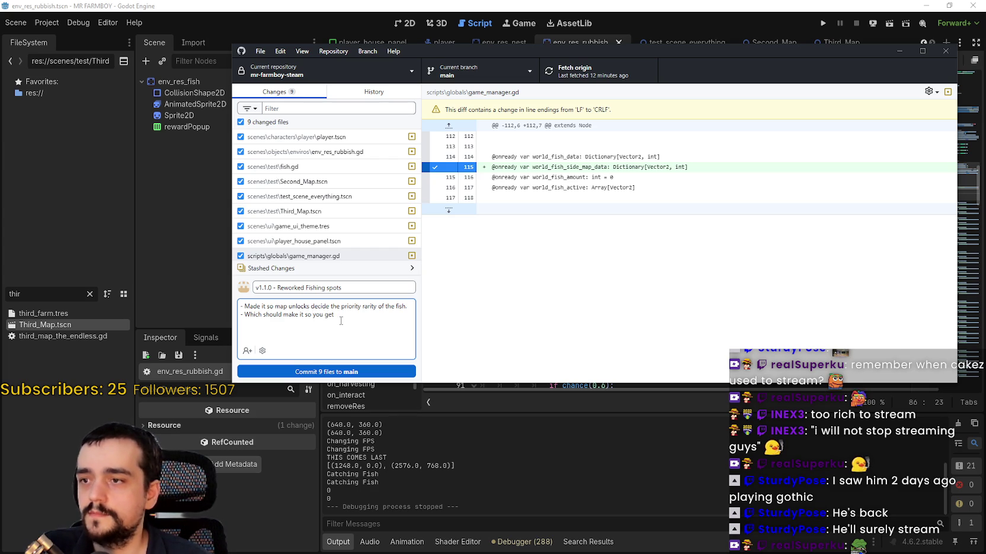
{"action": "type", "text": " better fish."}
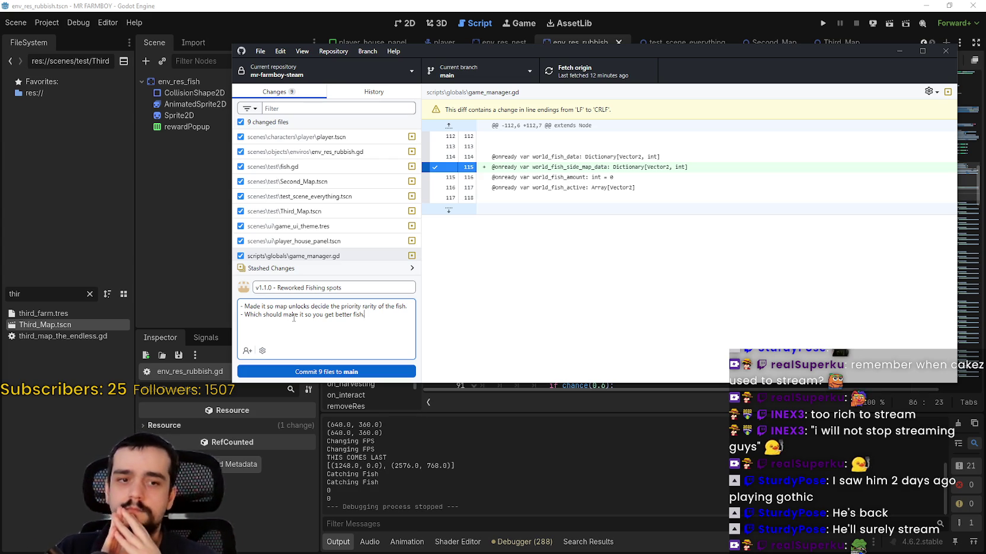
{"action": "left_click_drag", "start_coordinate": [372, 315], "coordinate": [241, 315]}
{"action": "type", "text": "Which mewa"}
{"action": "key", "text": "BackSpace"}
{"action": "key", "text": "BackSpace"}
{"action": "type", "text": "ans "}
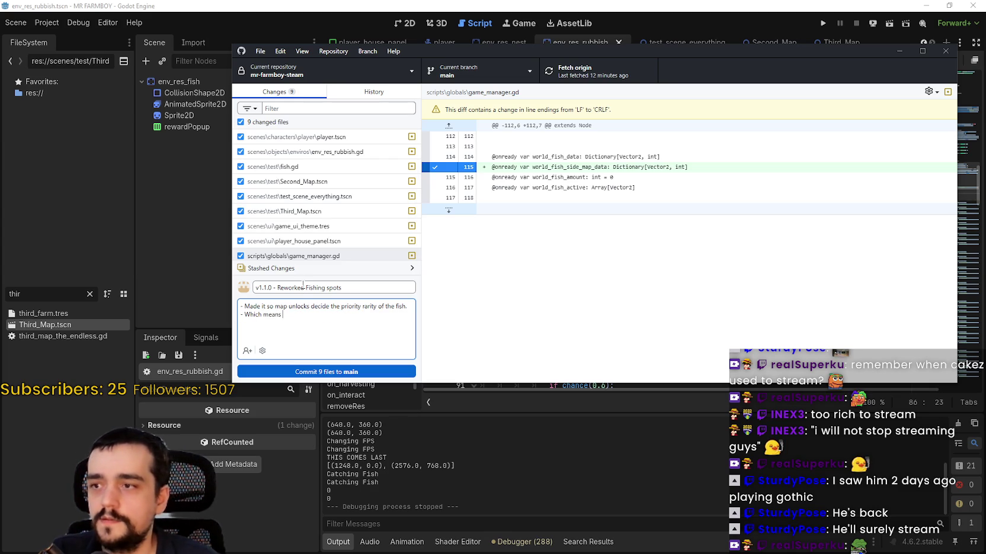
{"action": "type", "text": "towards the end "}
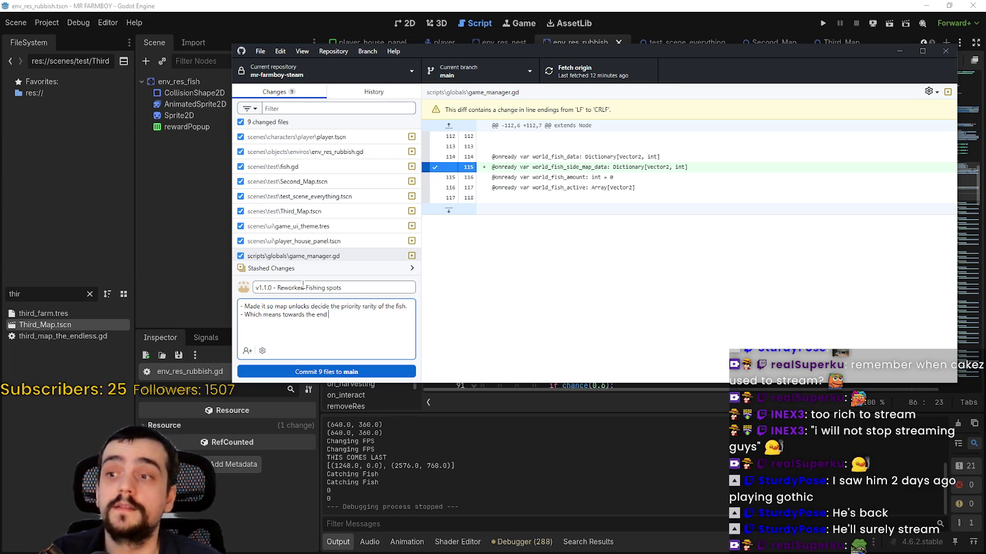
{"action": "type", "text": "you s"}
{"action": "key", "text": "BackSpace"}
{"action": "key", "text": "BackSpace"}
{"action": "type", "text": "will get the"}
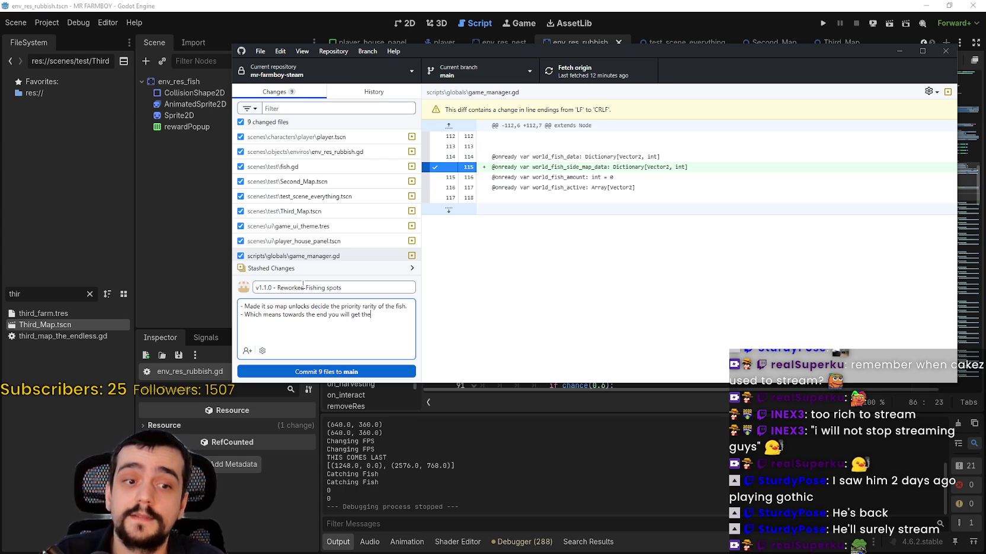
{"action": "type", "text": " gold fi"}
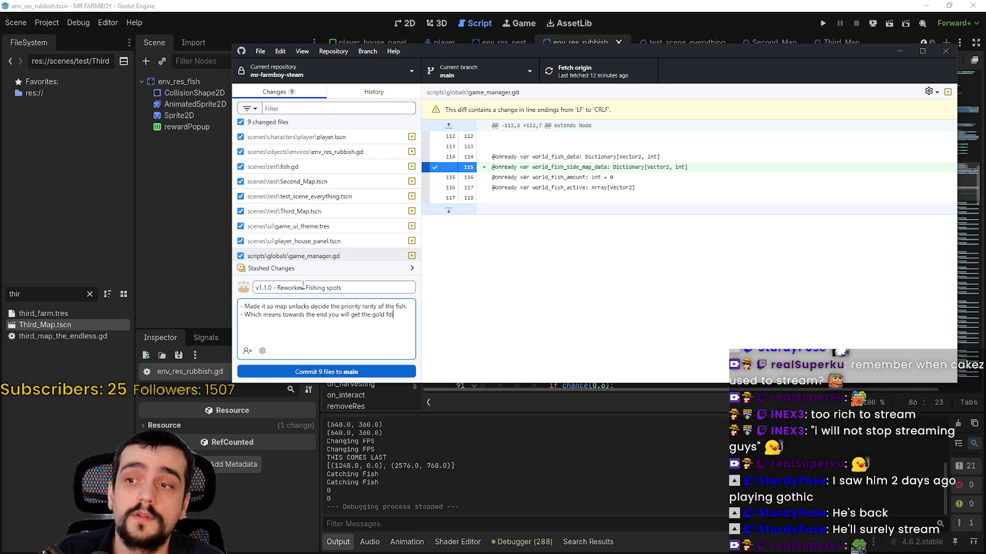
{"action": "type", "text": "sh more often."}
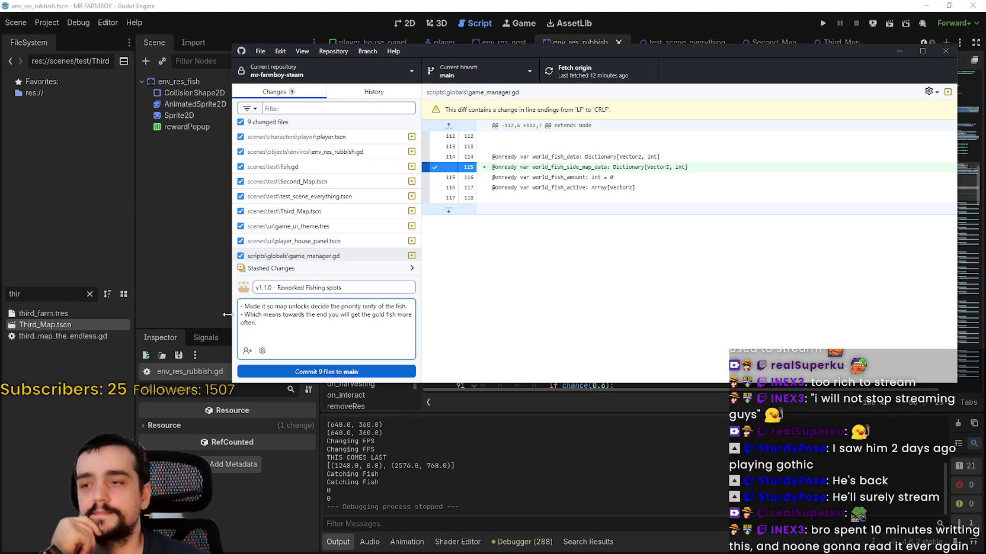
Step: Commit the nine changed files to main and push the commit to origin
{"action": "left_click", "coordinate": [331, 371]}
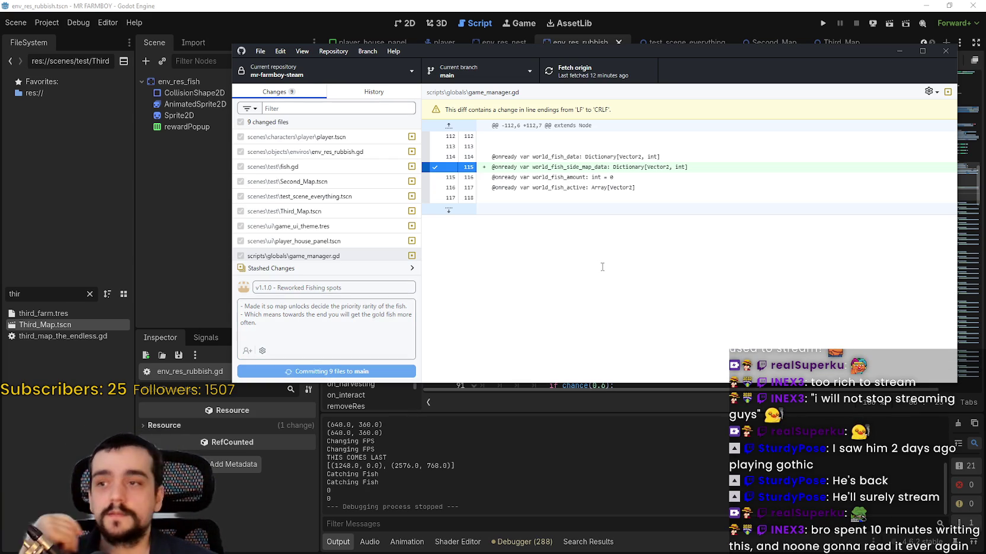
{"action": "left_click", "coordinate": [600, 74]}
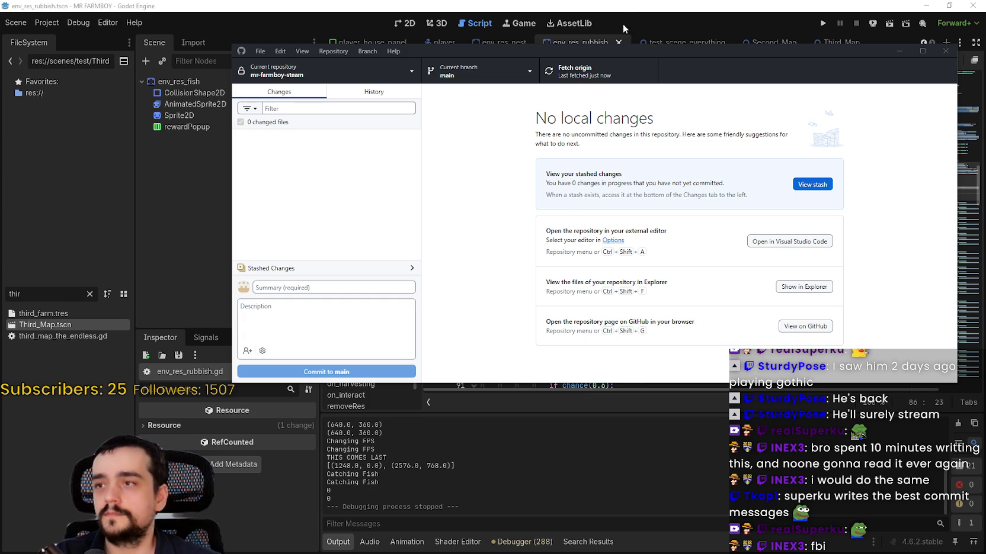
{"action": "key", "text": "alt+Tab"}
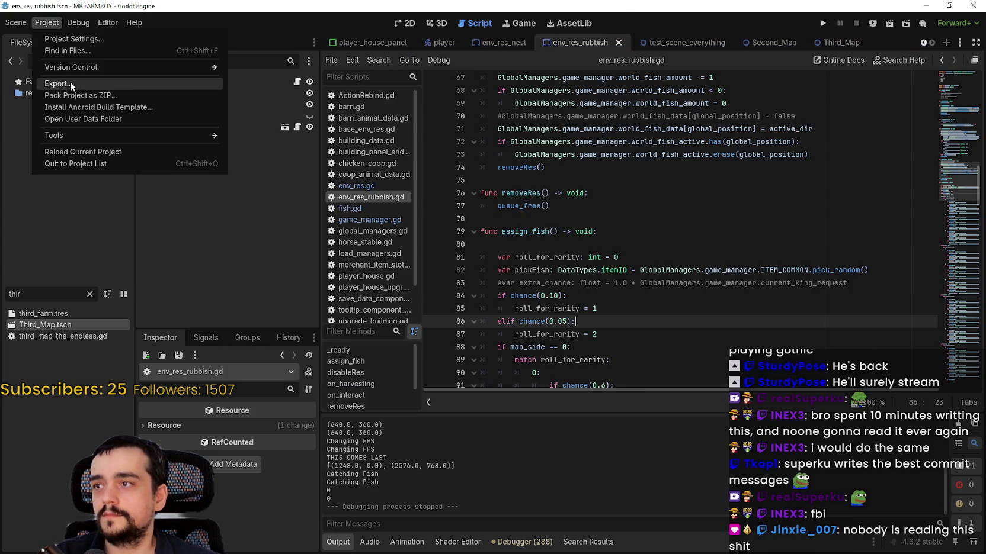
Step: Export the Windows Desktop build of MR FARMBOY as MrFarmBoy.zip
{"action": "key", "text": "Escape"}
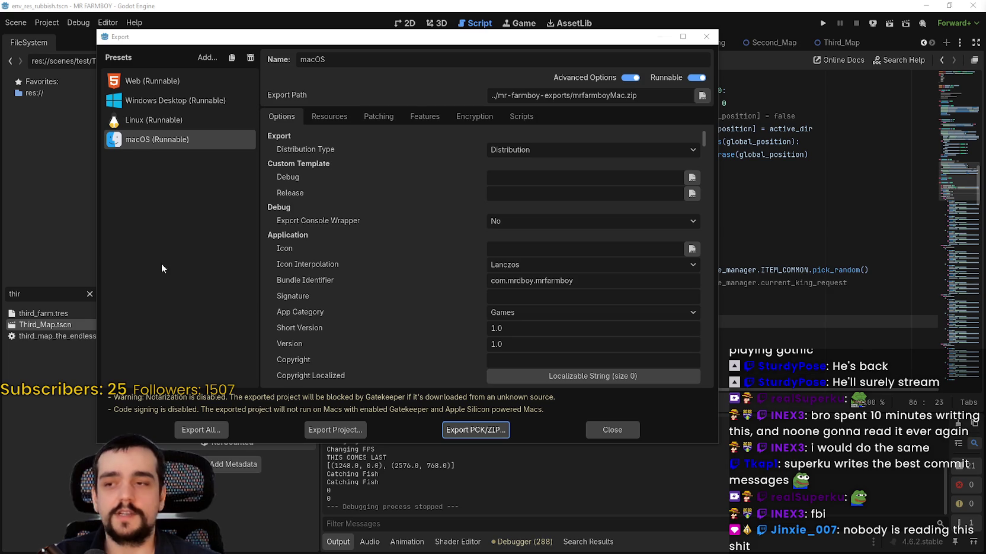
{"action": "left_click", "coordinate": [188, 99]}
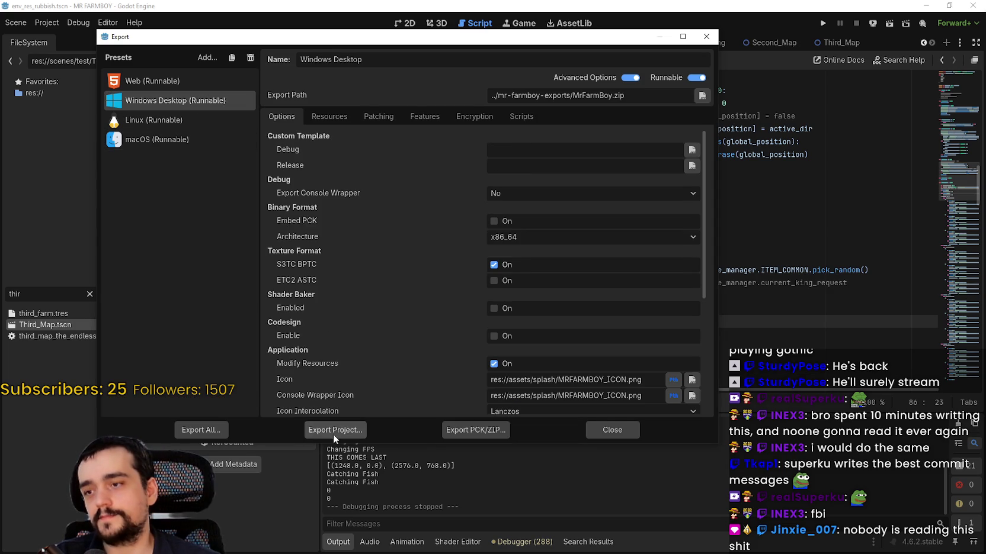
{"action": "left_click", "coordinate": [334, 433]}
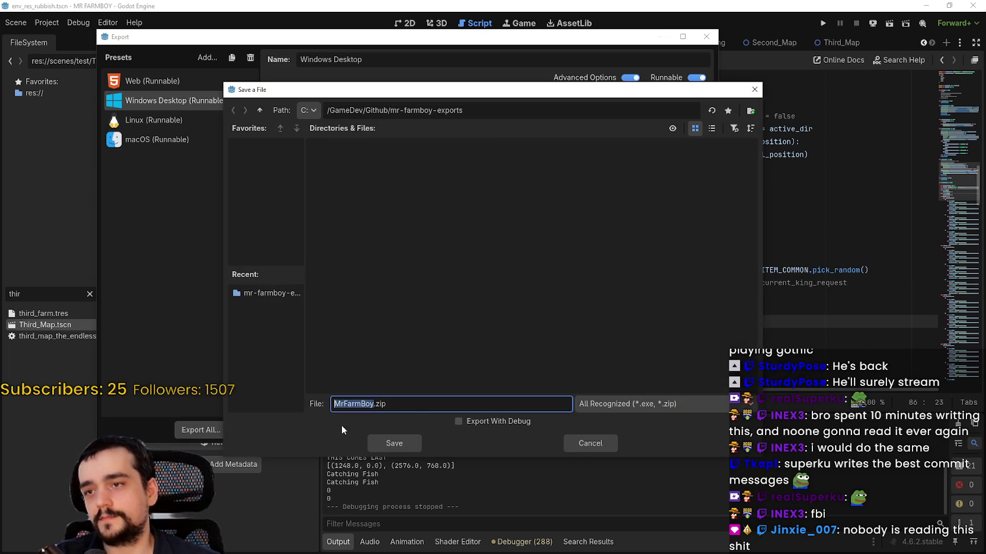
{"action": "left_click", "coordinate": [403, 439]}
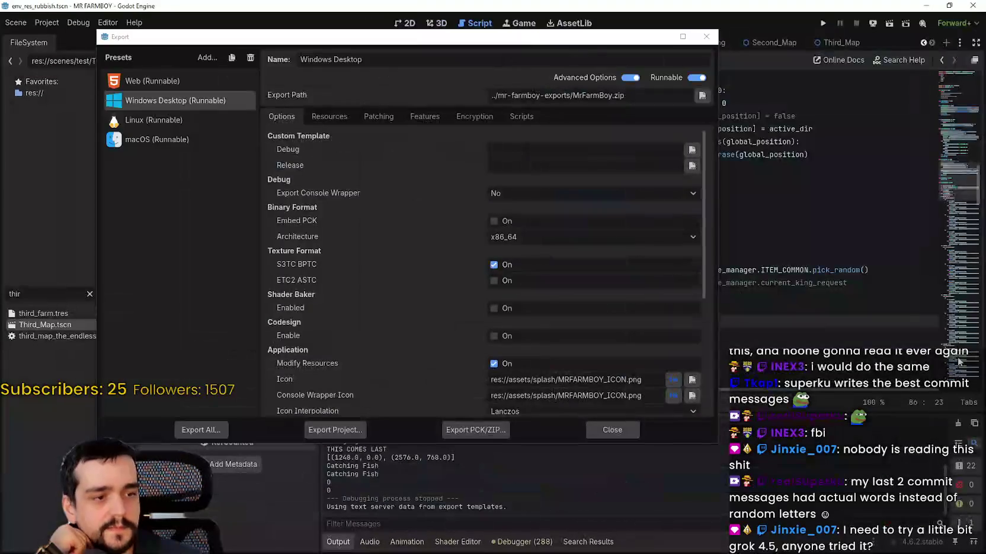
Step: Export the Linux build to the exports folder and the macOS build as mrfarmboyMac.zip
{"action": "left_click", "coordinate": [172, 121]}
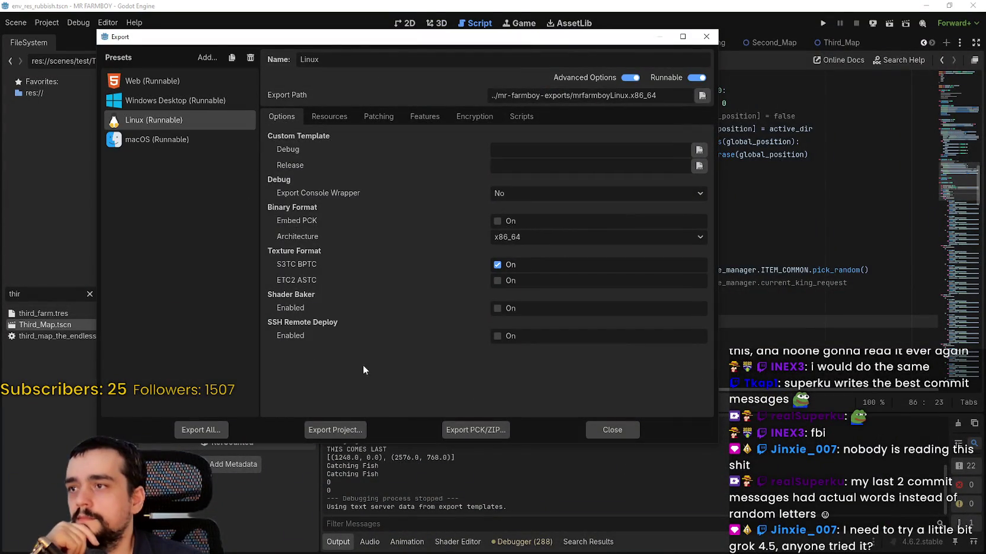
{"action": "left_click", "coordinate": [351, 429]}
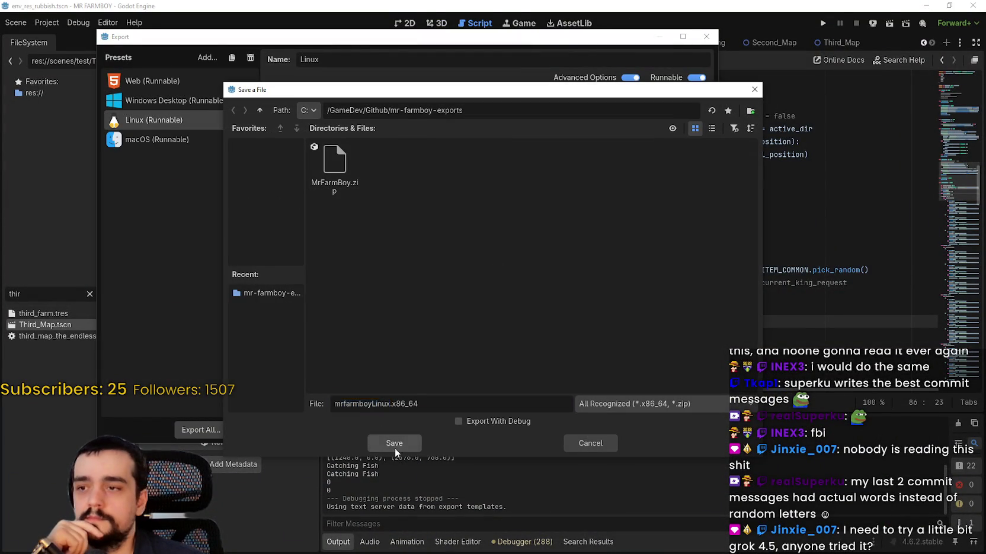
{"action": "left_click", "coordinate": [395, 444]}
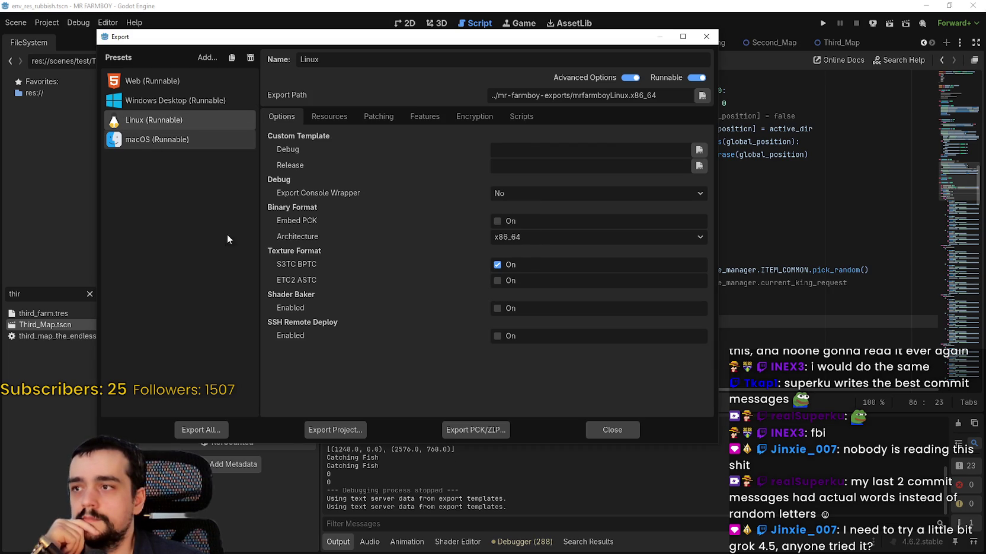
{"action": "left_click", "coordinate": [157, 139]}
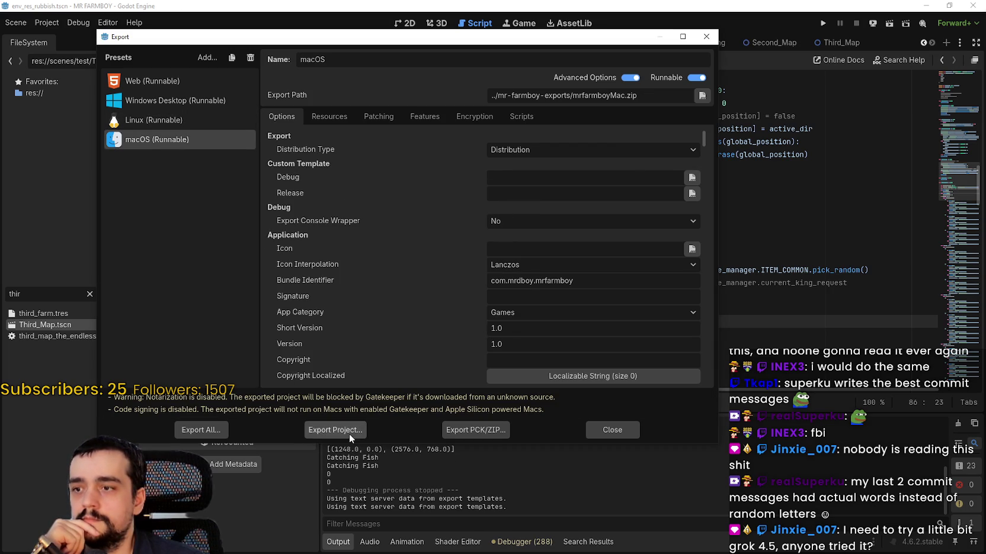
{"action": "left_click", "coordinate": [349, 433]}
{"action": "left_click", "coordinate": [378, 445]}
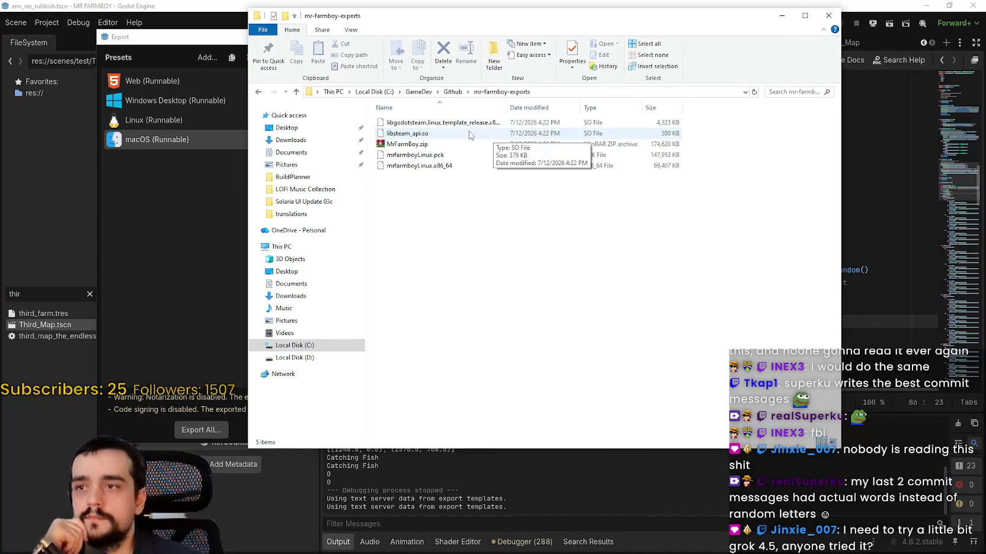
Step: Open MrFarmBoy.zip in WinRAR, go up to mr-farmboy-exports and select the four Linux files
{"action": "left_click", "coordinate": [533, 144]}
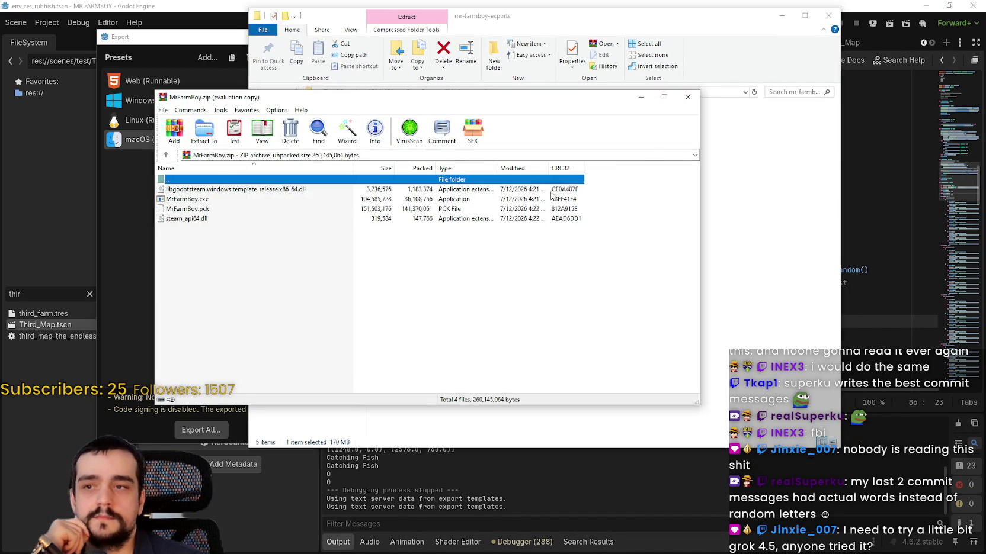
{"action": "left_click", "coordinate": [505, 210]}
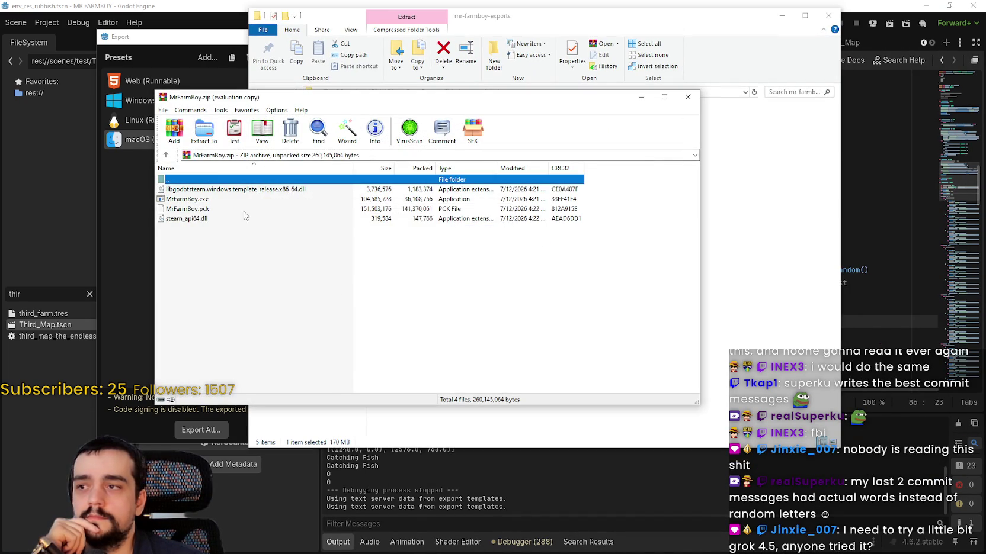
{"action": "double_click", "coordinate": [217, 180]}
{"action": "left_click_drag", "start_coordinate": [327, 270], "coordinate": [225, 194]}
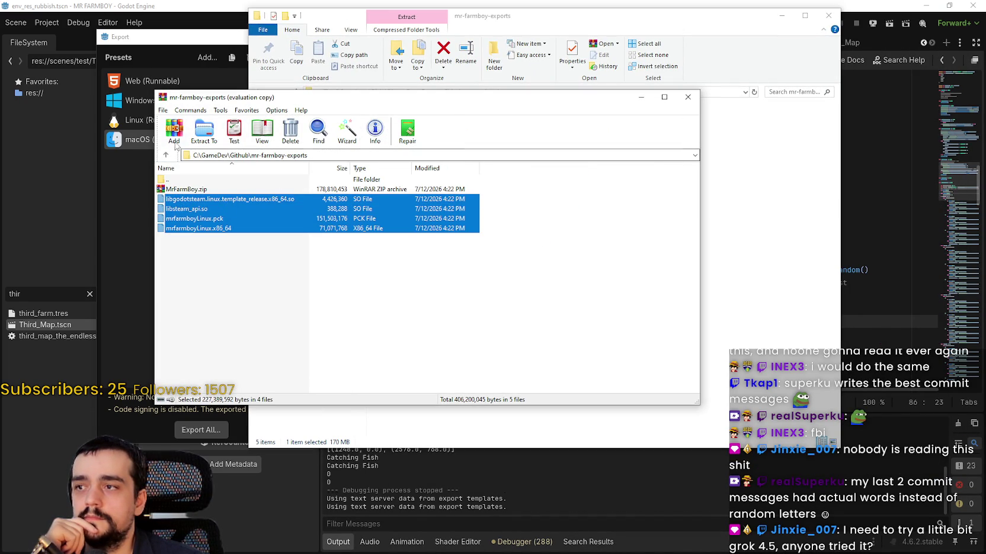
Step: Add the selected Linux files to a new ZIP archive, mr-farmboy-exports.zip
{"action": "left_click", "coordinate": [174, 130]}
{"action": "left_click", "coordinate": [383, 240]}
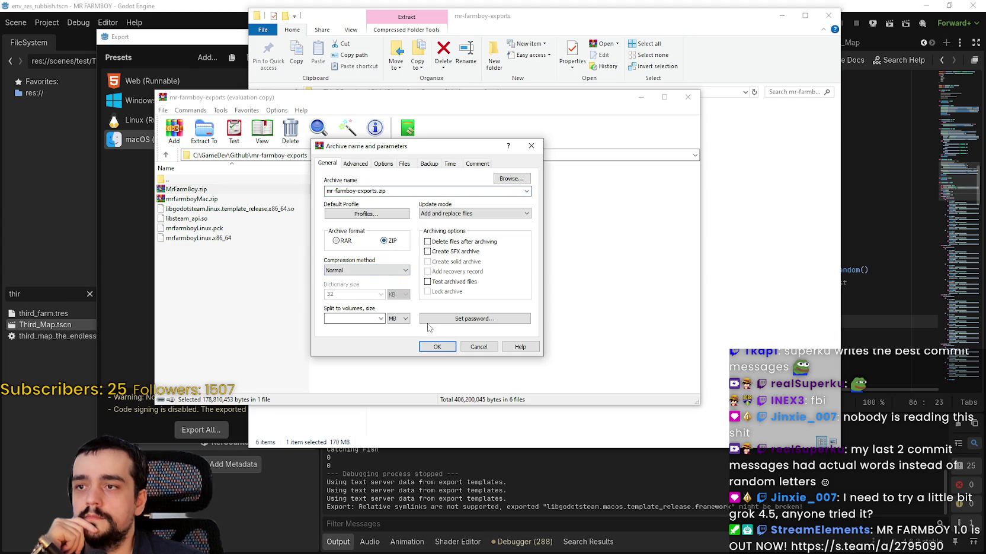
{"action": "left_click", "coordinate": [437, 347]}
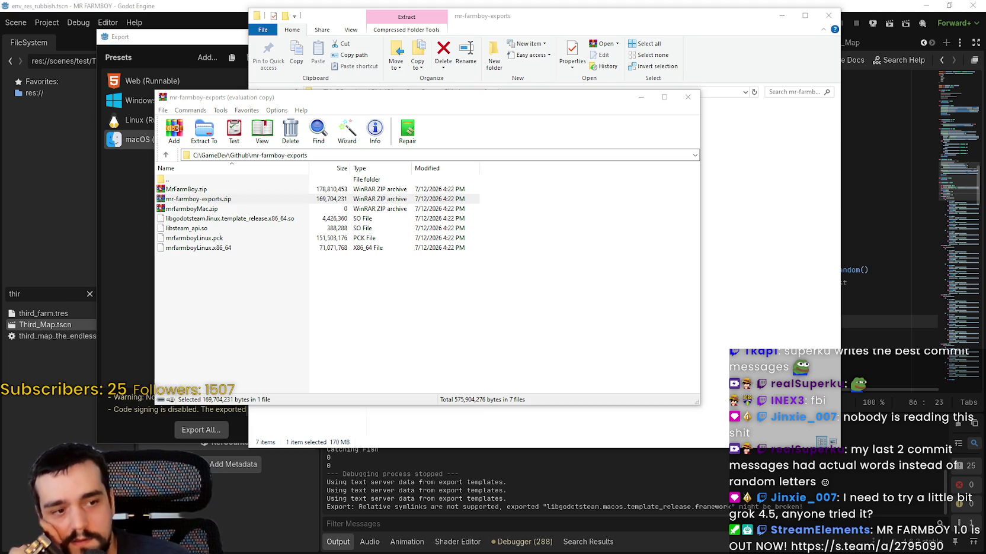
{"action": "left_click", "coordinate": [683, 102]}
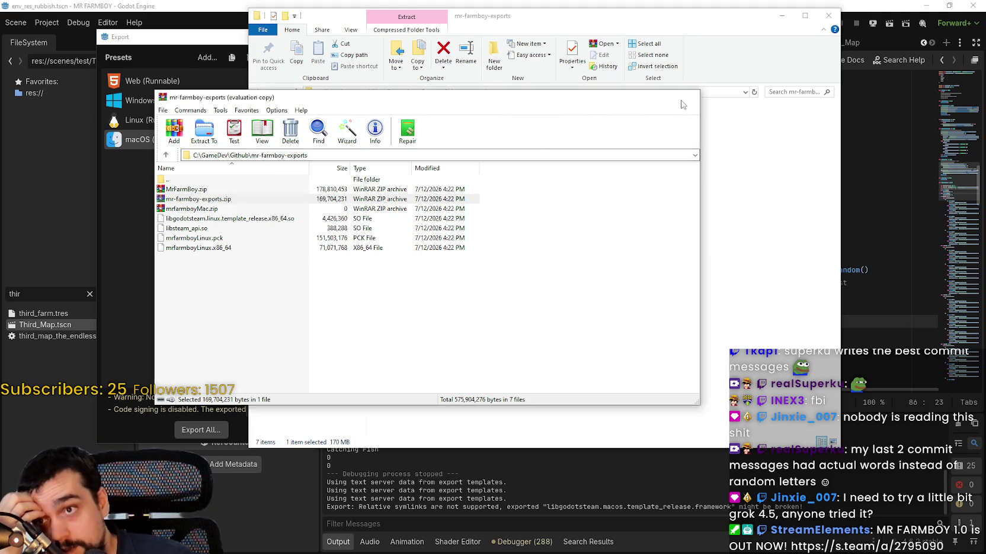
Step: Close WinRAR and read the sizes of MrFarmBoy.zip, mr-farmboy-exports.zip and mrfarmboyMac.zip
{"action": "left_click", "coordinate": [683, 102]}
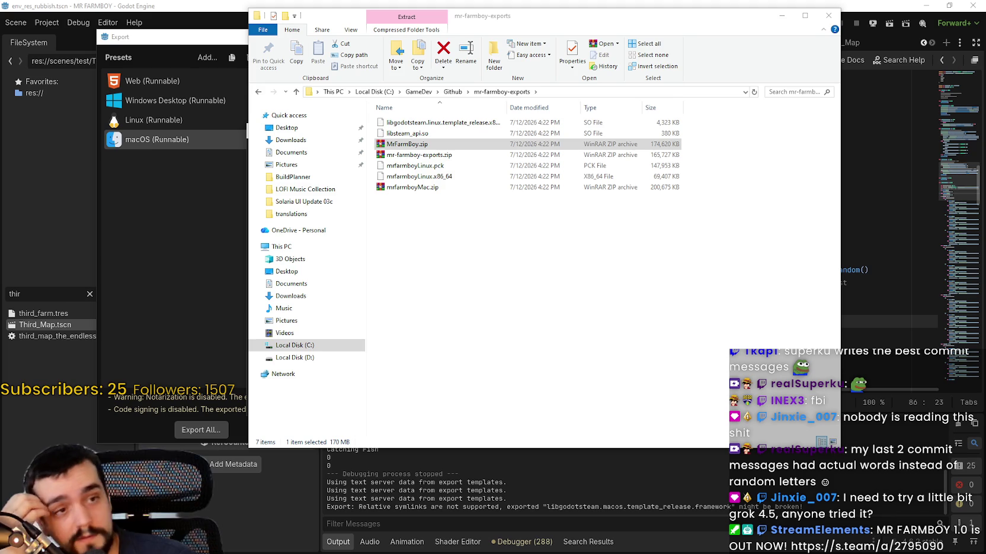
{"action": "left_click", "coordinate": [622, 237]}
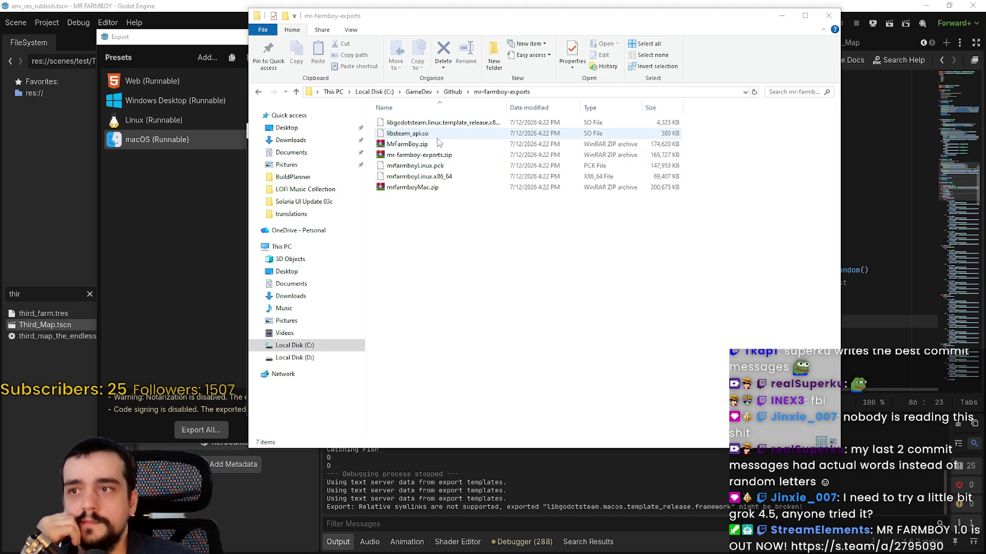
{"action": "left_click", "coordinate": [415, 144]}
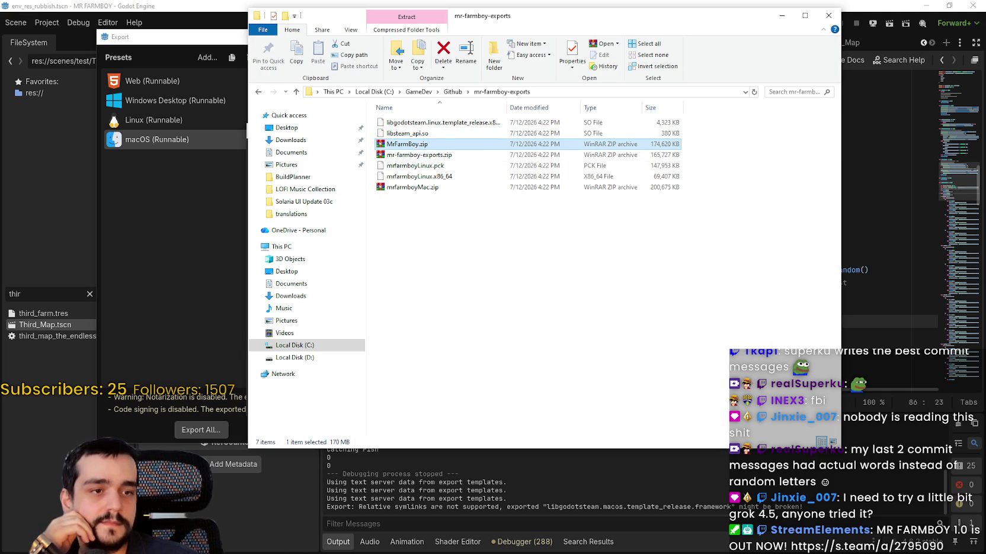
{"action": "left_click", "coordinate": [436, 156]}
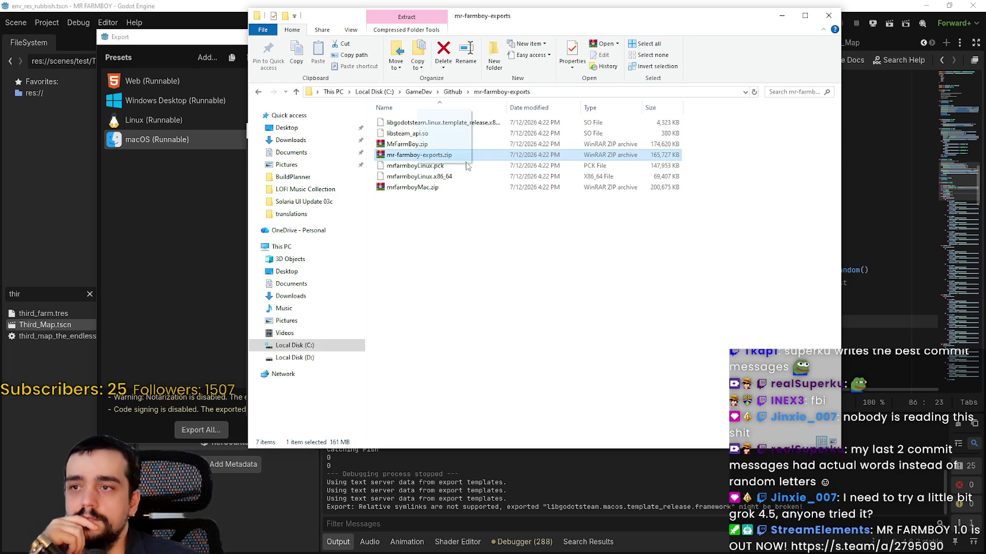
{"action": "left_click", "coordinate": [409, 187]}
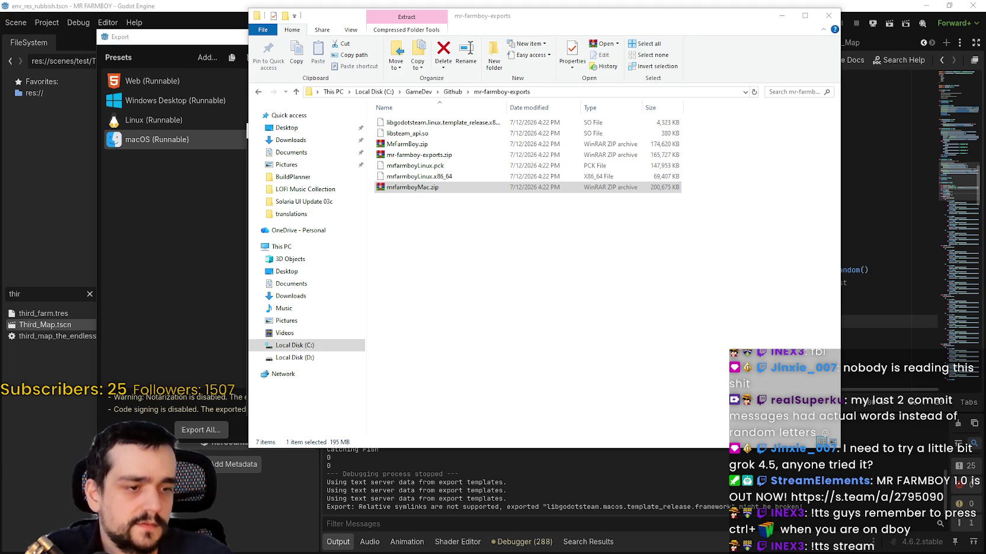
Step: In GitHub Desktop's History, open the latest 'Reworked Fishing spots' commit and view its first file diff
{"action": "key", "text": "alt+Tab"}
{"action": "left_click", "coordinate": [373, 92]}
{"action": "left_click", "coordinate": [285, 136]}
{"action": "left_click", "coordinate": [466, 160]}
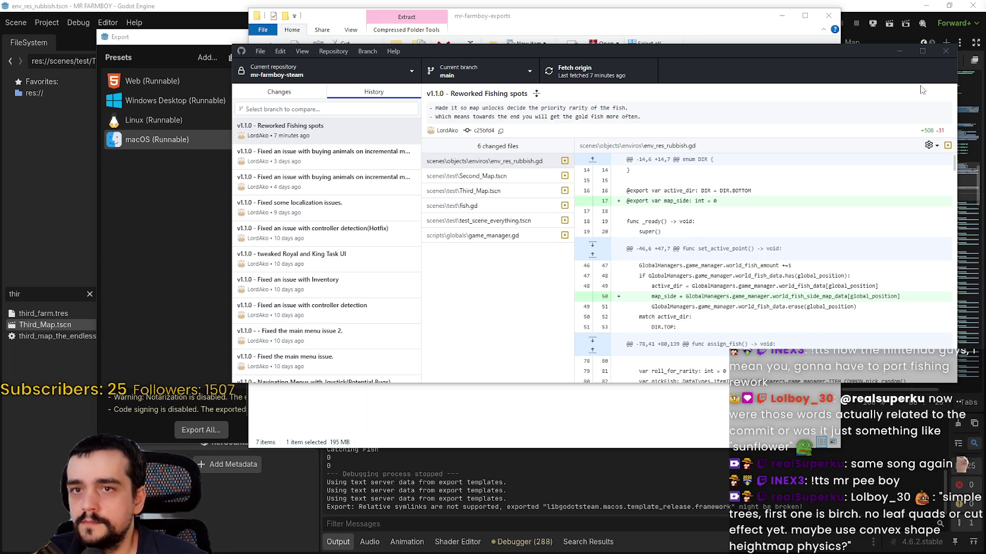
{"action": "left_click", "coordinate": [898, 51]}
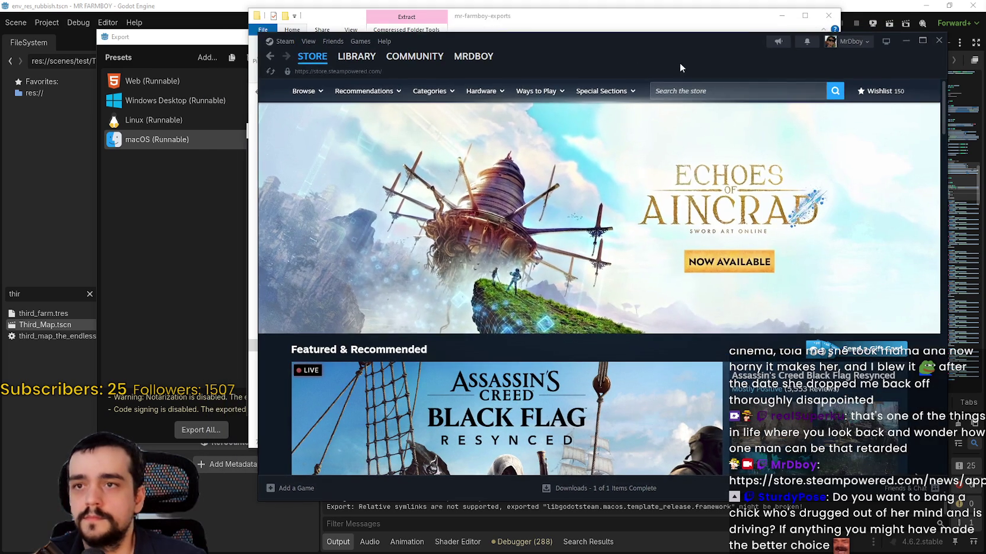
Step: Go from the Library to MR FARMBOY's community discussions and open the 'Fish IX achievement' thread
{"action": "left_click", "coordinate": [347, 62]}
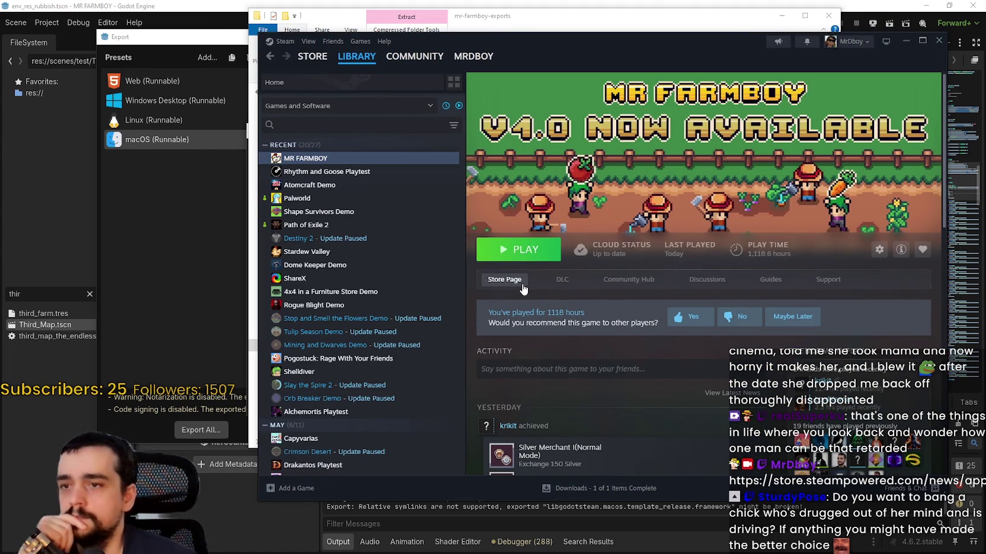
{"action": "left_click", "coordinate": [627, 281]}
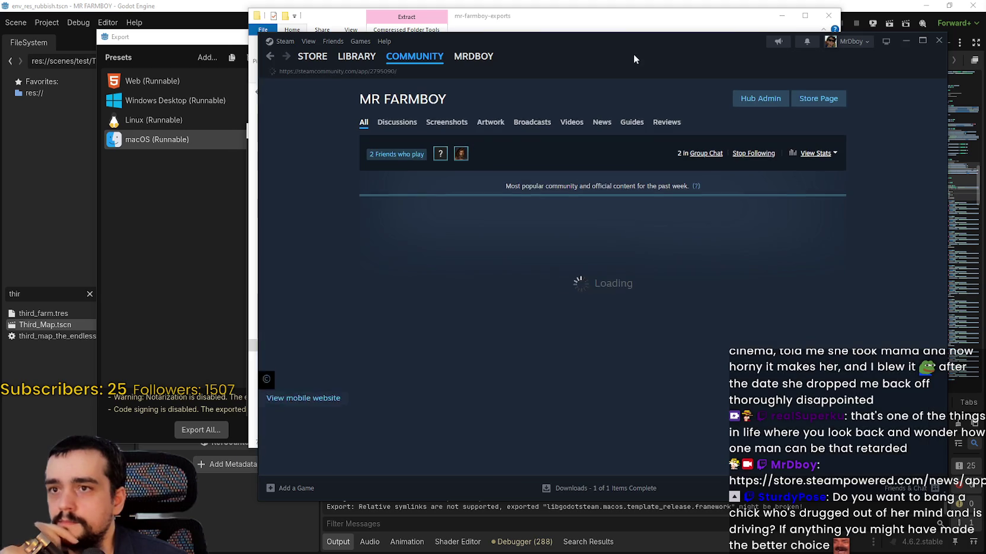
{"action": "left_click_drag", "start_coordinate": [635, 64], "coordinate": [581, 63]}
{"action": "left_click", "coordinate": [320, 123]}
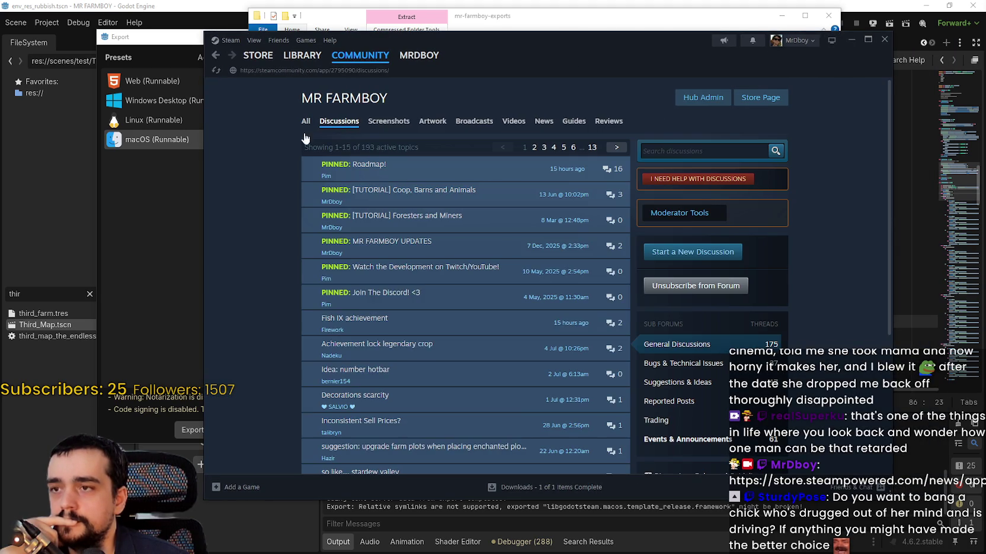
{"action": "left_click", "coordinate": [354, 320]}
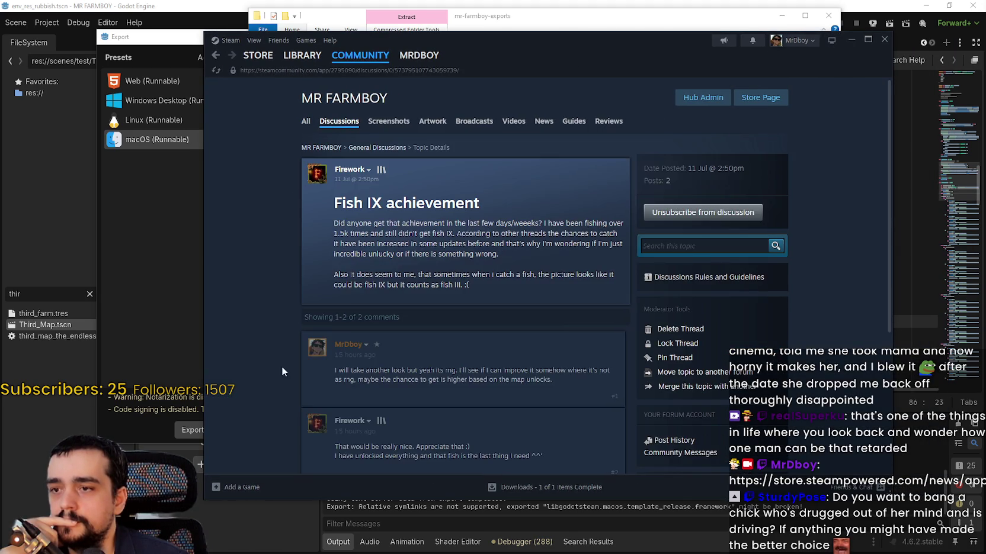
Step: Start a reply in the thread with 'Keep en', then clear the draft
{"action": "scroll", "coordinate": [411, 353], "scroll_direction": "down", "scroll_amount": 5}
{"action": "left_click", "coordinate": [485, 311]}
{"action": "type", "text": "Keep en"}
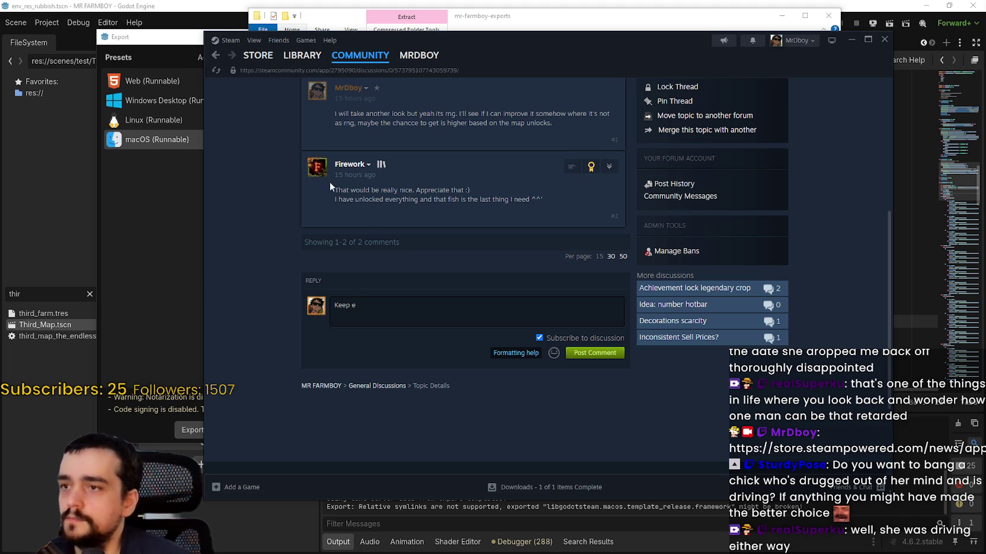
{"action": "mouse_move", "coordinate": [318, 173]}
{"action": "key", "text": "BackSpace"}
{"action": "key", "text": "BackSpace"}
{"action": "key", "text": "ctrl+a"}
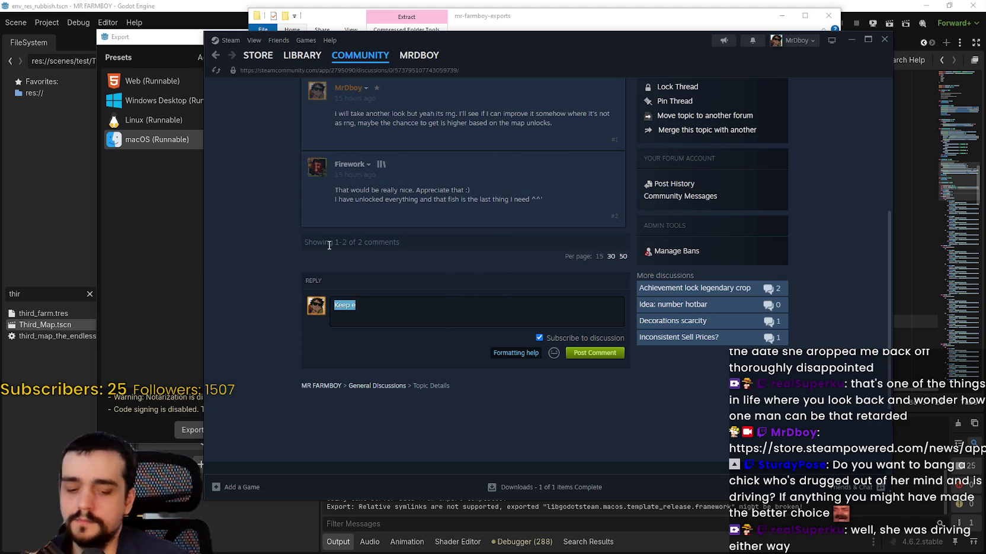
{"action": "key", "text": "BackSpace"}
Step: Post the reply 'I just pushed a hotfix for this, it should be much better no' with a happy emoticon
{"action": "type", "text": "I just pushed a hotfix fo"}
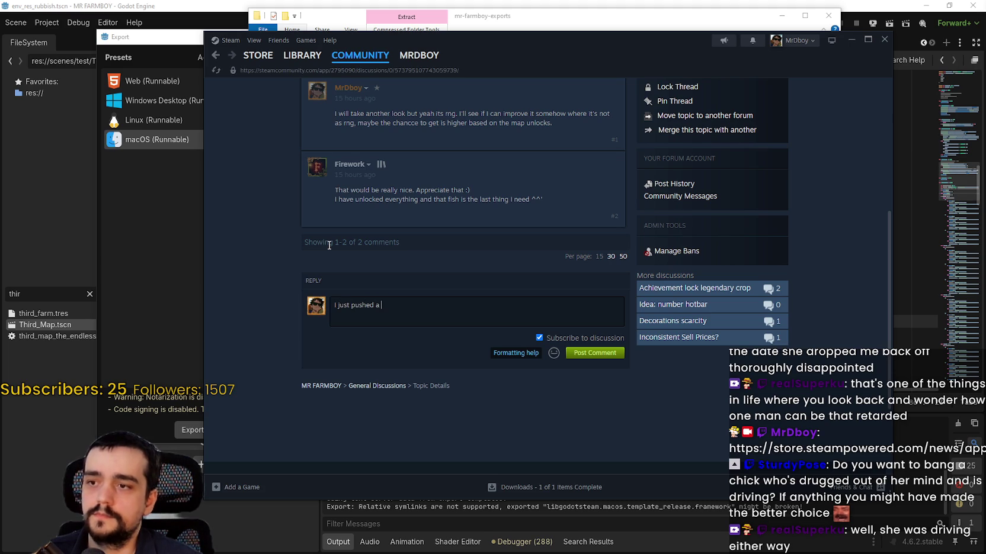
{"action": "type", "text": "r th"}
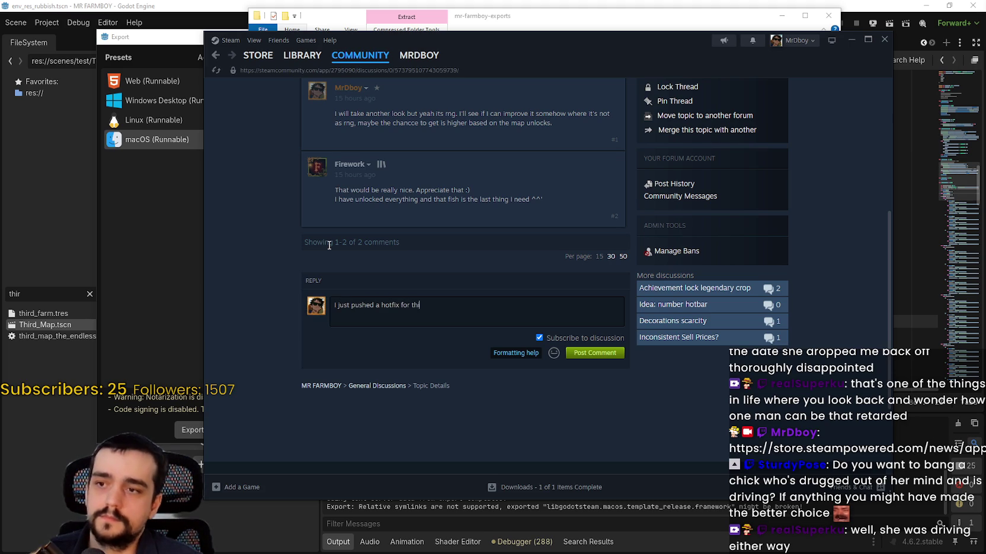
{"action": "type", "text": "is, it should"}
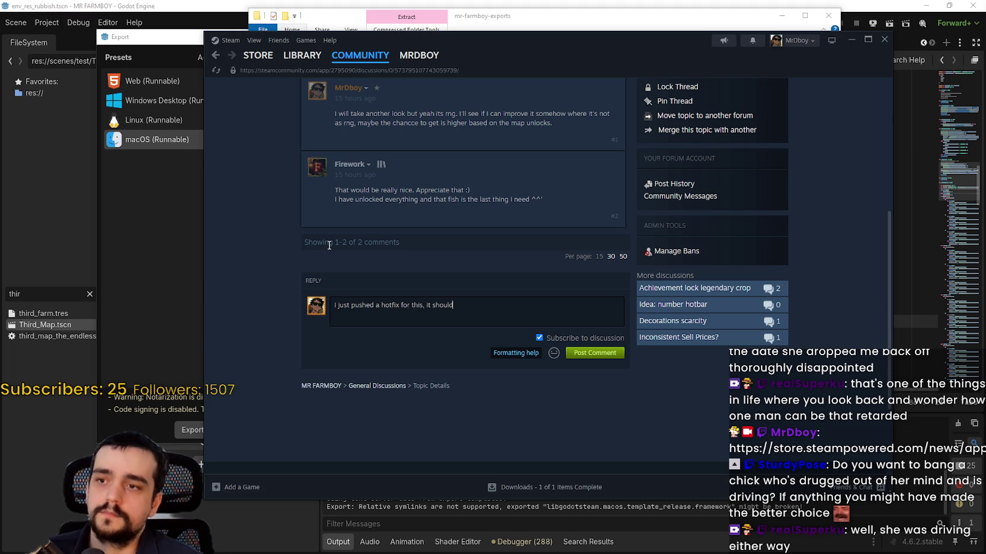
{"action": "type", "text": " be much better now!"}
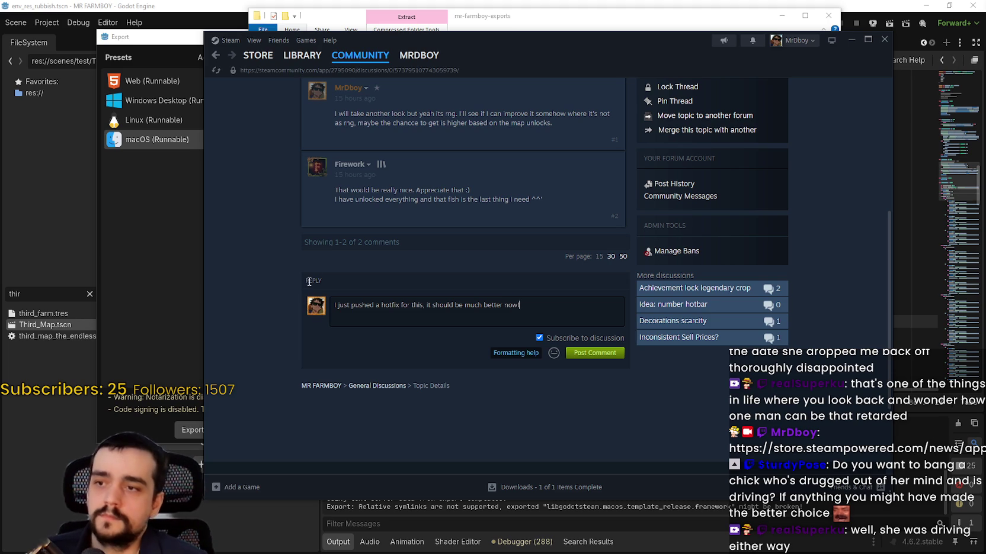
{"action": "left_click", "coordinate": [553, 353]}
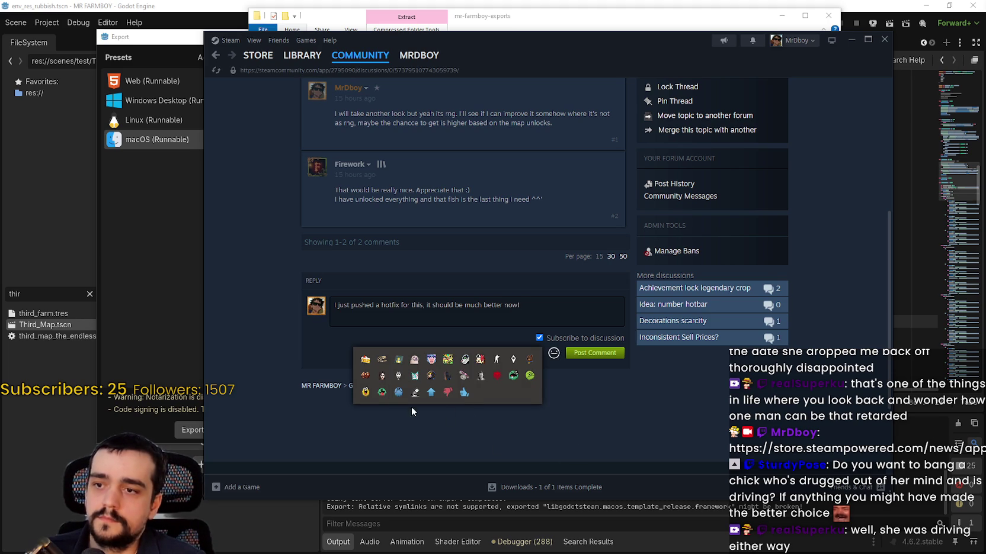
{"action": "left_click", "coordinate": [365, 392]}
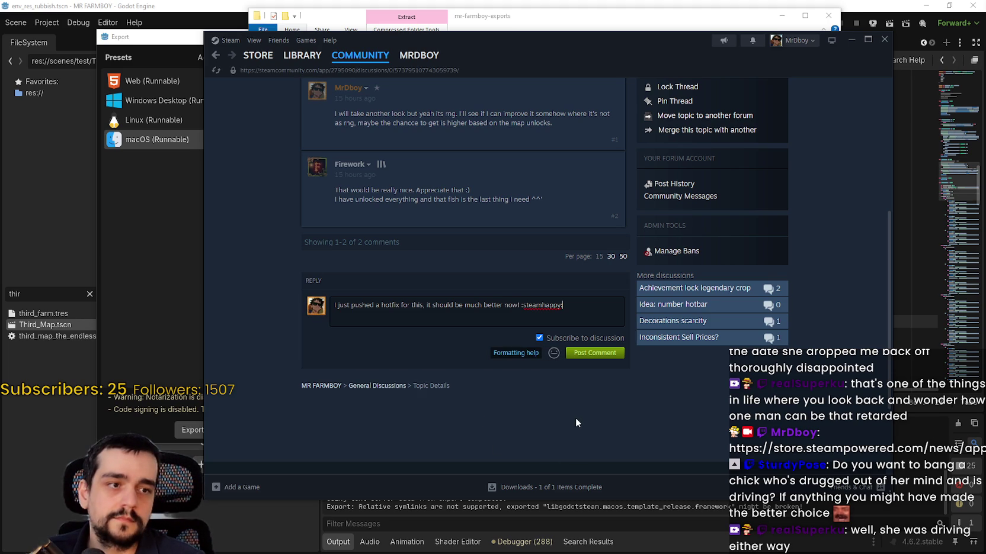
{"action": "scroll", "coordinate": [575, 417], "scroll_direction": "up", "scroll_amount": 2}
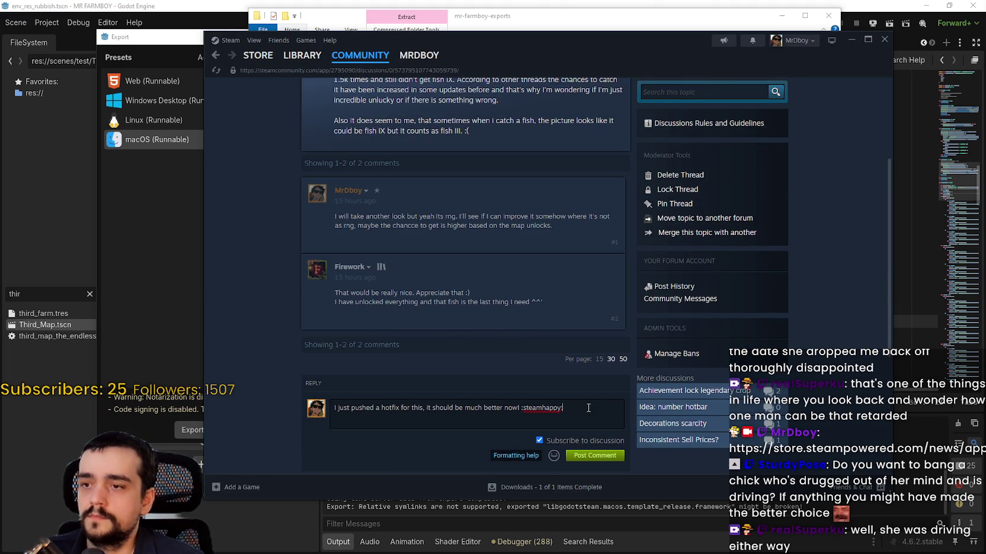
{"action": "scroll", "coordinate": [586, 407], "scroll_direction": "down", "scroll_amount": 3}
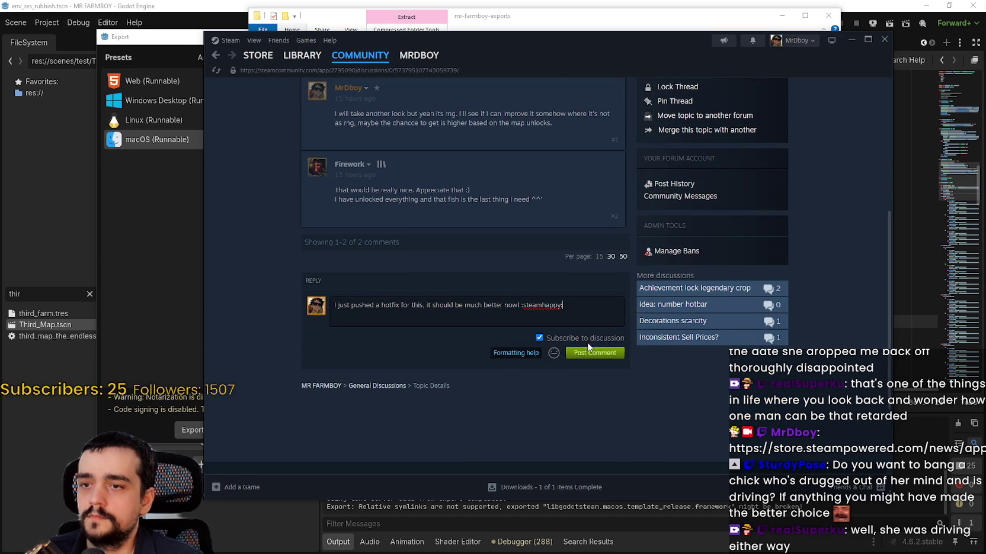
{"action": "left_click", "coordinate": [590, 349]}
{"action": "scroll", "coordinate": [482, 396], "scroll_direction": "up", "scroll_amount": 5}
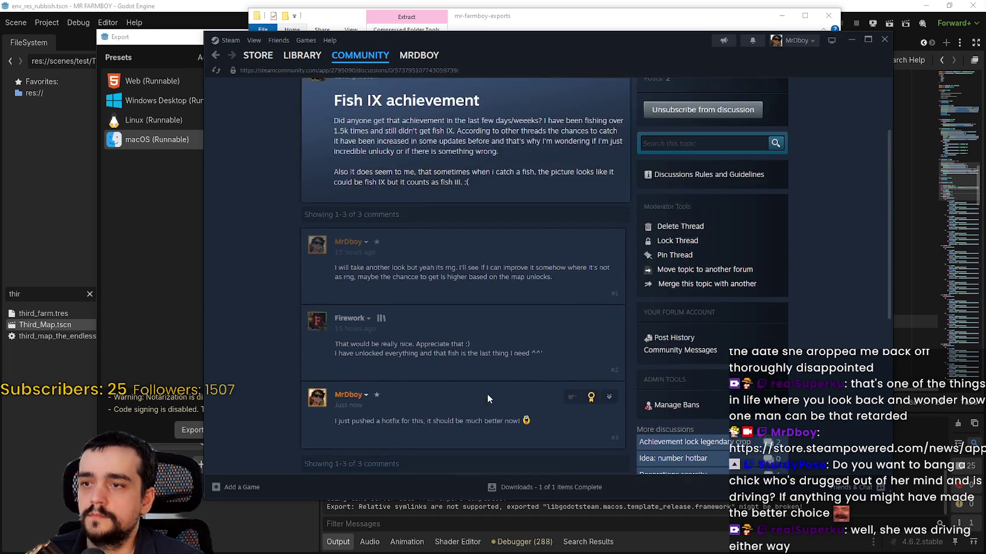
Step: Open the Update 1.1.0 - Hotfix2c topic under Events & Announcements and view the full announcement
{"action": "left_click", "coordinate": [322, 122]}
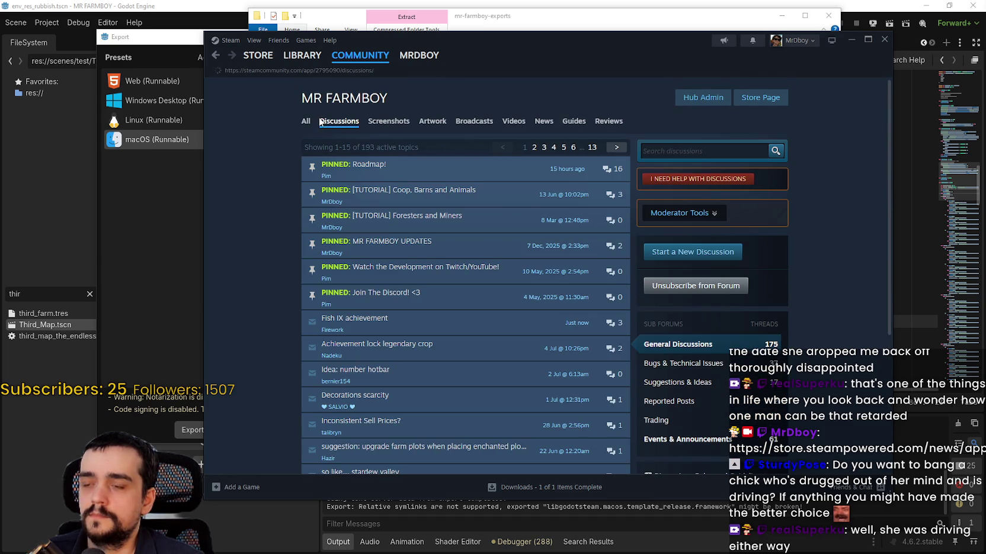
{"action": "left_click", "coordinate": [701, 441]}
{"action": "left_click", "coordinate": [361, 190]}
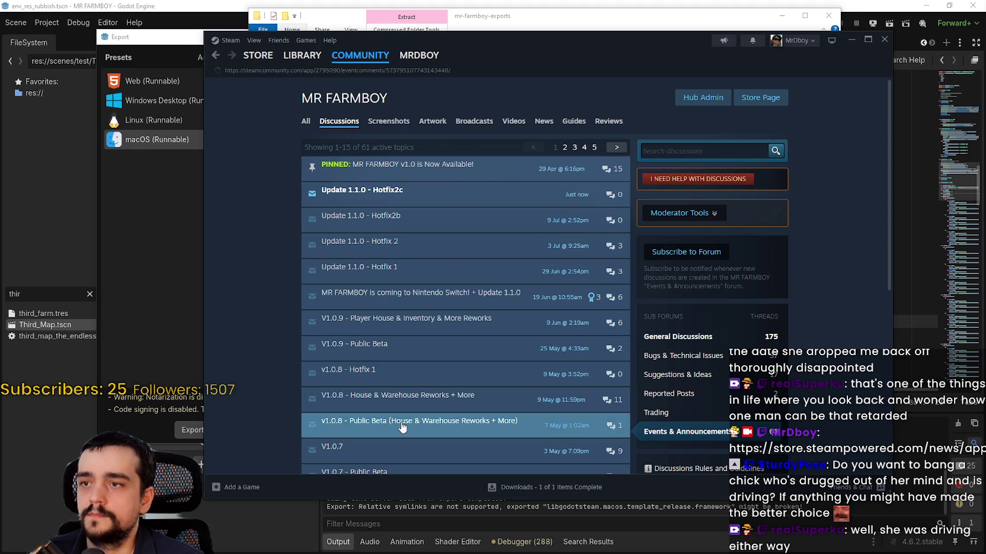
{"action": "left_click", "coordinate": [412, 284]}
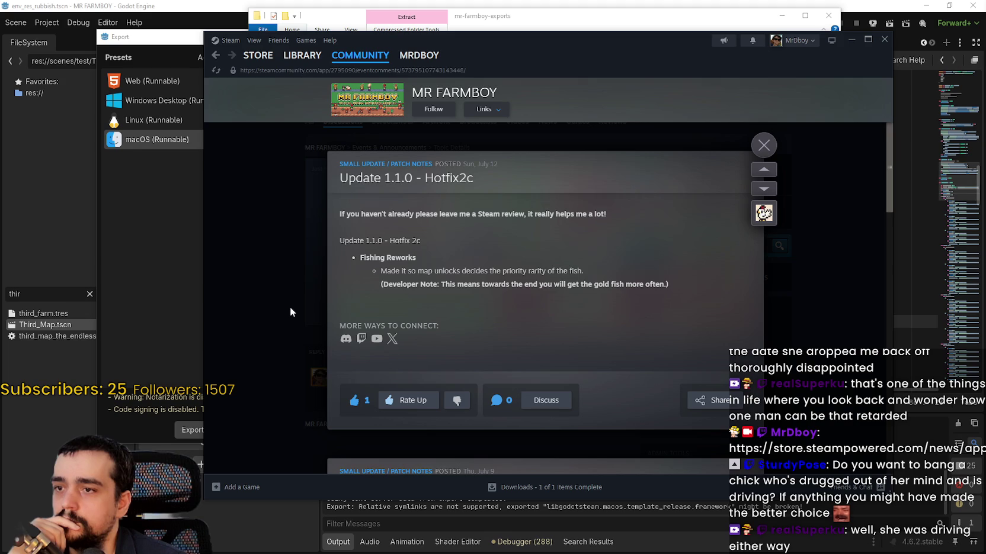
{"action": "left_click", "coordinate": [290, 306]}
{"action": "scroll", "coordinate": [290, 306], "scroll_direction": "down", "scroll_amount": 5}
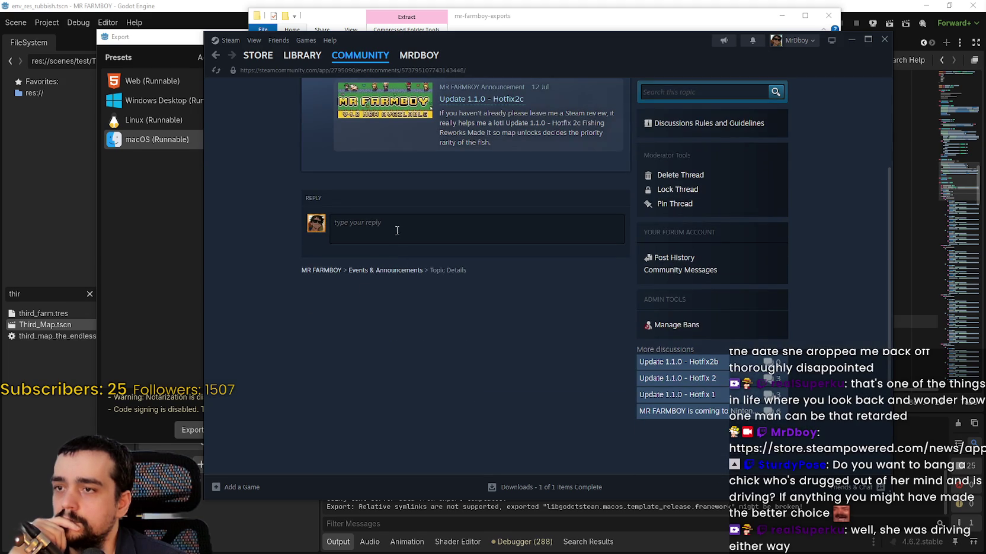
{"action": "scroll", "coordinate": [417, 303], "scroll_direction": "up", "scroll_amount": 3}
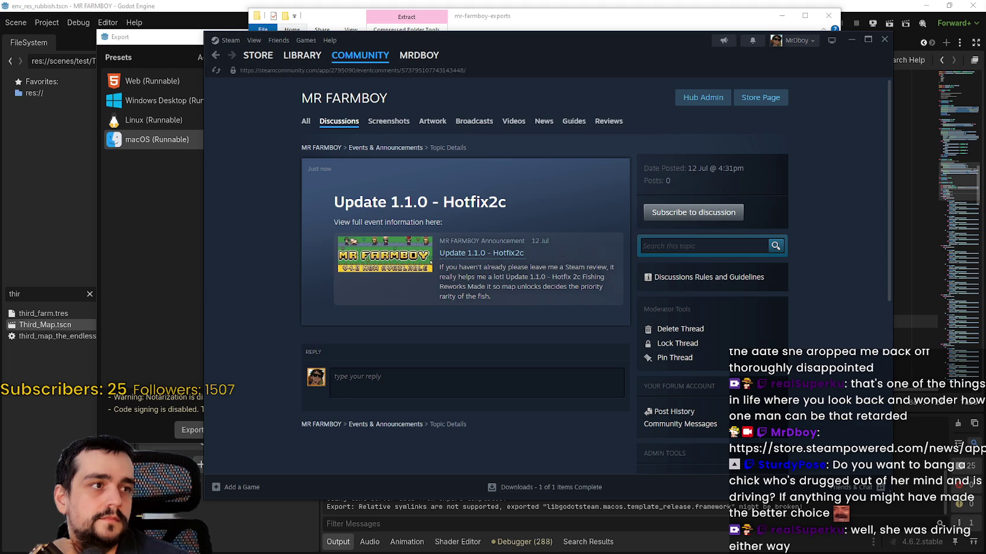
{"action": "key", "text": "alt+Tab"}
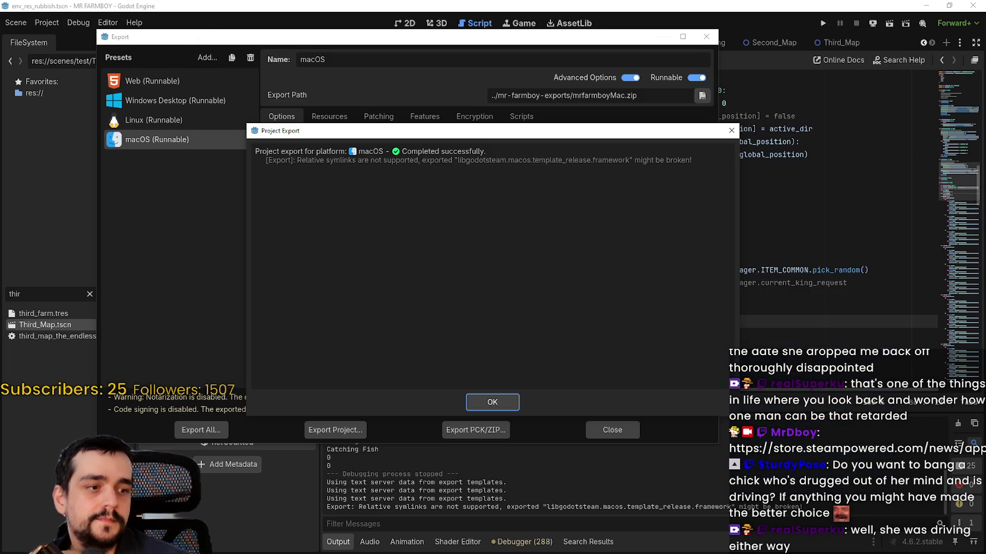
Step: Acknowledge the macOS export report, close the Export window and close the MR FARMBOY editor
{"action": "left_click", "coordinate": [501, 403]}
{"action": "left_click", "coordinate": [614, 431]}
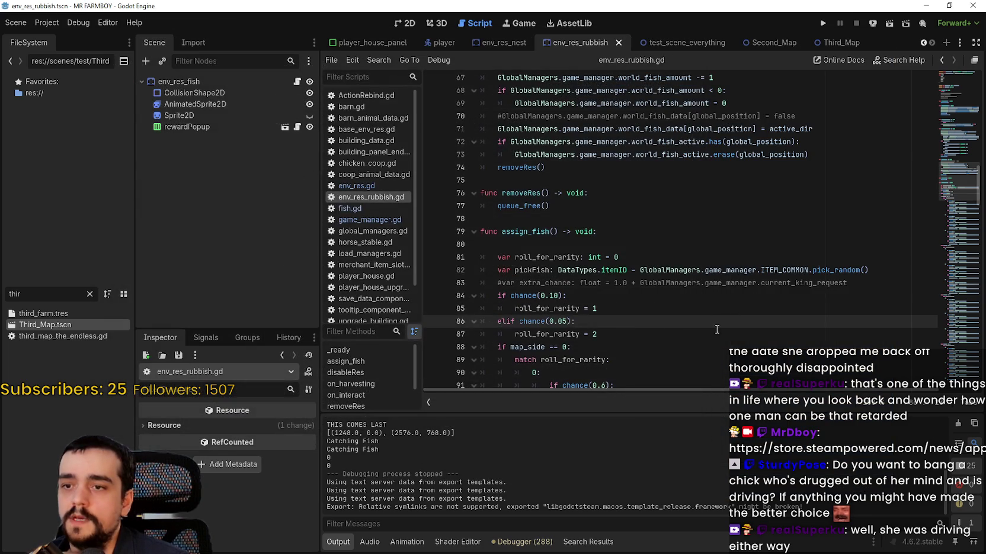
{"action": "left_click", "coordinate": [973, 5]}
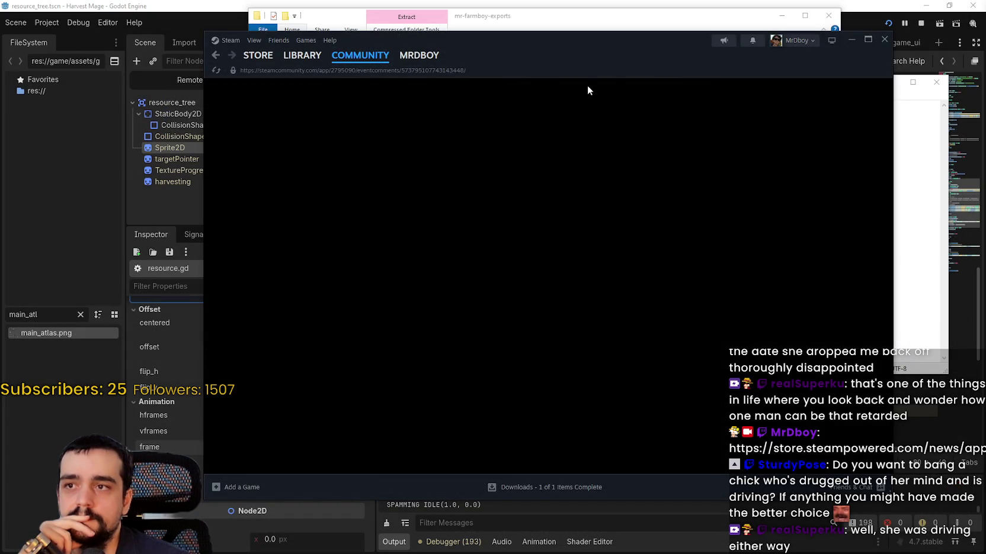
{"action": "left_click_drag", "start_coordinate": [589, 49], "coordinate": [533, 63]}
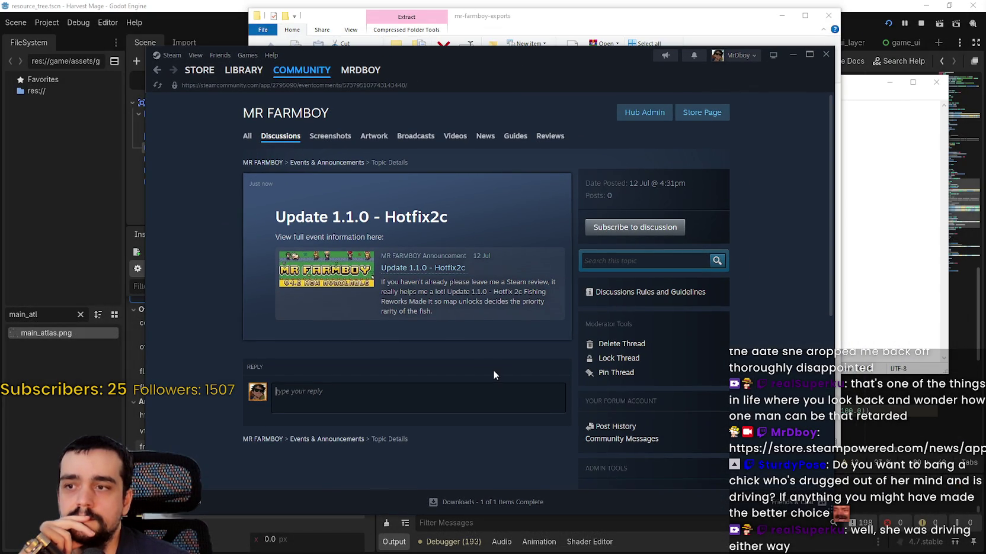
Step: Revisit the Update 1.1.0 - Hotfix2c announcement under Events & Announcements, then close it
{"action": "left_click", "coordinate": [282, 137]}
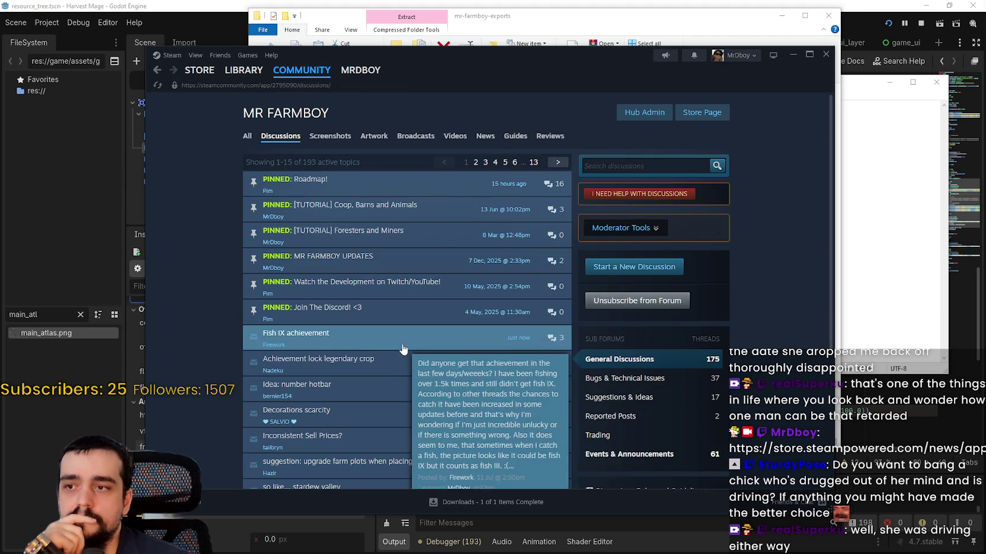
{"action": "left_click", "coordinate": [638, 454]}
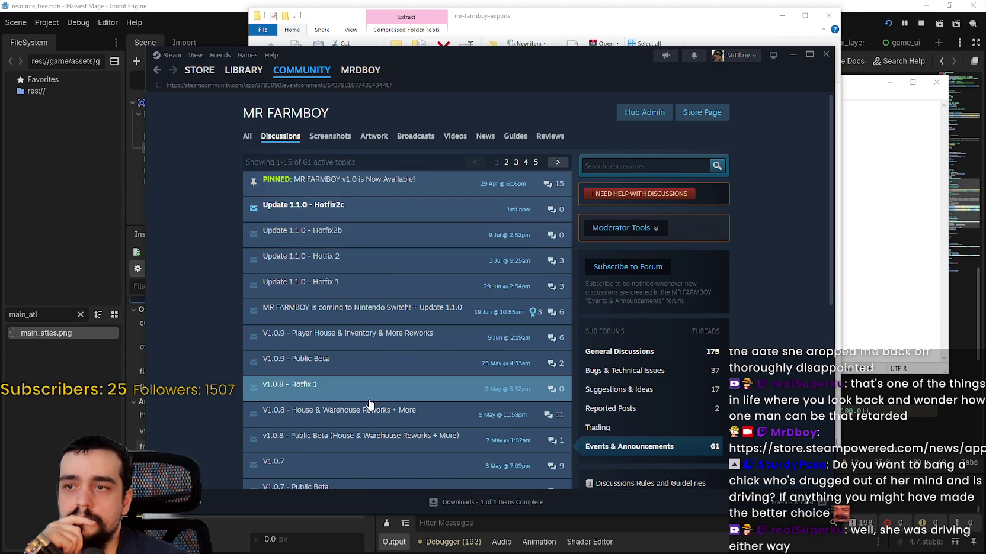
{"action": "left_click", "coordinate": [370, 403]}
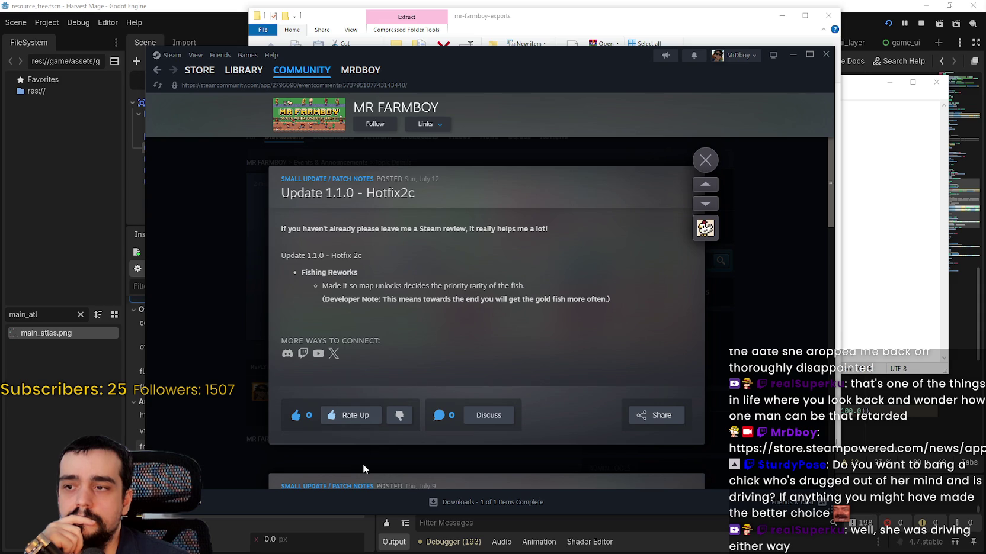
{"action": "left_click", "coordinate": [705, 160]}
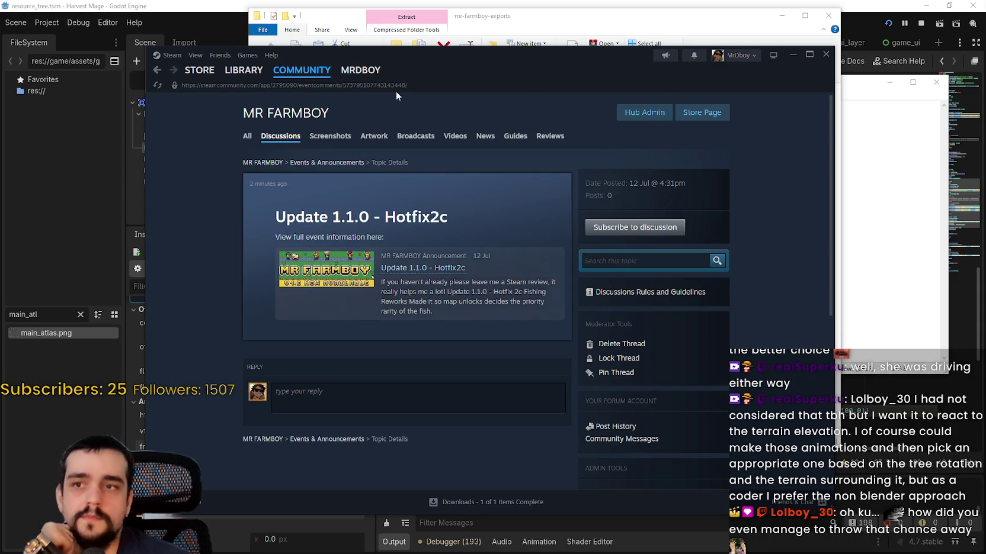
Step: Go from the MR FARMBOY library page through the store page and community hub to Reviews
{"action": "left_click", "coordinate": [247, 71]}
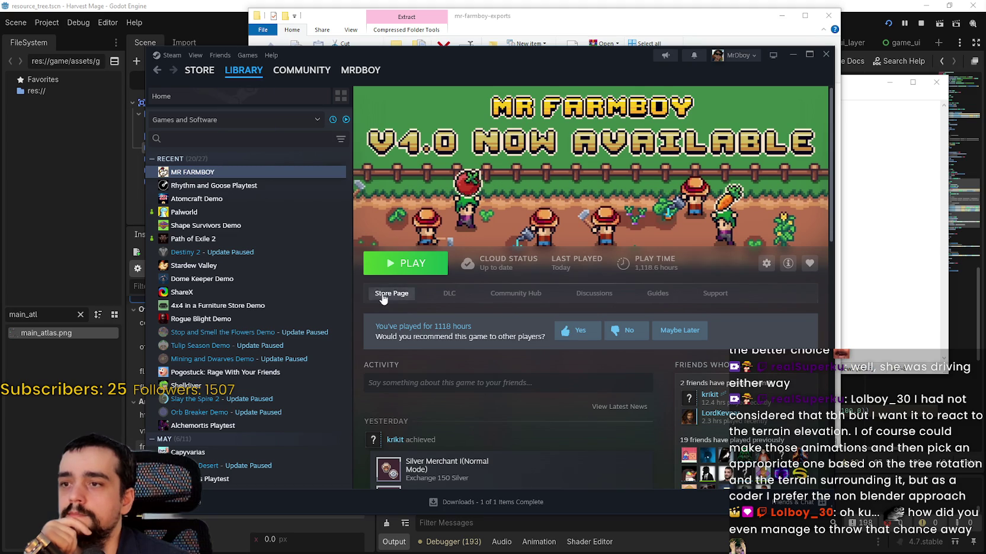
{"action": "left_click", "coordinate": [379, 294]}
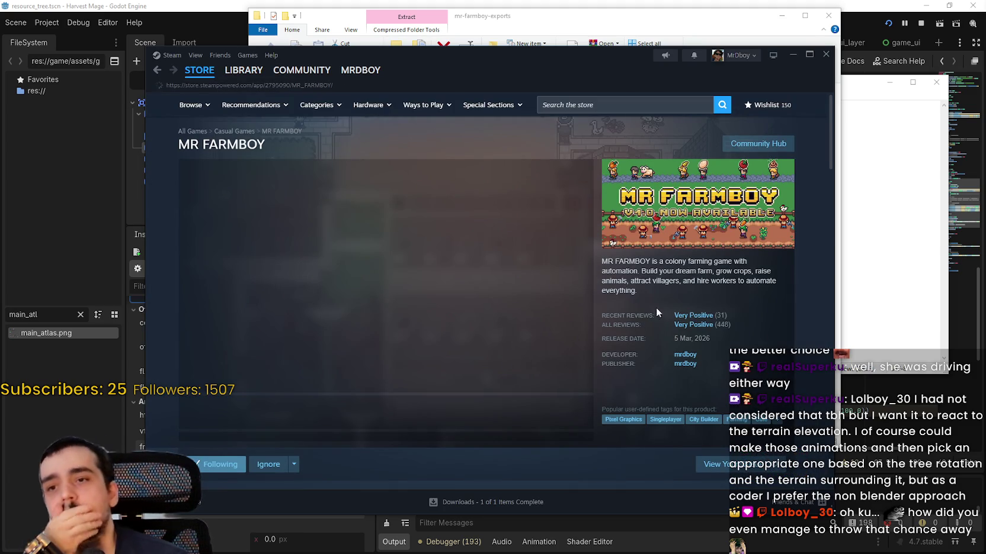
{"action": "left_click", "coordinate": [755, 145]}
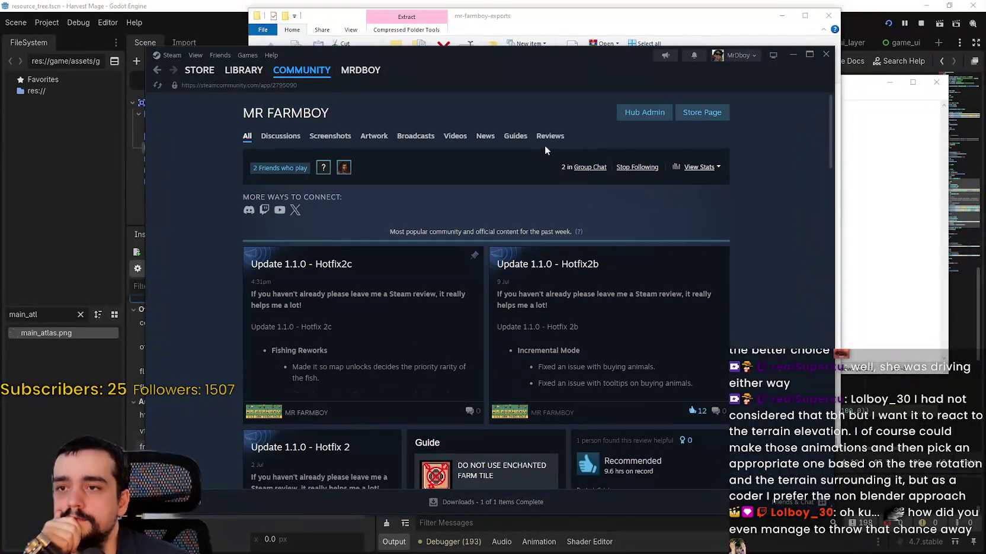
{"action": "left_click", "coordinate": [547, 138]}
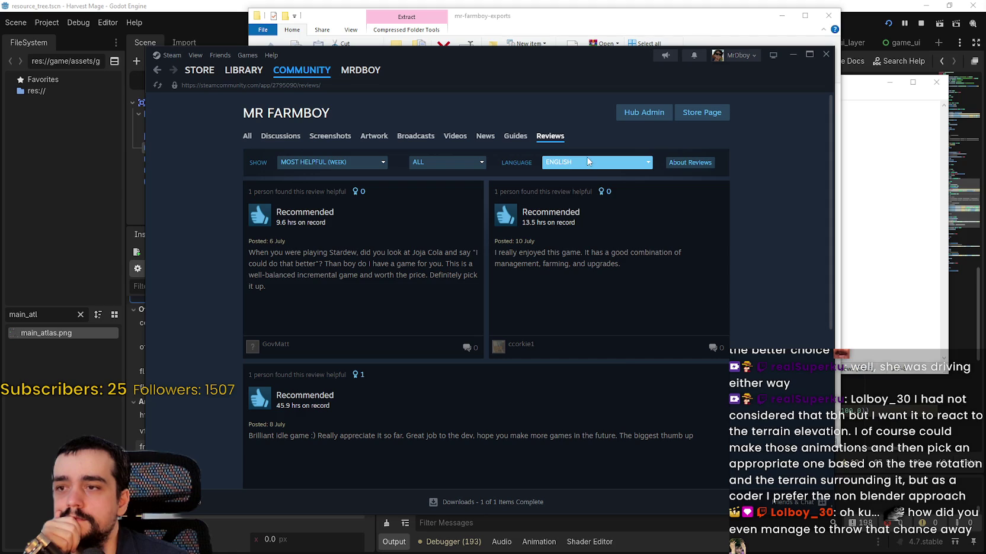
Step: Show reviews in All Languages sorted by Most Recent, then close Steam
{"action": "left_click", "coordinate": [587, 163]}
{"action": "left_click", "coordinate": [583, 177]}
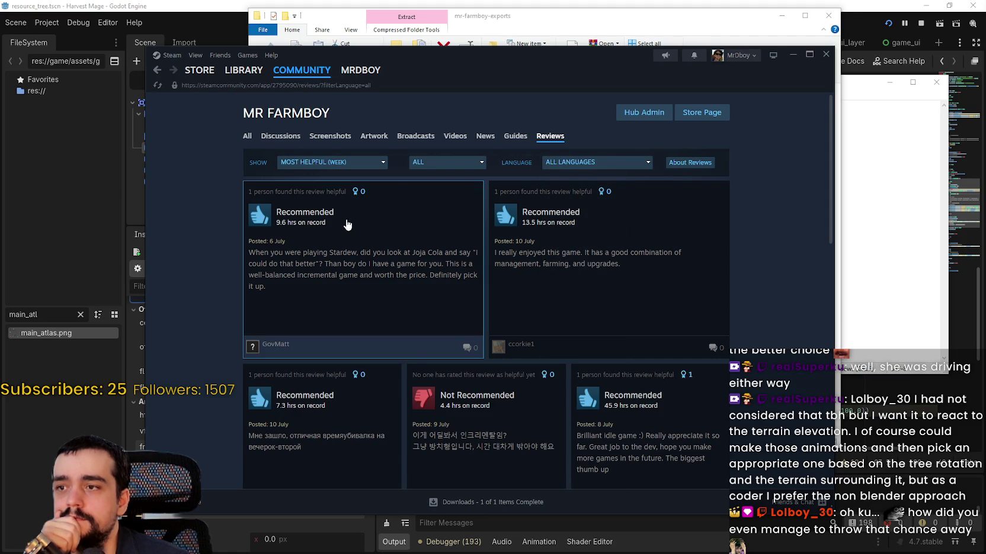
{"action": "left_click", "coordinate": [448, 162]}
{"action": "left_click", "coordinate": [373, 164]}
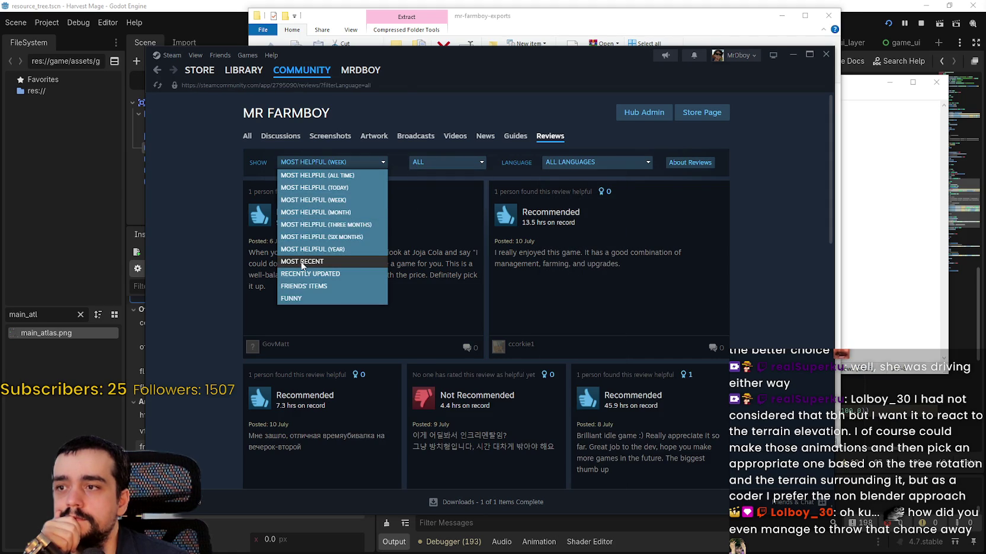
{"action": "left_click", "coordinate": [331, 238]}
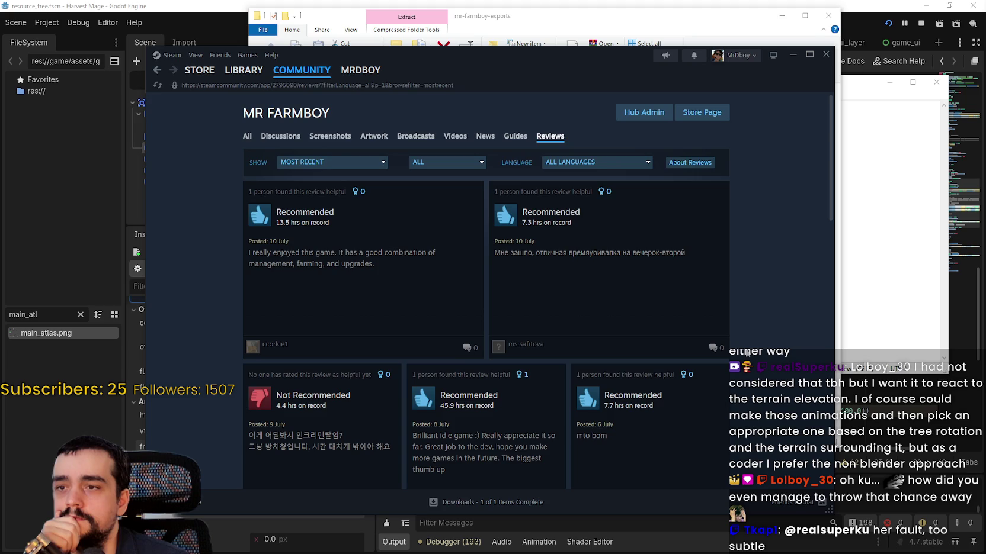
{"action": "scroll", "coordinate": [747, 349], "scroll_direction": "down", "scroll_amount": 5}
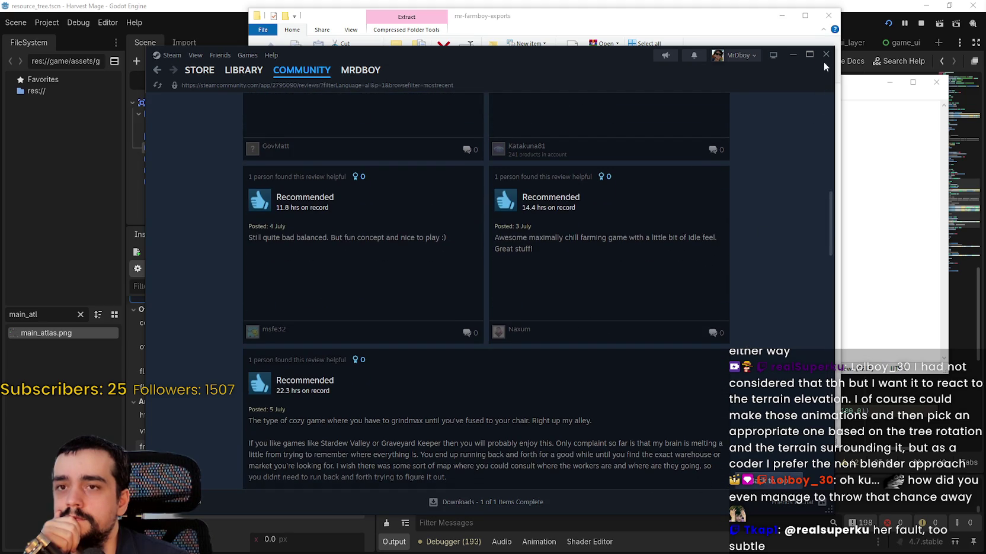
{"action": "left_click", "coordinate": [826, 54]}
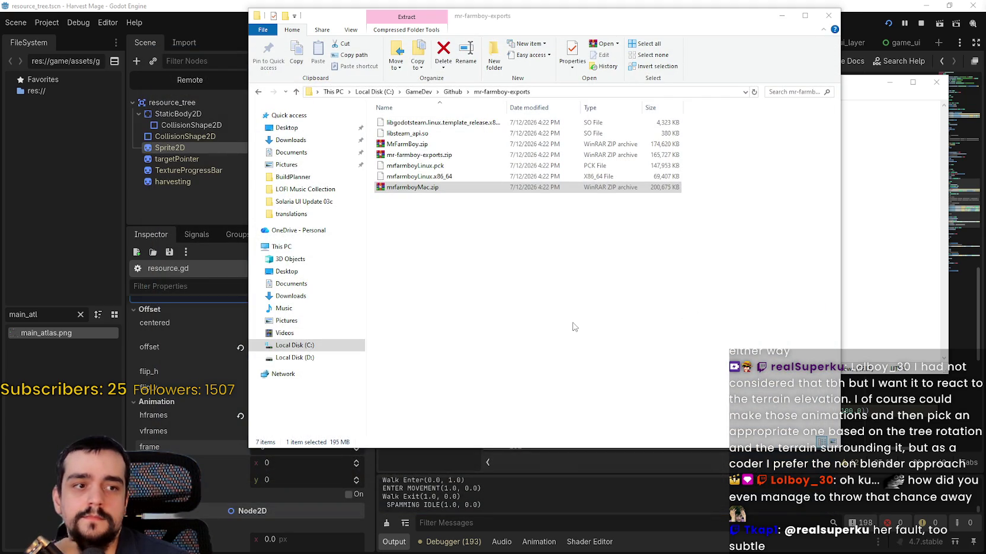
Step: Close the exports folder window, deselect the Notepad notes, and move Notepad aside
{"action": "left_click", "coordinate": [828, 16]}
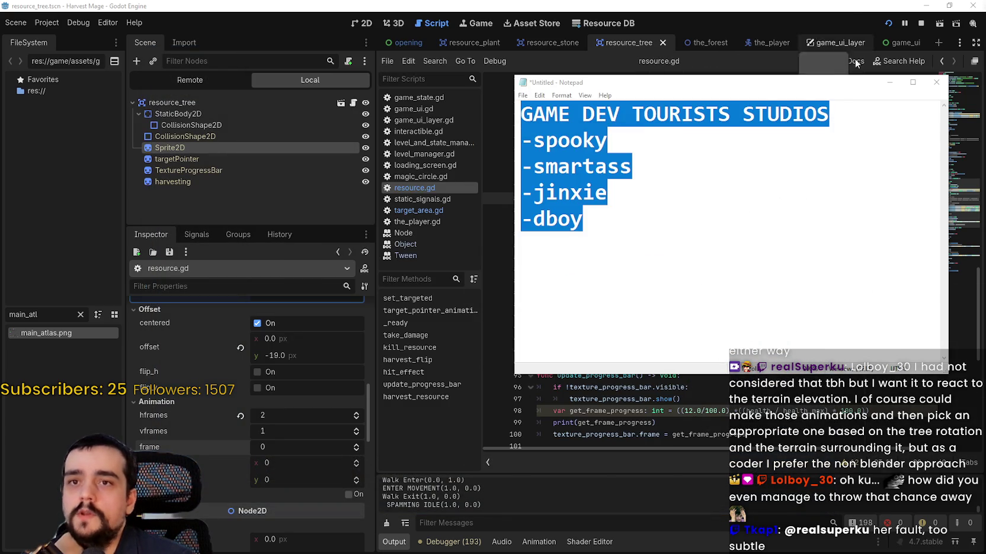
{"action": "left_click", "coordinate": [828, 144]}
{"action": "mouse_move", "coordinate": [730, 86]}
{"action": "left_mouse_down"}
{"action": "mouse_move", "coordinate": [647, 218]}
{"action": "mouse_move", "coordinate": [648, 101]}
{"action": "left_mouse_up"}
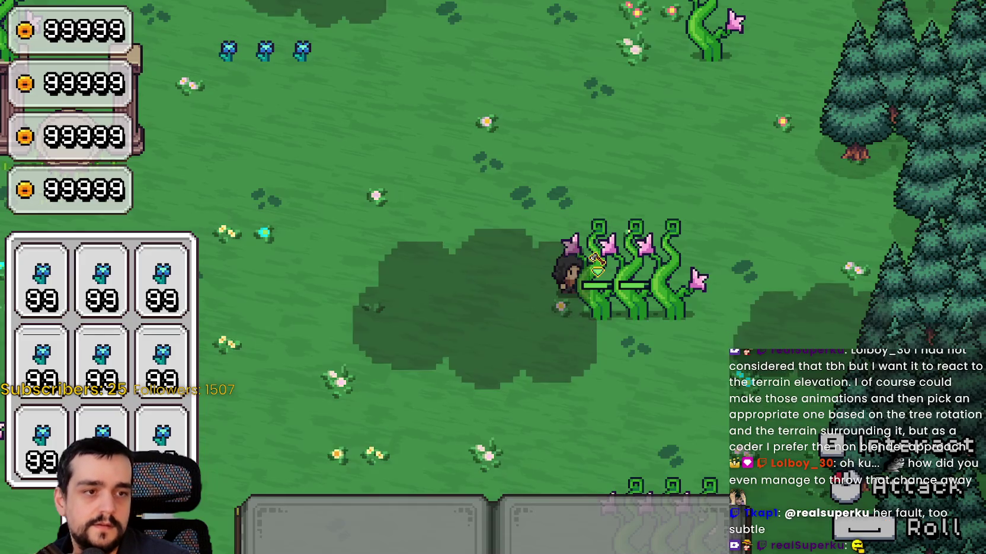
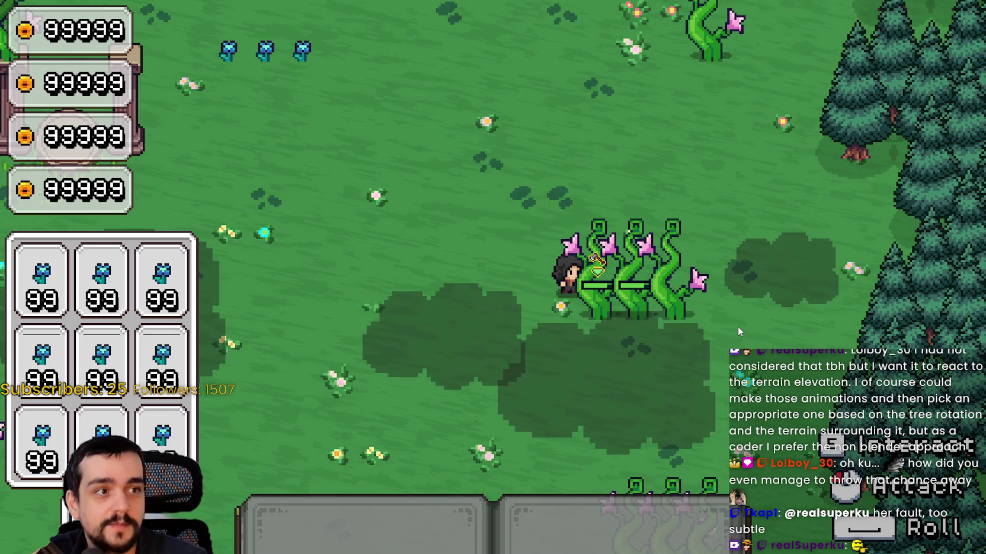
Step: Walk up to the pink-flowered vine cluster and start striking the nearest vine plant
{"action": "key", "text": "a"}
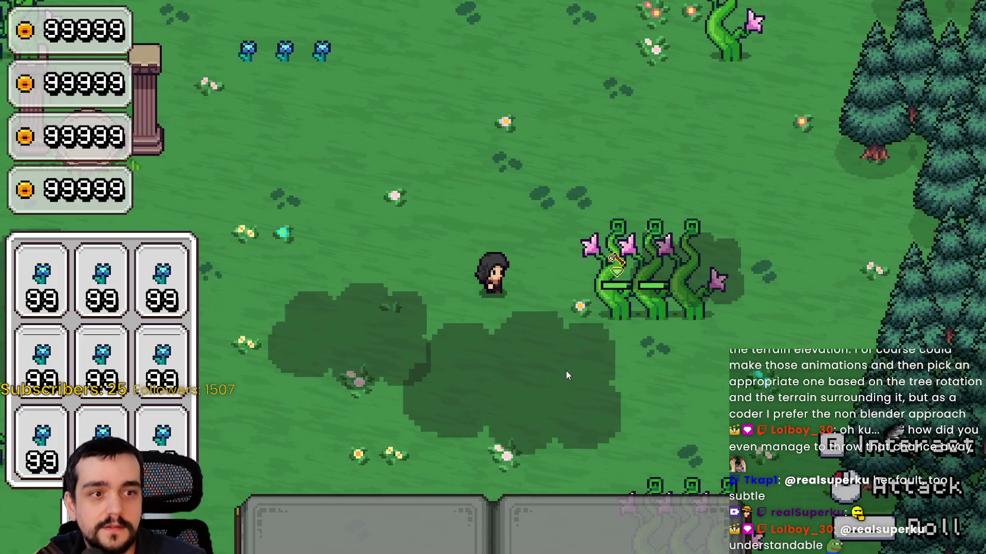
{"action": "key", "text": "d"}
{"action": "left_click", "coordinate": [568, 353]}
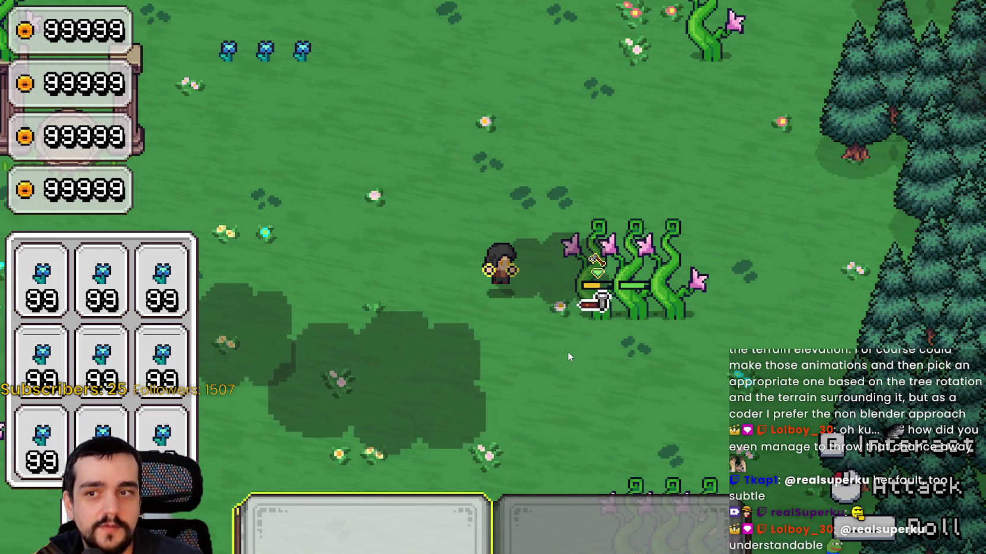
{"action": "left_click", "coordinate": [567, 351]}
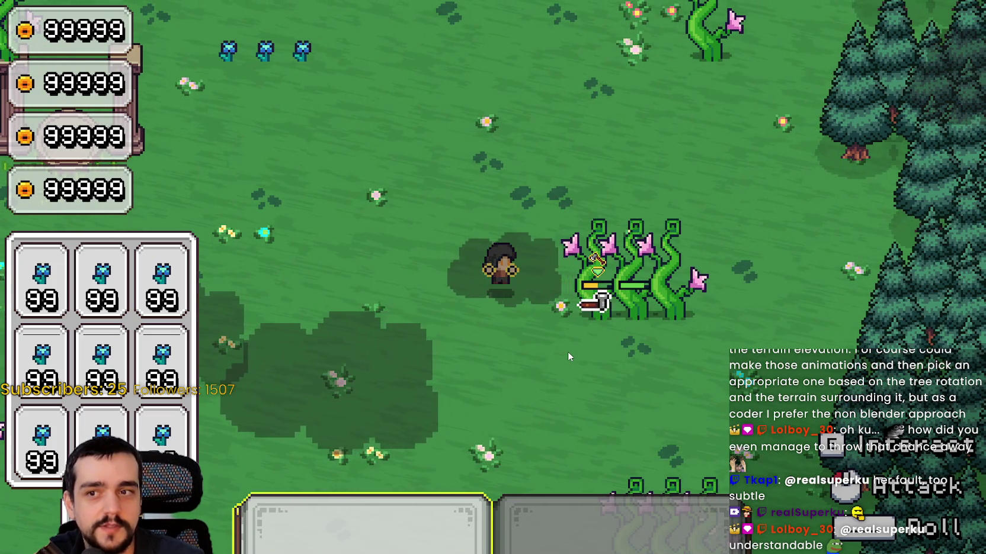
{"action": "left_click", "coordinate": [568, 352]}
{"action": "left_click", "coordinate": [565, 350]}
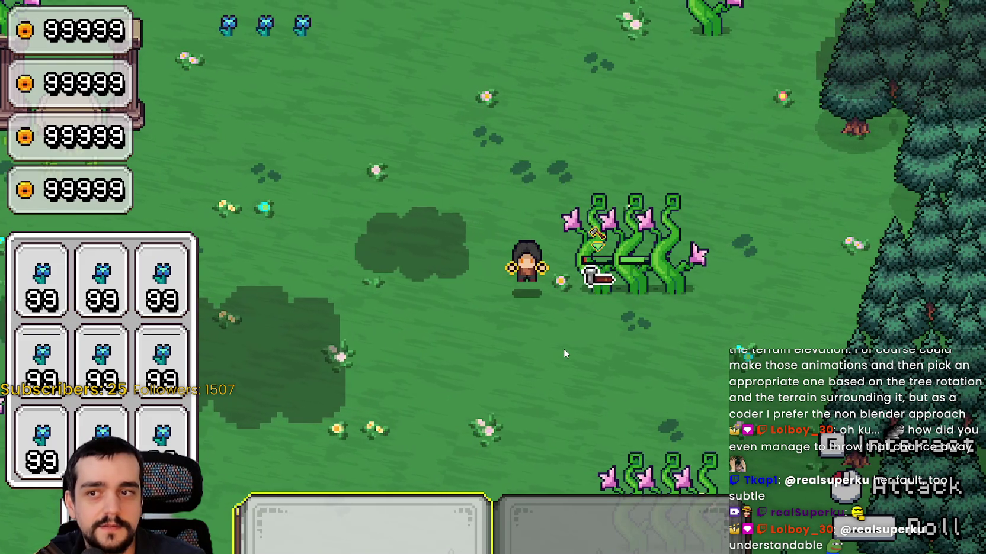
{"action": "key", "text": "s"}
{"action": "left_click", "coordinate": [564, 348]}
Step: Break the damaged vine plant and walk over to collect its dropped log
{"action": "key", "text": "d"}
{"action": "left_click", "coordinate": [620, 307]}
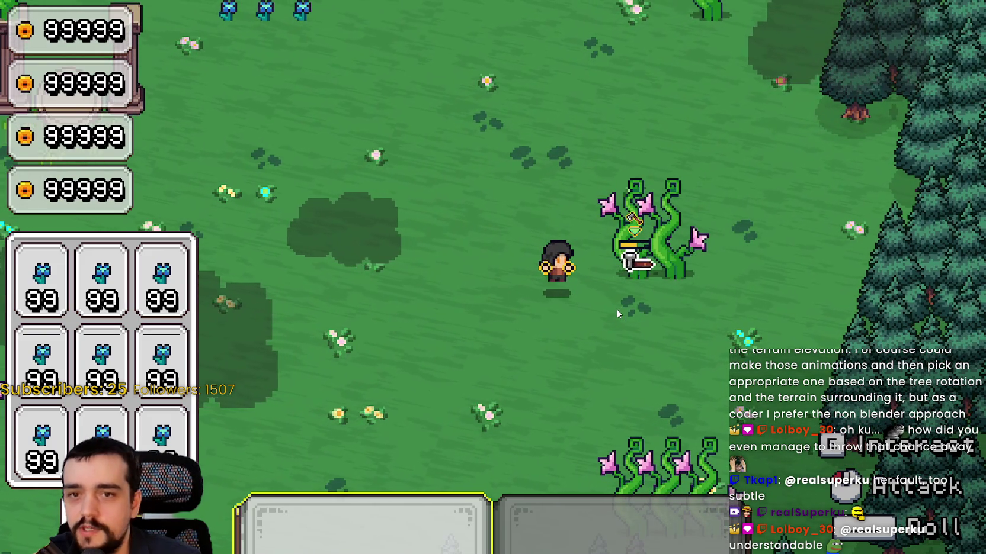
{"action": "left_click", "coordinate": [616, 309]}
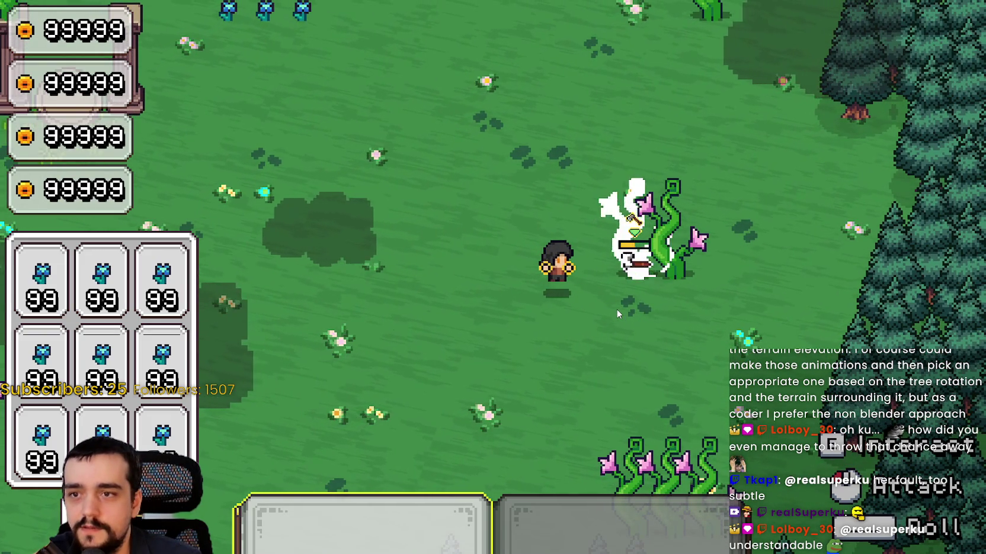
{"action": "left_click", "coordinate": [616, 309]}
{"action": "left_click", "coordinate": [616, 309]}
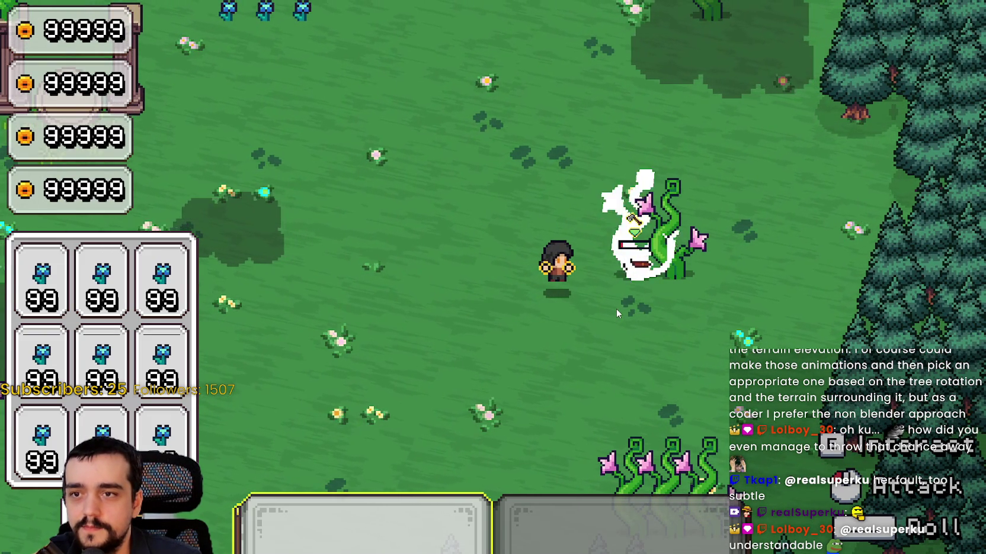
{"action": "left_click", "coordinate": [616, 308]}
{"action": "left_click", "coordinate": [616, 309]}
{"action": "key", "text": "d"}
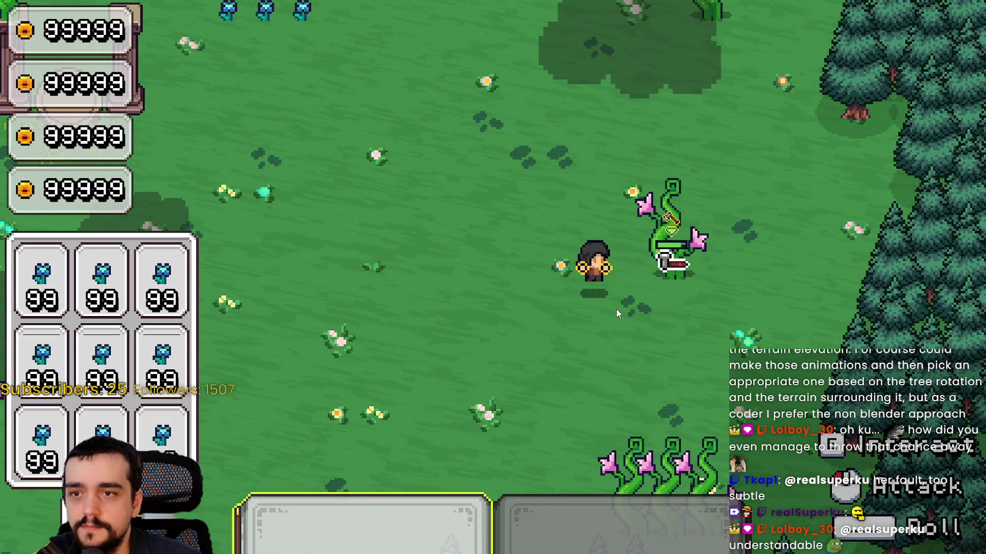
Step: Destroy the last vine plant of the cluster, then head south toward the next row
{"action": "left_click", "coordinate": [616, 309]}
{"action": "left_click", "coordinate": [616, 311]}
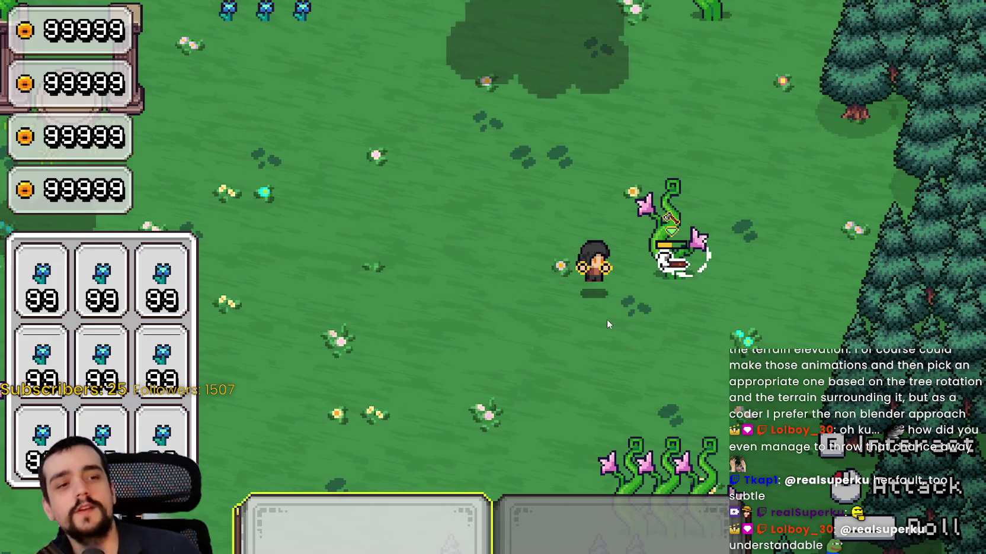
{"action": "left_click", "coordinate": [603, 311]}
{"action": "left_click", "coordinate": [608, 311]}
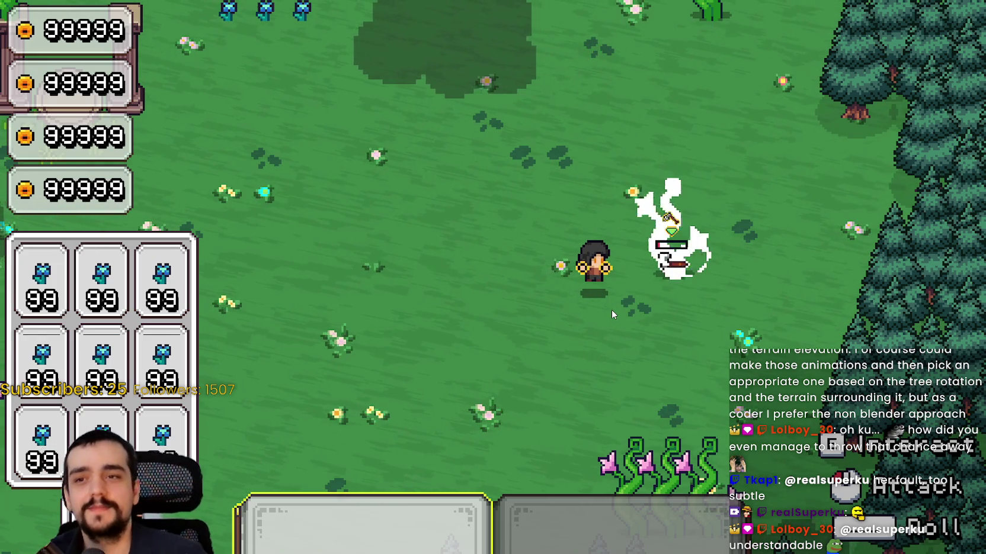
{"action": "left_click", "coordinate": [616, 323]}
{"action": "key", "text": "s"}
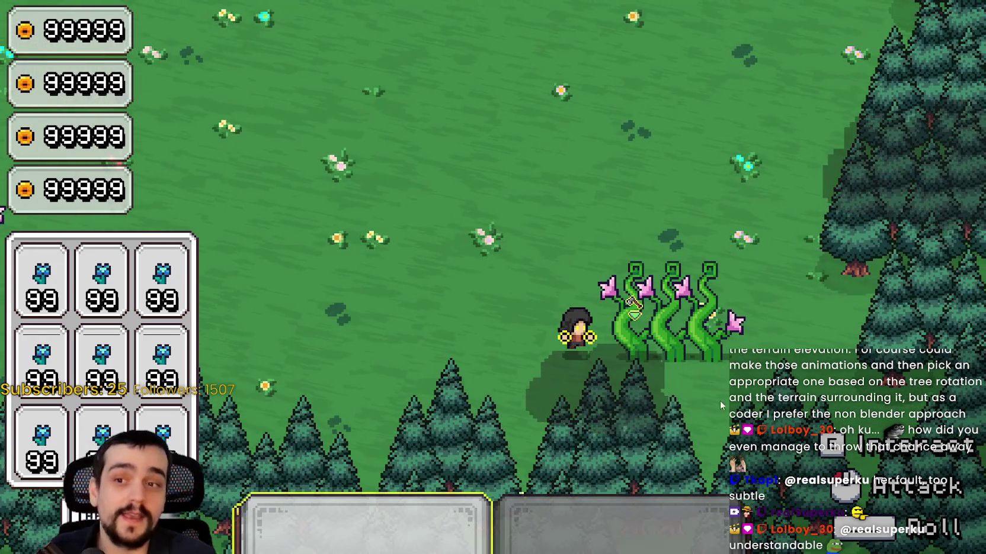
Step: Attack the row of vine plants until the leftmost one is destroyed
{"action": "left_click", "coordinate": [704, 393]}
{"action": "left_click", "coordinate": [729, 380]}
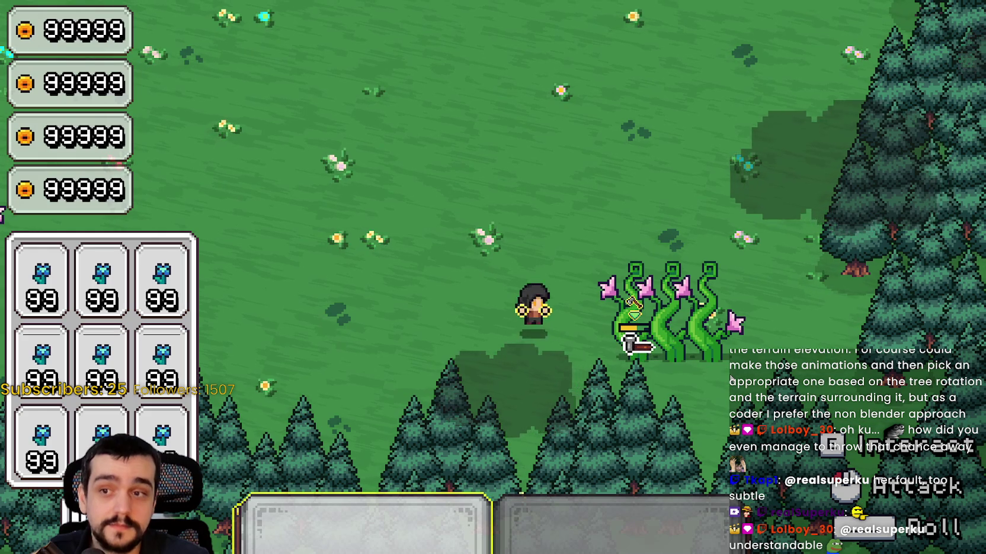
{"action": "left_click", "coordinate": [729, 381]}
{"action": "left_click", "coordinate": [730, 381]}
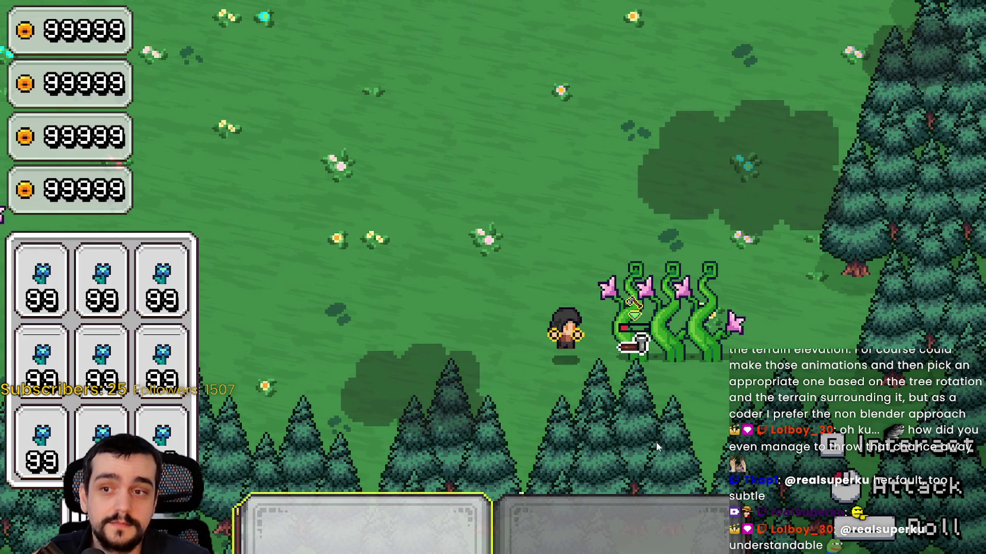
{"action": "left_click", "coordinate": [643, 427]}
{"action": "left_click", "coordinate": [643, 425]}
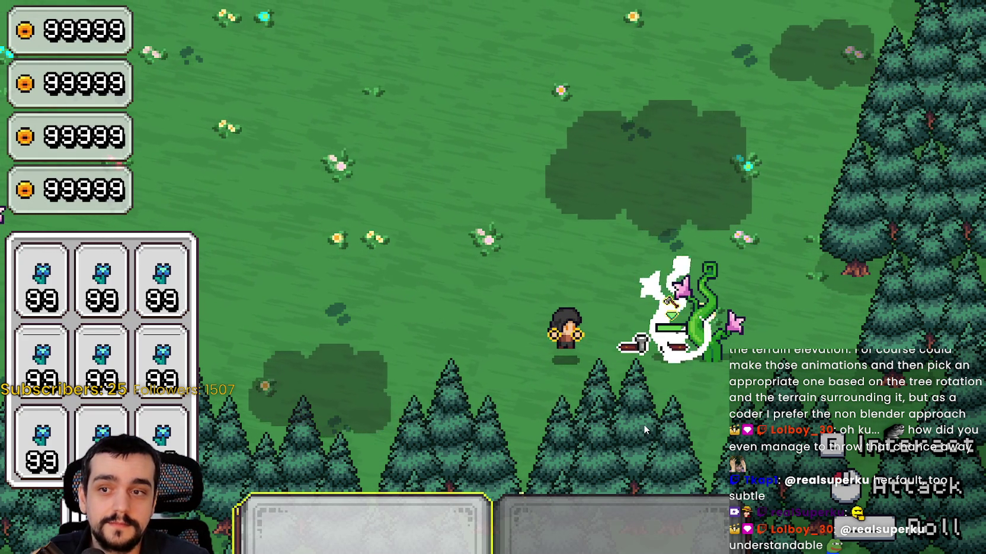
{"action": "key", "text": "d"}
{"action": "left_click", "coordinate": [643, 424]}
Step: Destroy the middle and last vine plants and pick up their drops
{"action": "left_click", "coordinate": [645, 423]}
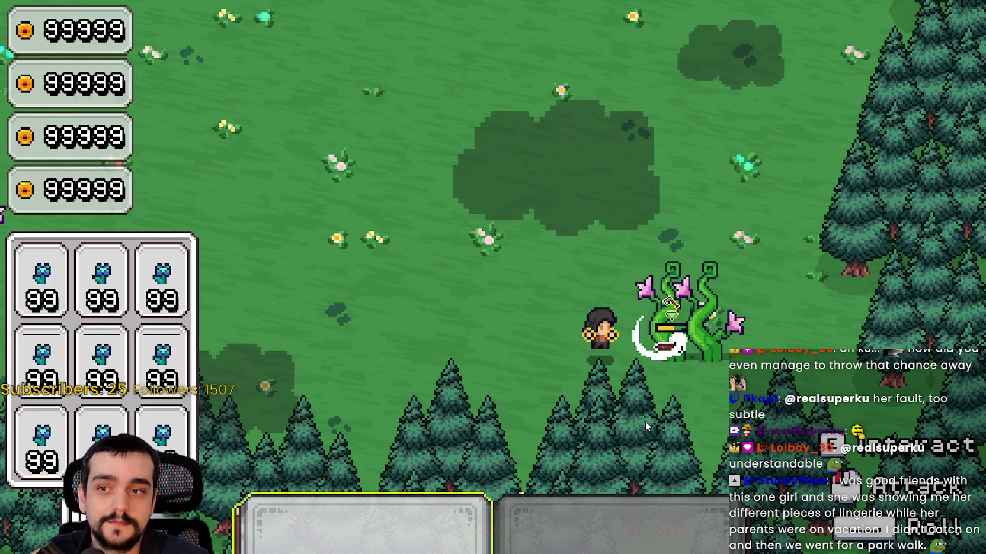
{"action": "left_click", "coordinate": [644, 417]}
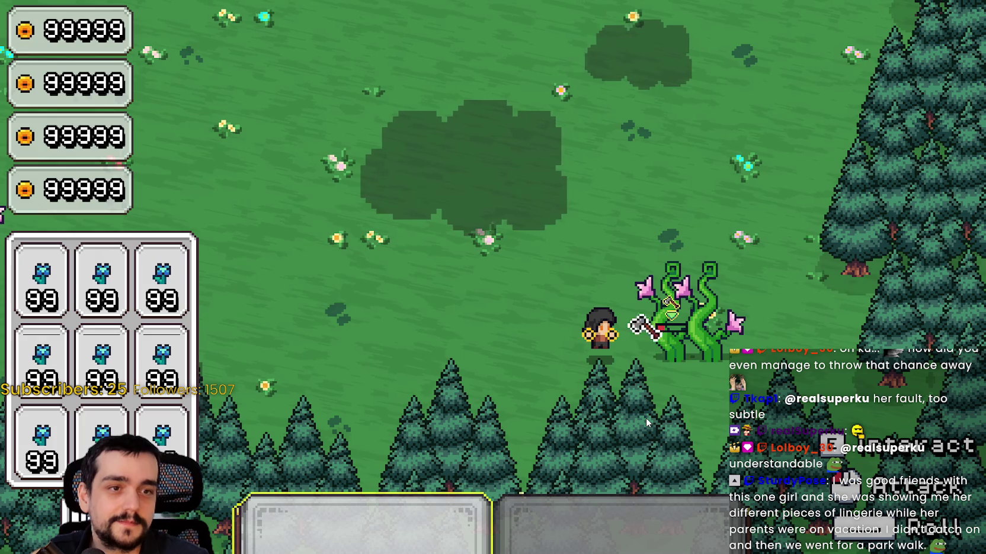
{"action": "left_click", "coordinate": [645, 417]}
{"action": "left_click", "coordinate": [645, 418]}
{"action": "left_click", "coordinate": [645, 418]}
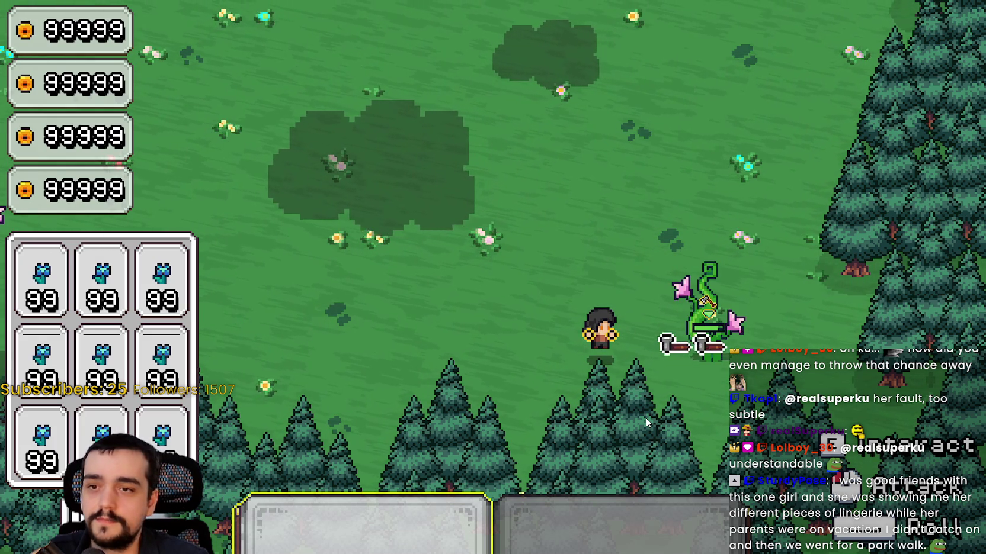
{"action": "left_click", "coordinate": [645, 417]}
{"action": "left_click", "coordinate": [645, 418]}
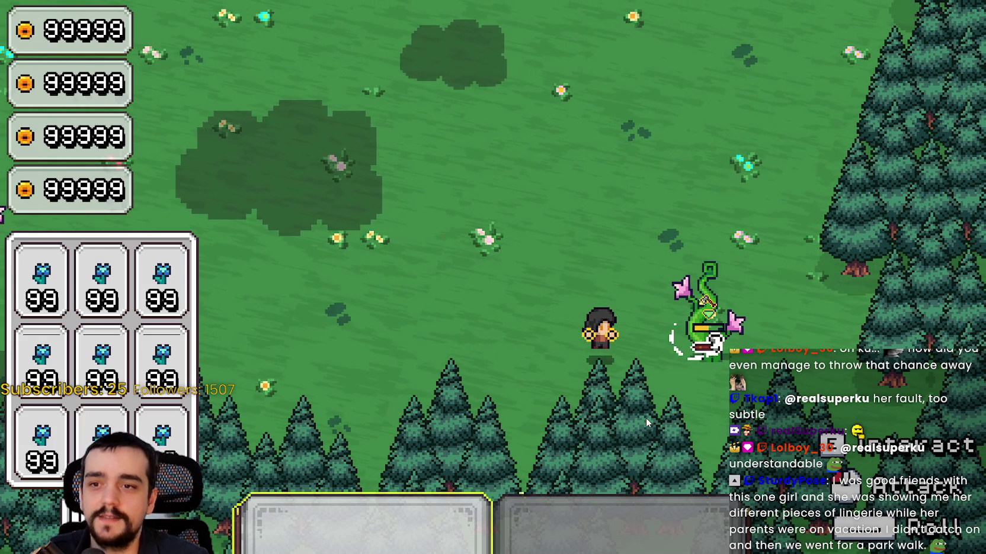
{"action": "left_click", "coordinate": [645, 417]}
{"action": "left_click", "coordinate": [645, 418]}
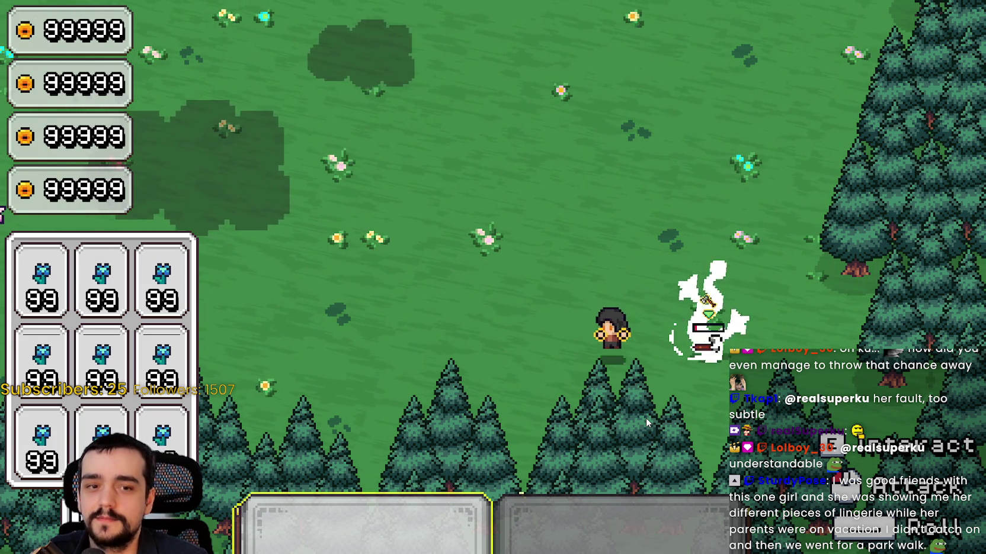
{"action": "left_click", "coordinate": [645, 418]}
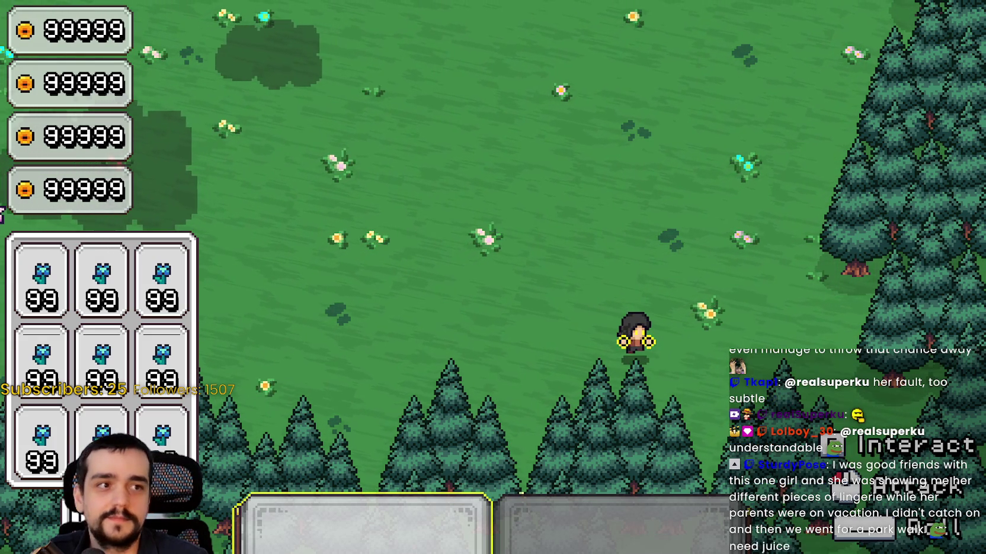
{"action": "key", "text": "s"}
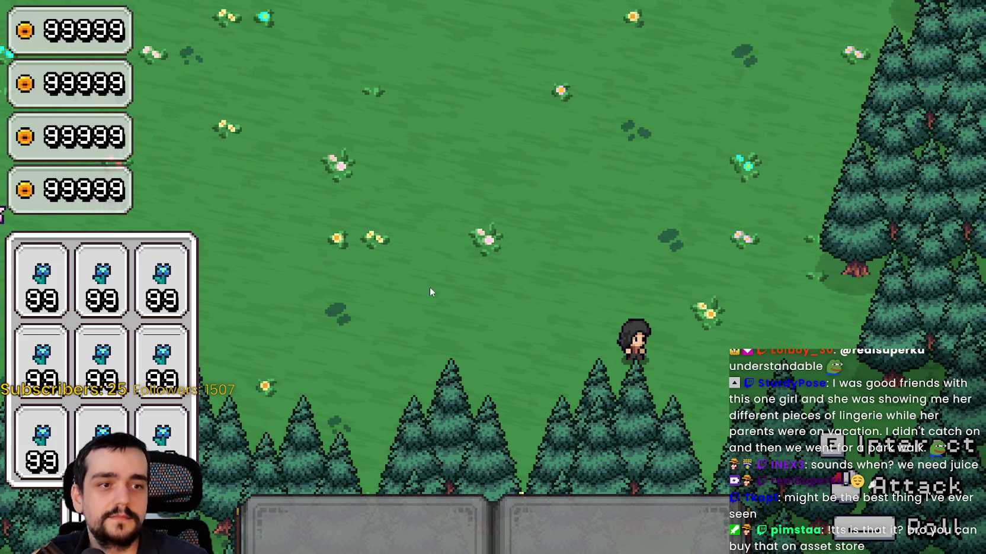
Step: Walk north across the meadow to the beanstalk and chop it down
{"action": "key", "text": "w"}
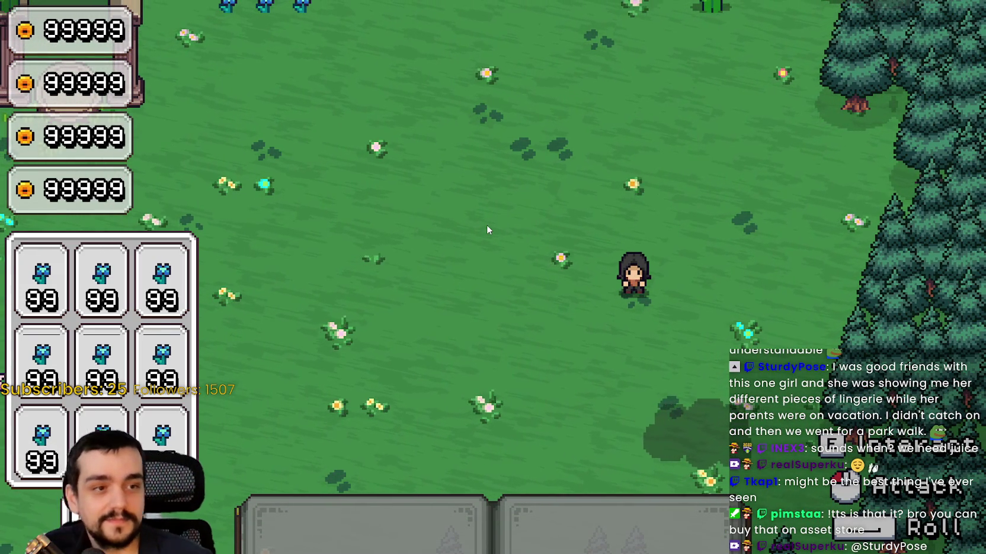
{"action": "key", "text": "w+a"}
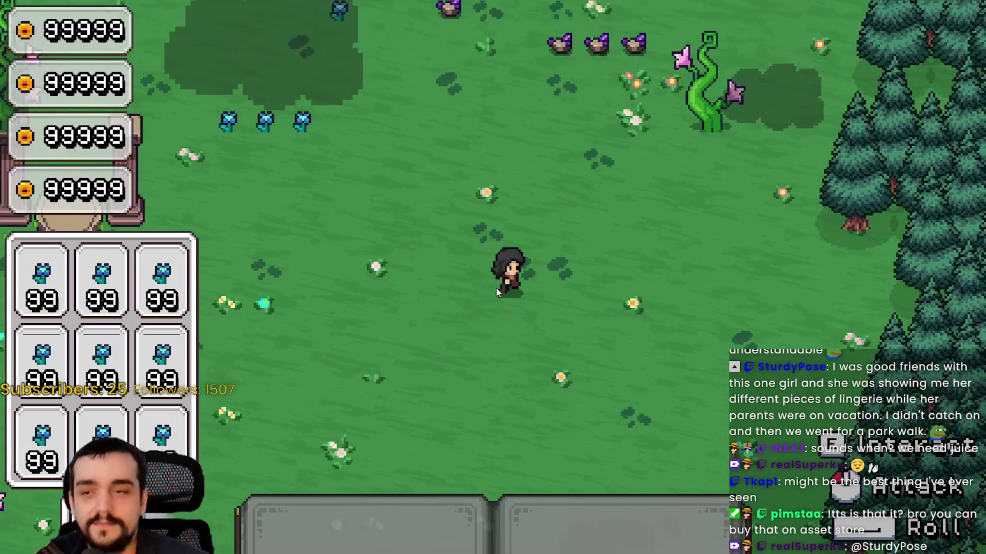
{"action": "key", "text": "w+d"}
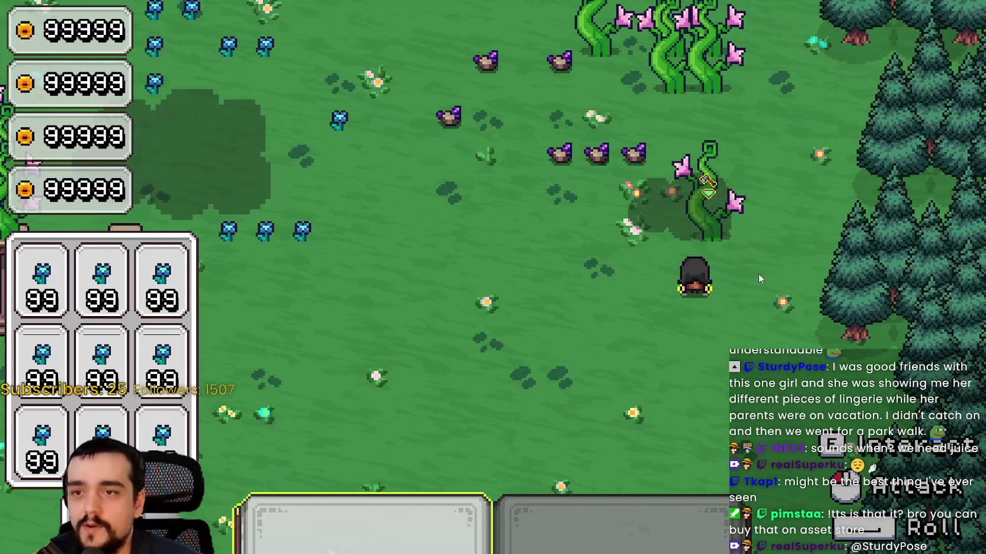
{"action": "left_click", "coordinate": [761, 288]}
{"action": "left_click", "coordinate": [760, 288]}
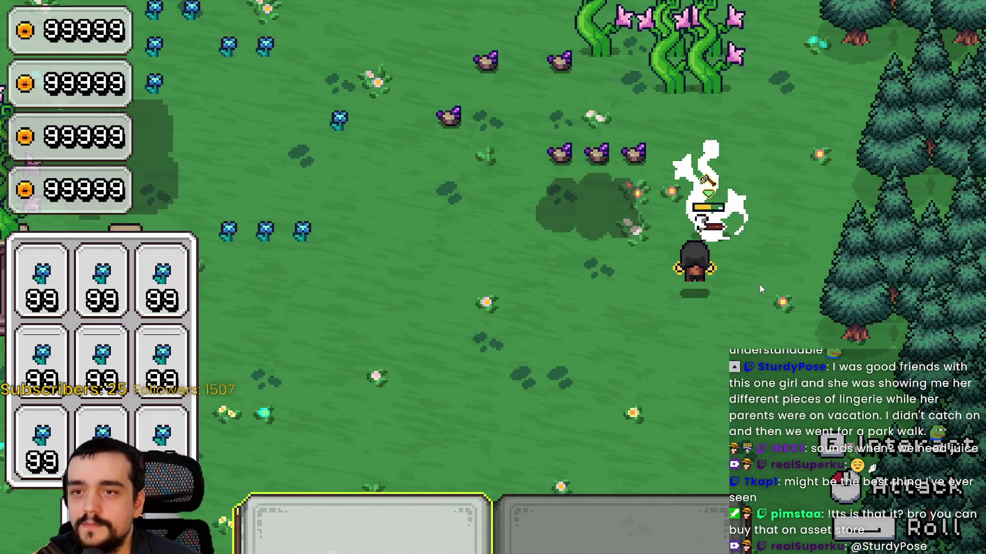
{"action": "left_click", "coordinate": [759, 288]}
{"action": "left_click", "coordinate": [759, 289]}
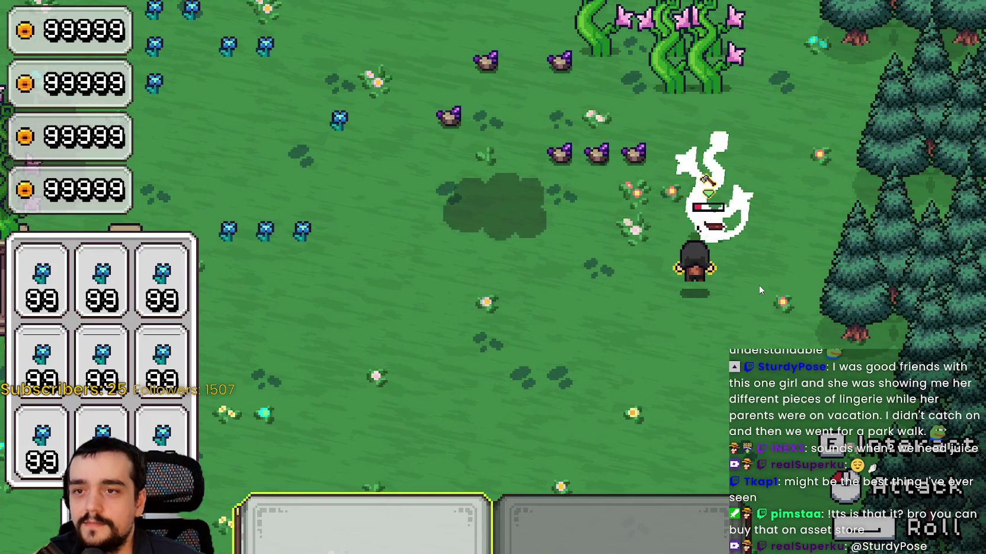
{"action": "left_click", "coordinate": [759, 290]}
{"action": "left_click", "coordinate": [760, 290]}
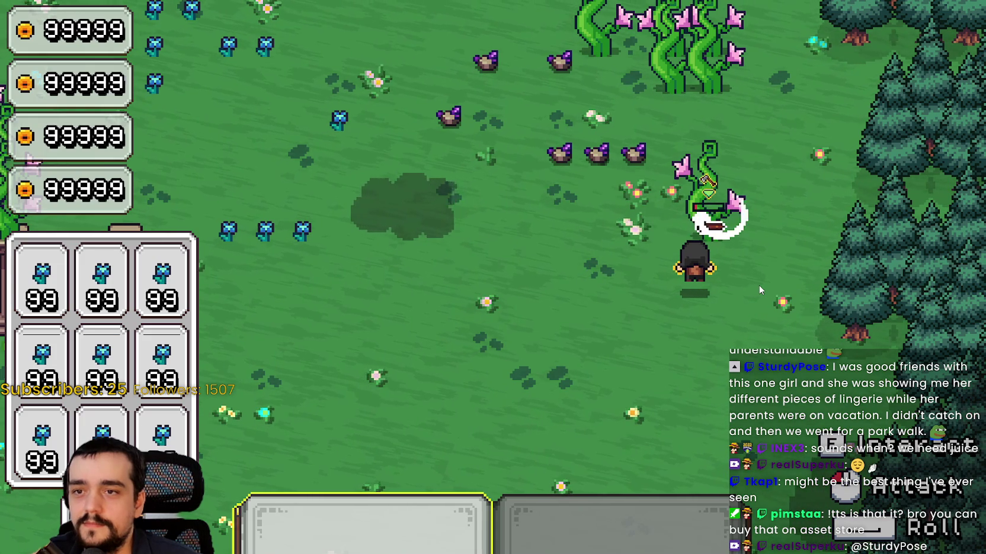
Step: Put the tool away, then bring up the sprite atlas in Aseprite at the blue flower icon
{"action": "key", "text": "1"}
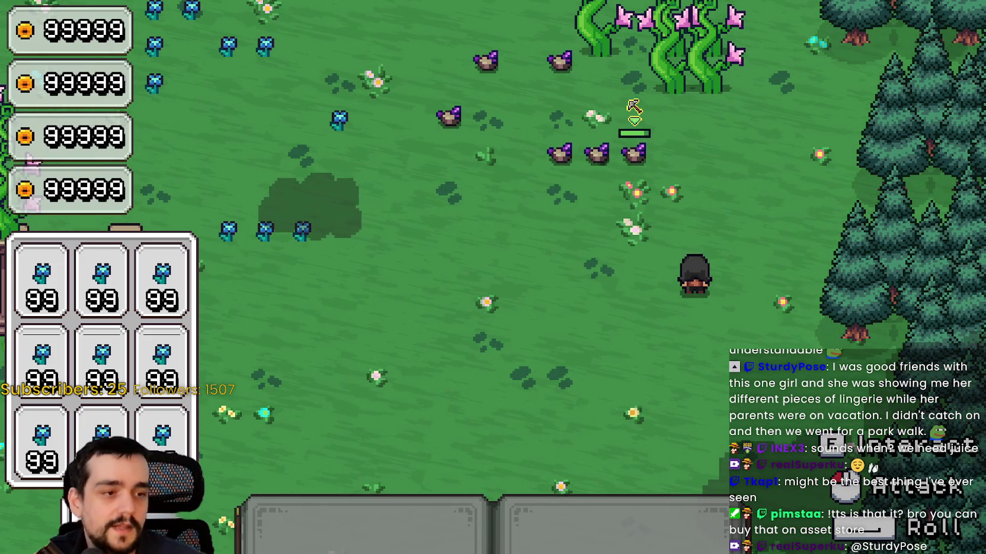
{"action": "key", "text": "alt+Tab"}
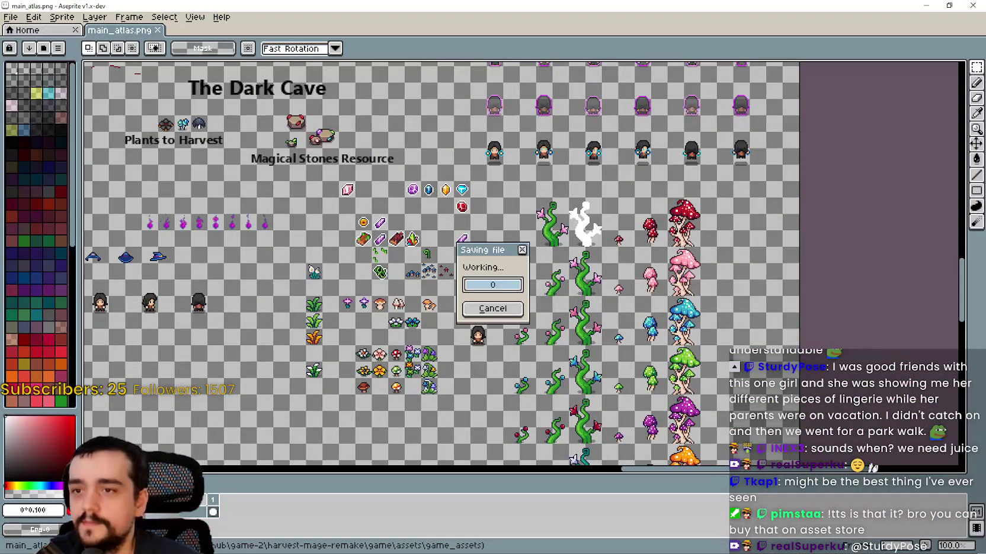
{"action": "scroll", "coordinate": [633, 261], "scroll_direction": "down", "scroll_amount": 2}
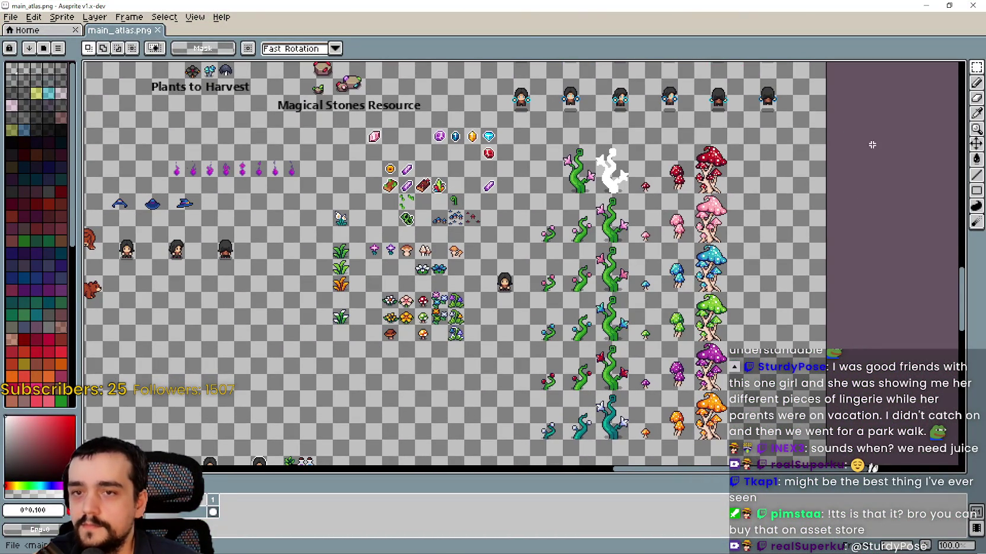
{"action": "scroll", "coordinate": [497, 458], "scroll_direction": "left", "scroll_amount": 5}
{"action": "scroll", "coordinate": [498, 457], "scroll_direction": "down", "scroll_amount": 4}
{"action": "scroll", "coordinate": [497, 457], "scroll_direction": "up", "scroll_amount": 10}
{"action": "scroll", "coordinate": [497, 458], "scroll_direction": "down", "scroll_amount": 3}
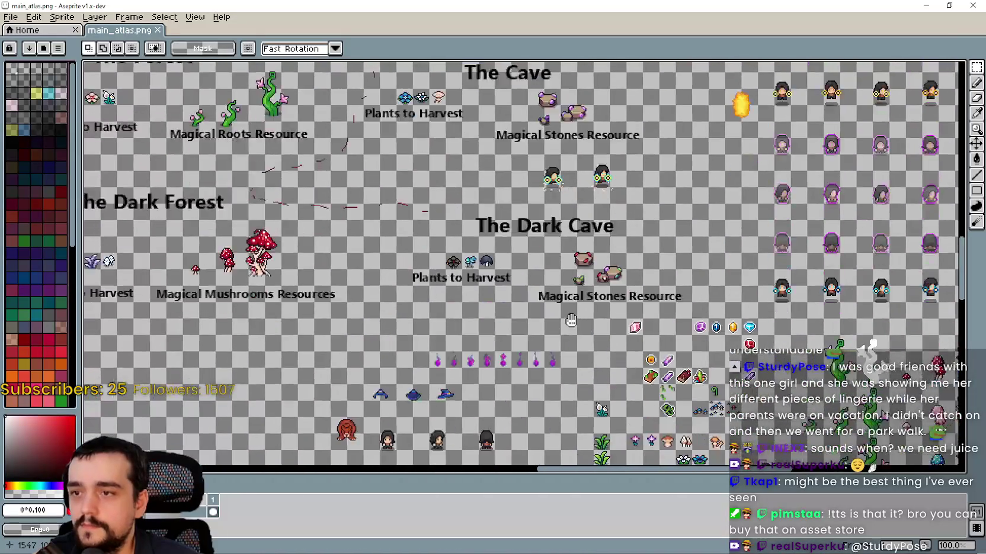
{"action": "scroll", "coordinate": [524, 215], "scroll_direction": "down", "scroll_amount": 1}
{"action": "scroll", "coordinate": [485, 275], "scroll_direction": "left", "scroll_amount": 8}
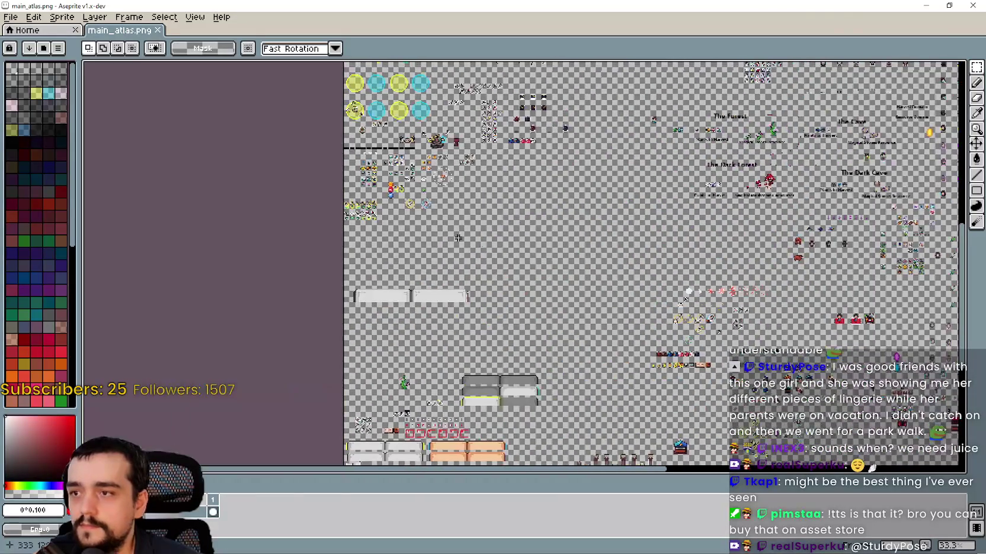
{"action": "scroll", "coordinate": [485, 276], "scroll_direction": "up", "scroll_amount": 4}
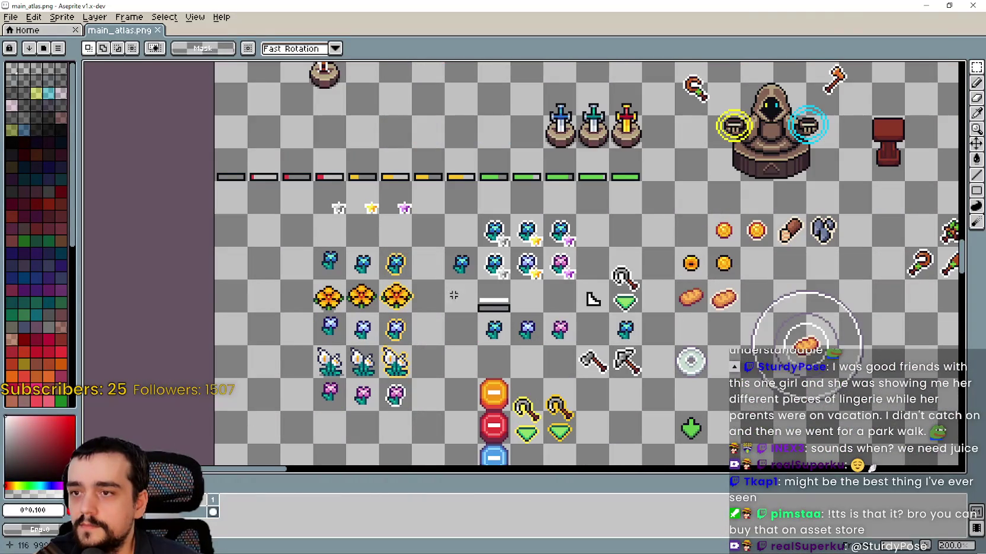
{"action": "scroll", "coordinate": [571, 288], "scroll_direction": "left", "scroll_amount": 2}
{"action": "scroll", "coordinate": [571, 288], "scroll_direction": "up", "scroll_amount": 1}
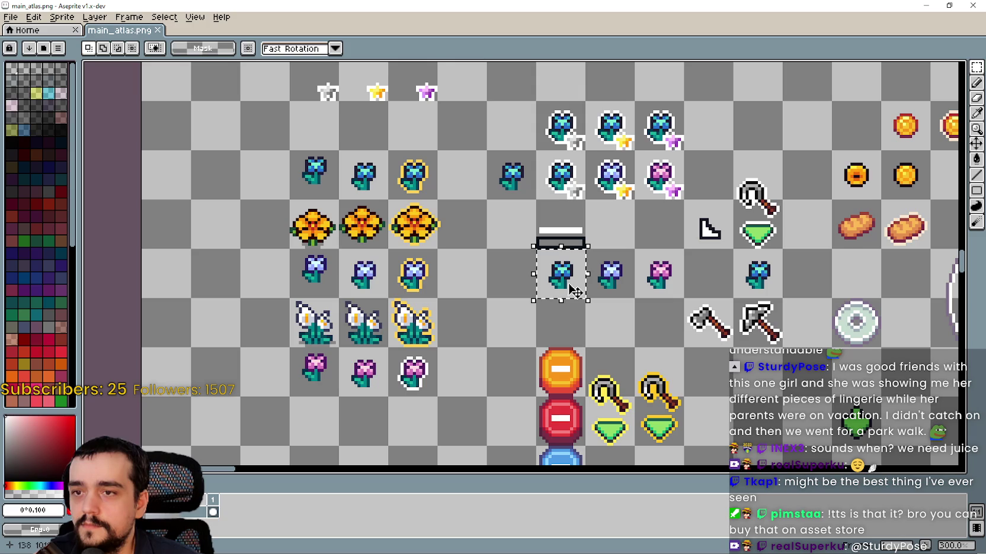
Step: Copy the blue flower into the empty cell below, then another copy into the next cell right
{"action": "left_click_drag", "start_coordinate": [561, 288], "coordinate": [567, 323]}
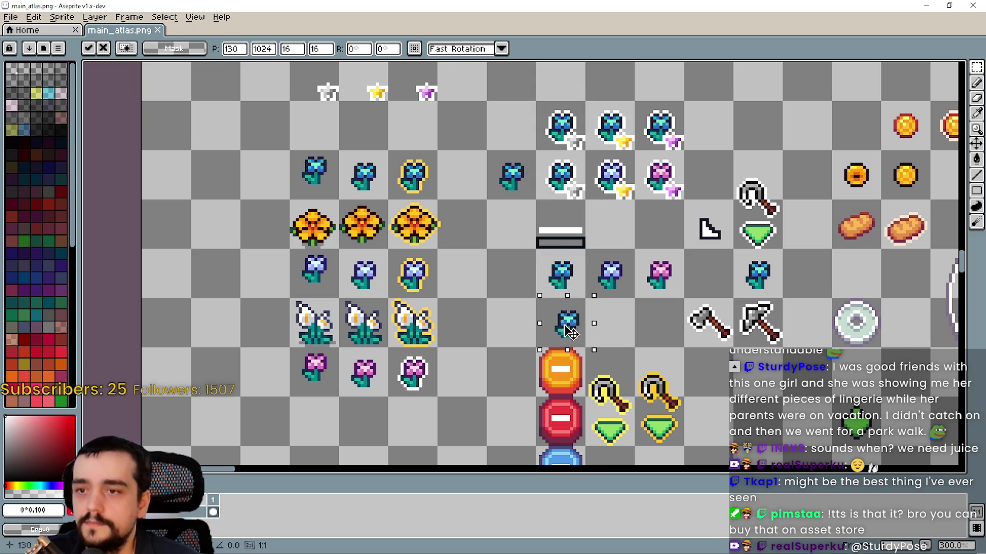
{"action": "key", "text": "ctrl+d"}
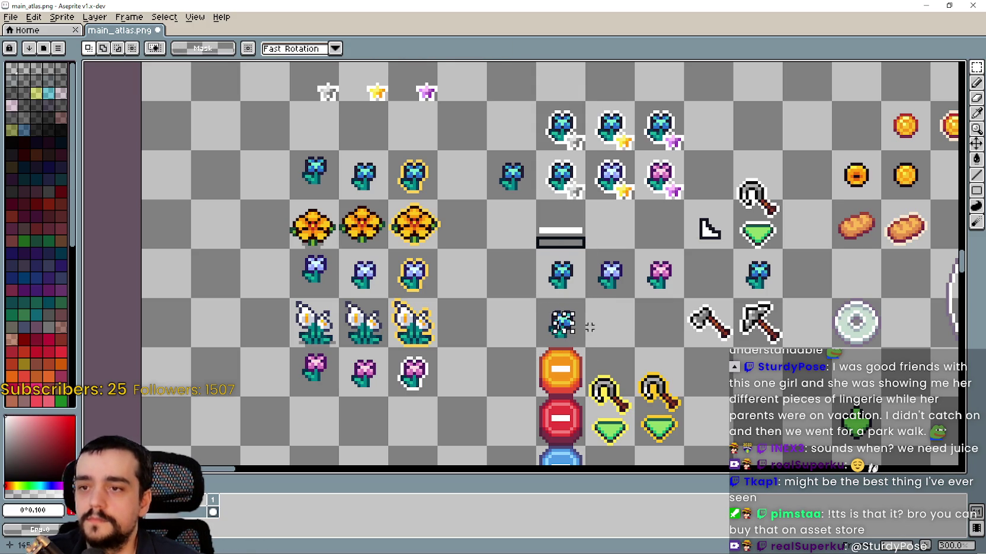
{"action": "left_click_drag", "start_coordinate": [539, 248], "coordinate": [570, 286]}
{"action": "key", "text": "Return"}
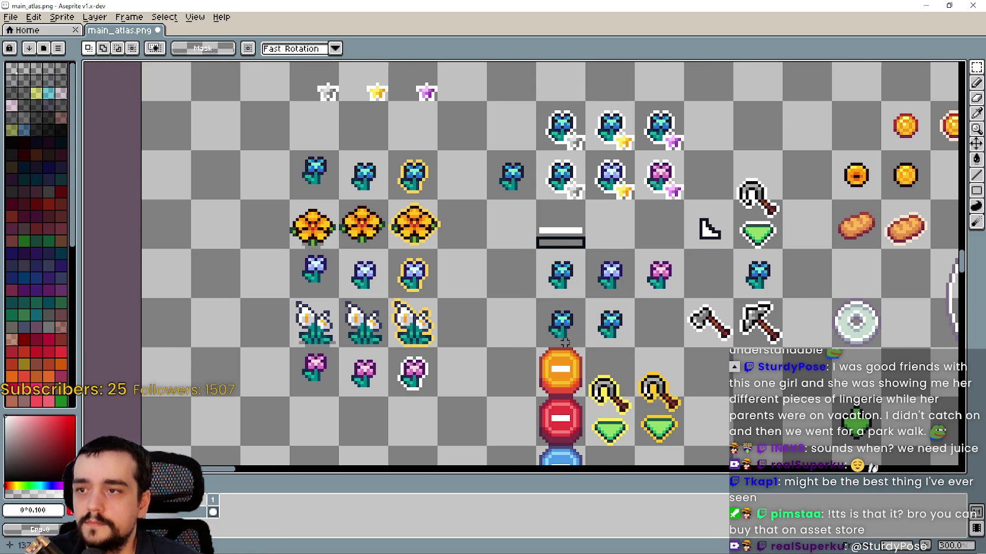
Step: Fill the flower copy with white using the Paint Bucket, making a silhouette
{"action": "scroll", "coordinate": [601, 329], "scroll_direction": "up", "scroll_amount": 3}
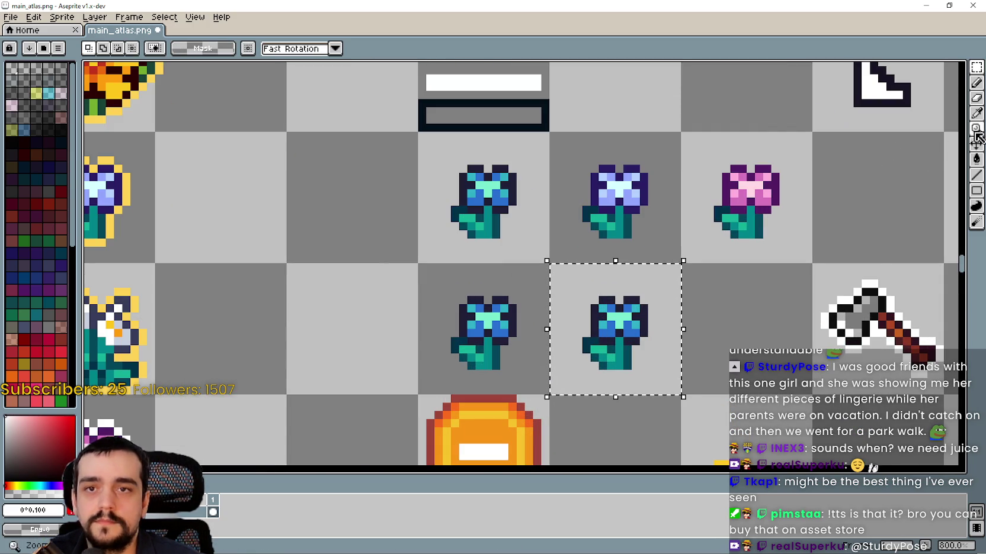
{"action": "left_click", "coordinate": [976, 159]}
{"action": "scroll", "coordinate": [680, 348], "scroll_direction": "up", "scroll_amount": 2}
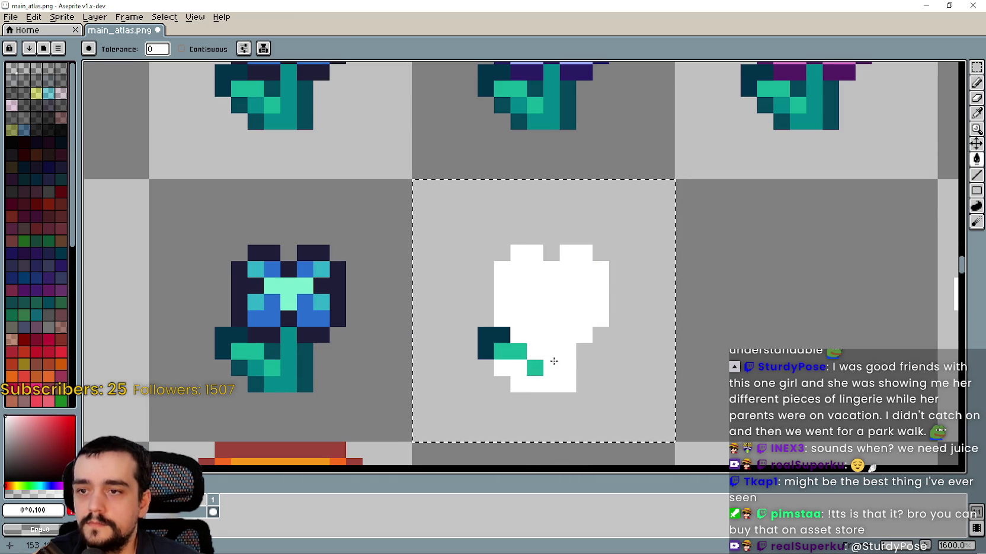
{"action": "scroll", "coordinate": [493, 342], "scroll_direction": "down", "scroll_amount": 2}
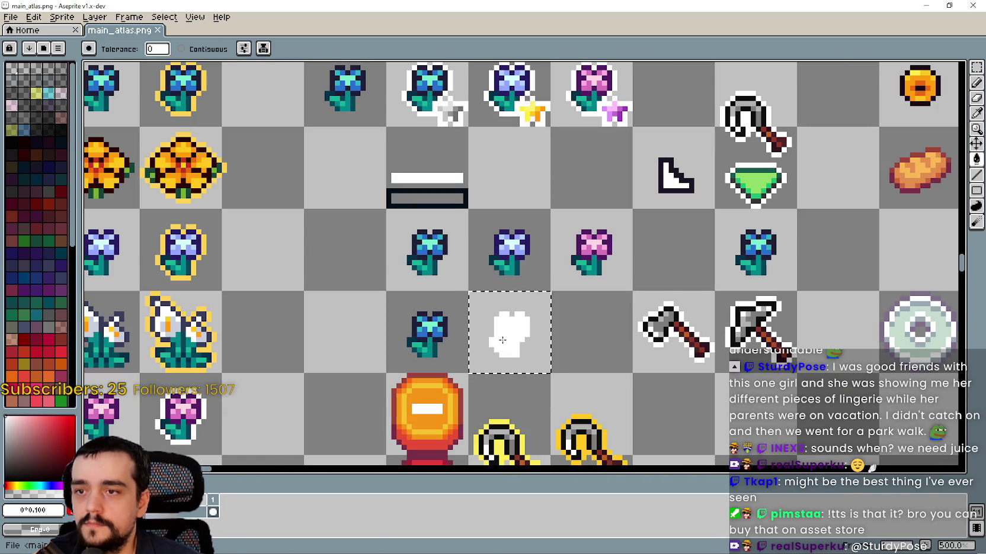
{"action": "scroll", "coordinate": [533, 331], "scroll_direction": "down", "scroll_amount": 4}
Step: Pan and zoom the atlas over the Dark Forest, The Forest and Dark Cave sections
{"action": "scroll", "coordinate": [569, 316], "scroll_direction": "down", "scroll_amount": 1}
{"action": "scroll", "coordinate": [569, 355], "scroll_direction": "right", "scroll_amount": 6}
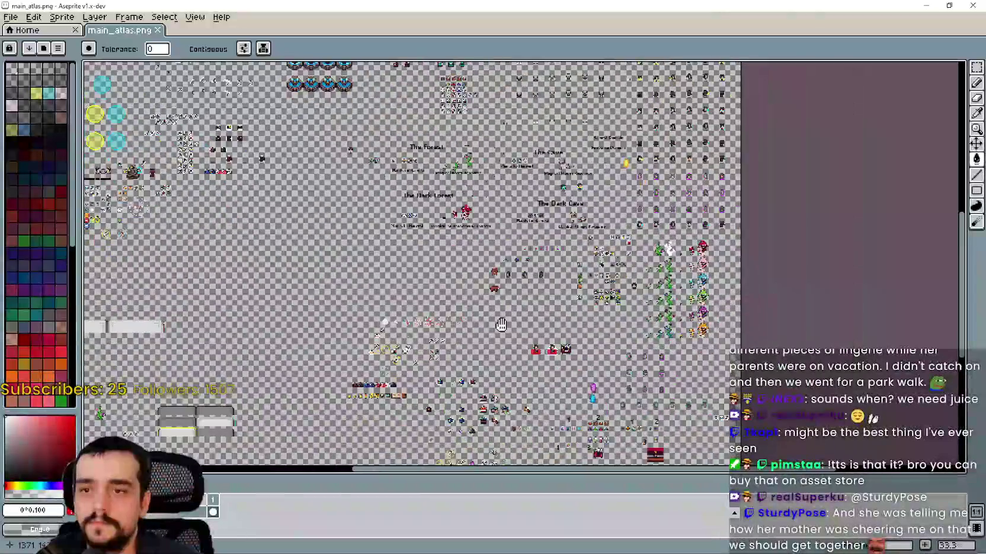
{"action": "scroll", "coordinate": [592, 225], "scroll_direction": "up", "scroll_amount": 1}
{"action": "scroll", "coordinate": [652, 237], "scroll_direction": "down", "scroll_amount": 2}
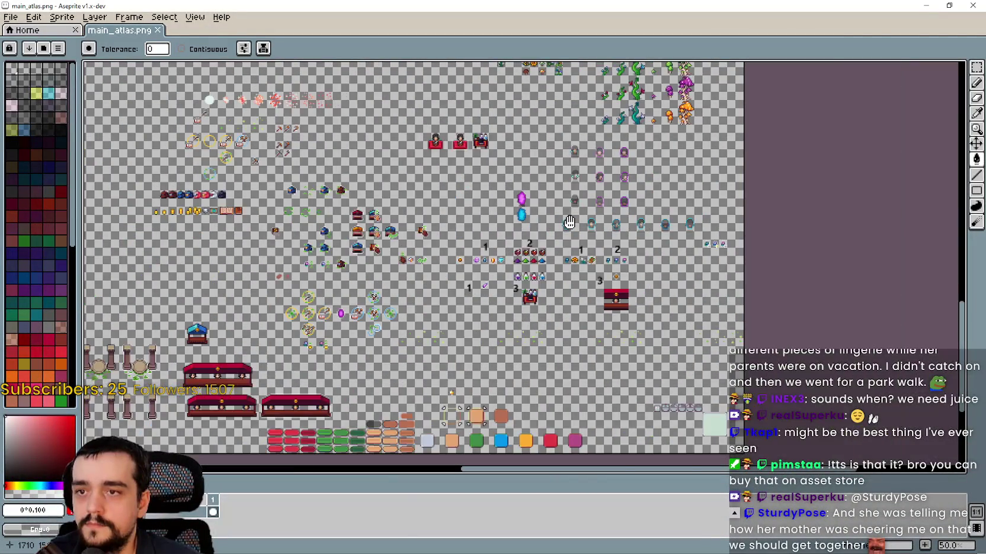
{"action": "scroll", "coordinate": [769, 254], "scroll_direction": "up", "scroll_amount": 1}
{"action": "scroll", "coordinate": [769, 255], "scroll_direction": "up", "scroll_amount": 10}
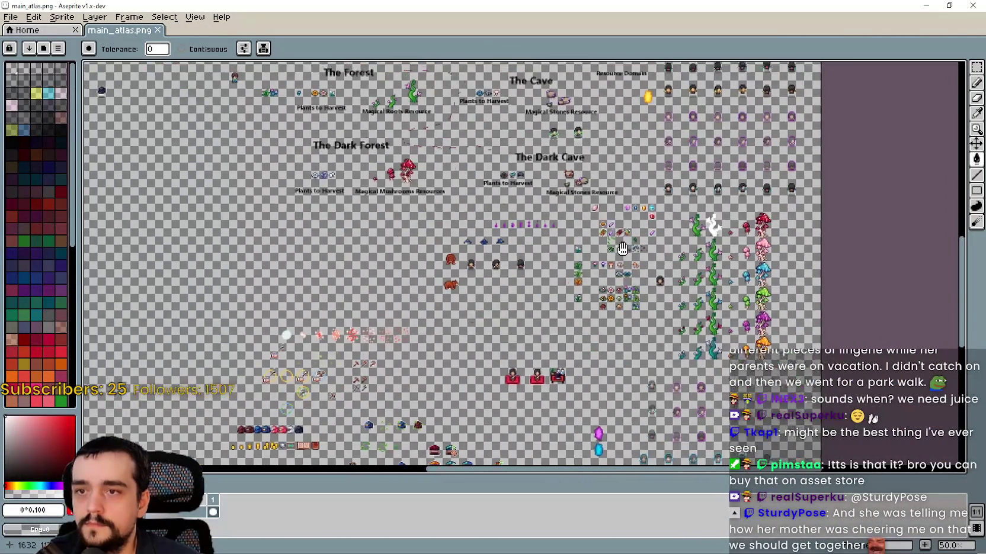
{"action": "scroll", "coordinate": [543, 246], "scroll_direction": "down", "scroll_amount": 8}
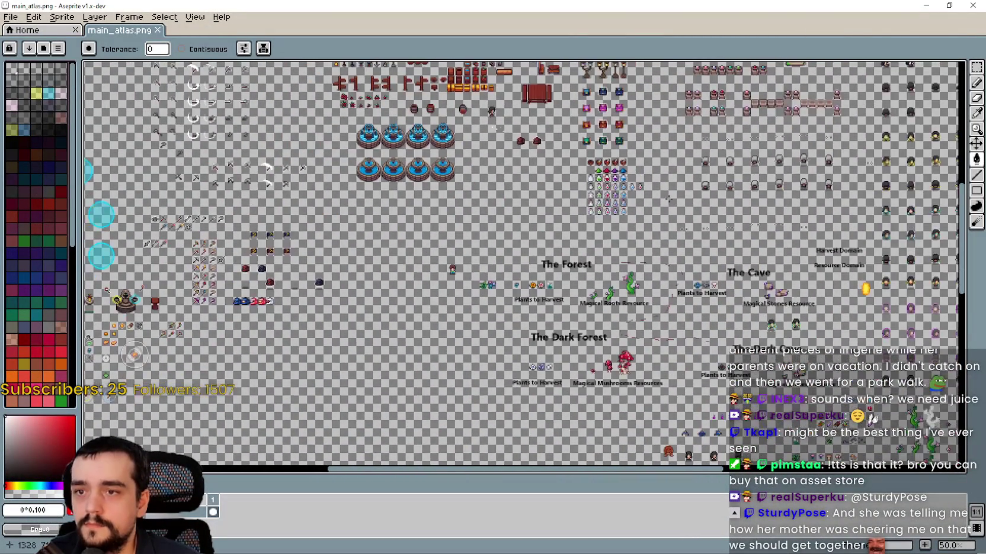
{"action": "scroll", "coordinate": [601, 144], "scroll_direction": "up", "scroll_amount": 1}
{"action": "scroll", "coordinate": [592, 177], "scroll_direction": "right", "scroll_amount": 5}
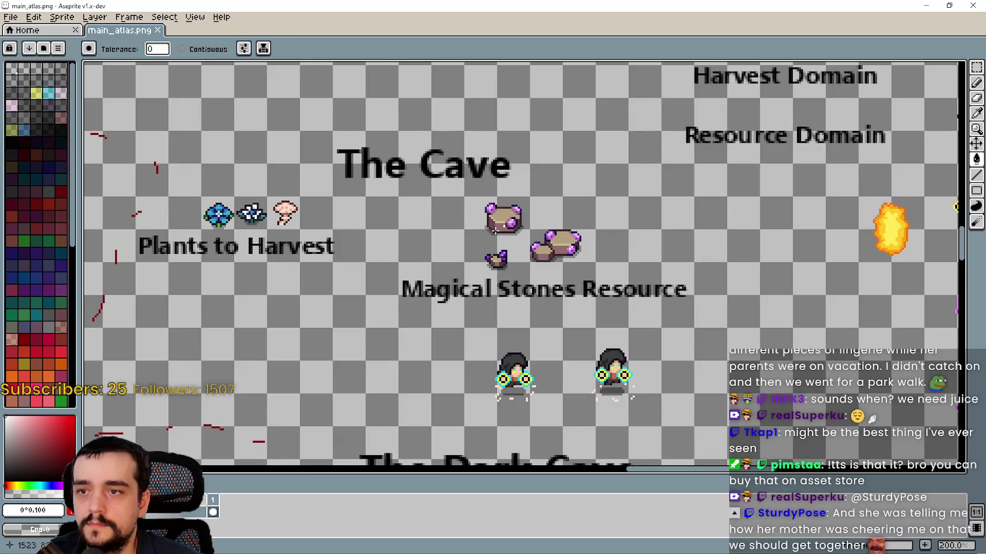
{"action": "scroll", "coordinate": [579, 212], "scroll_direction": "up", "scroll_amount": 5}
{"action": "scroll", "coordinate": [580, 212], "scroll_direction": "down", "scroll_amount": 4}
{"action": "scroll", "coordinate": [547, 310], "scroll_direction": "up", "scroll_amount": 1}
{"action": "mouse_move", "coordinate": [546, 309]}
{"action": "left_mouse_down"}
{"action": "mouse_move", "coordinate": [600, 86]}
{"action": "mouse_move", "coordinate": [494, 57]}
{"action": "mouse_move", "coordinate": [461, 61]}
{"action": "mouse_move", "coordinate": [377, 372]}
{"action": "left_mouse_up"}
{"action": "left_click_drag", "start_coordinate": [291, 314], "coordinate": [466, 373]}
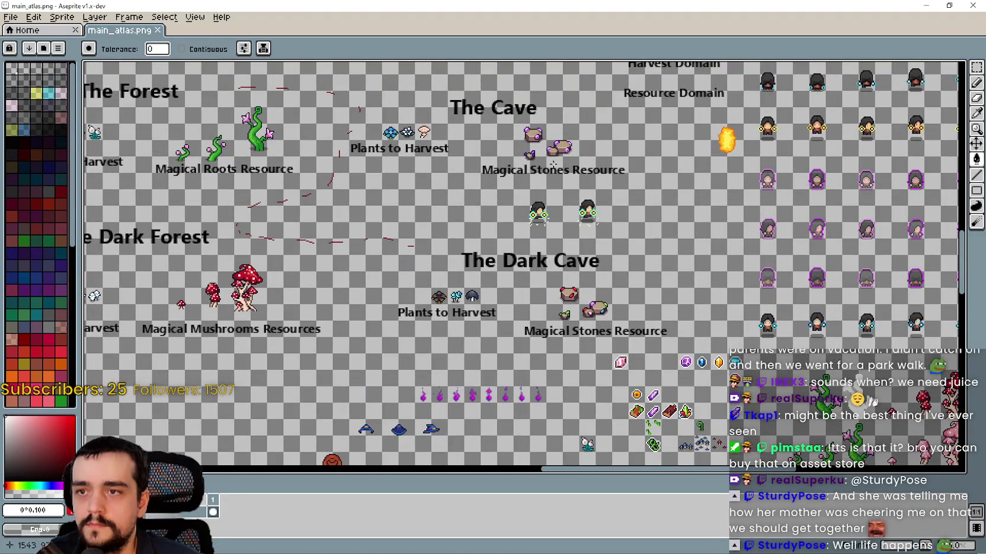
{"action": "scroll", "coordinate": [522, 137], "scroll_direction": "up", "scroll_amount": 2}
Step: Inspect The Cave's stone icons, then return to the Godot editor
{"action": "left_click_drag", "start_coordinate": [522, 137], "coordinate": [621, 353]}
{"action": "scroll", "coordinate": [622, 353], "scroll_direction": "down", "scroll_amount": 2}
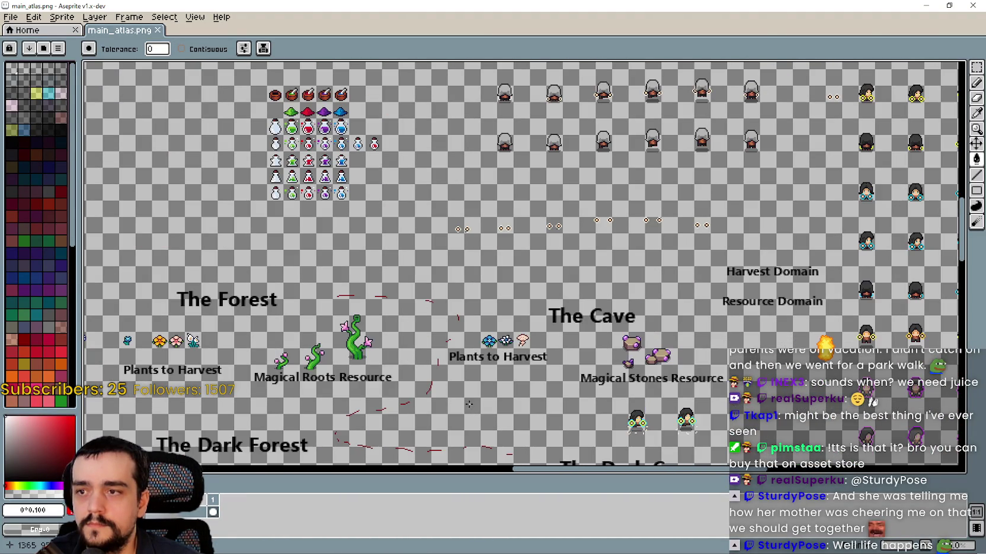
{"action": "scroll", "coordinate": [486, 404], "scroll_direction": "down", "scroll_amount": 2}
{"action": "scroll", "coordinate": [486, 404], "scroll_direction": "down", "scroll_amount": 2}
{"action": "scroll", "coordinate": [668, 185], "scroll_direction": "up", "scroll_amount": 2}
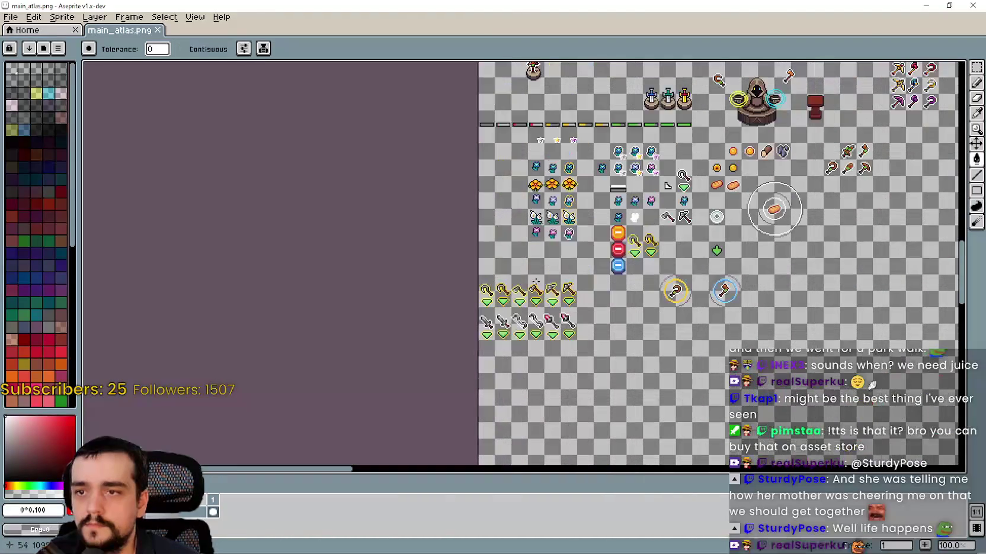
{"action": "left_click_drag", "start_coordinate": [857, 218], "coordinate": [355, 208]}
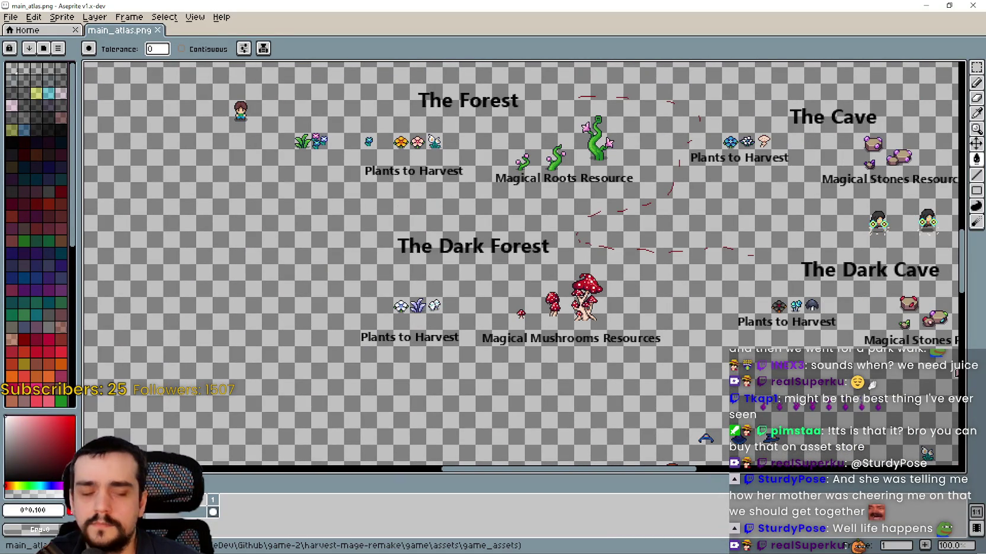
{"action": "key", "text": "alt+Tab"}
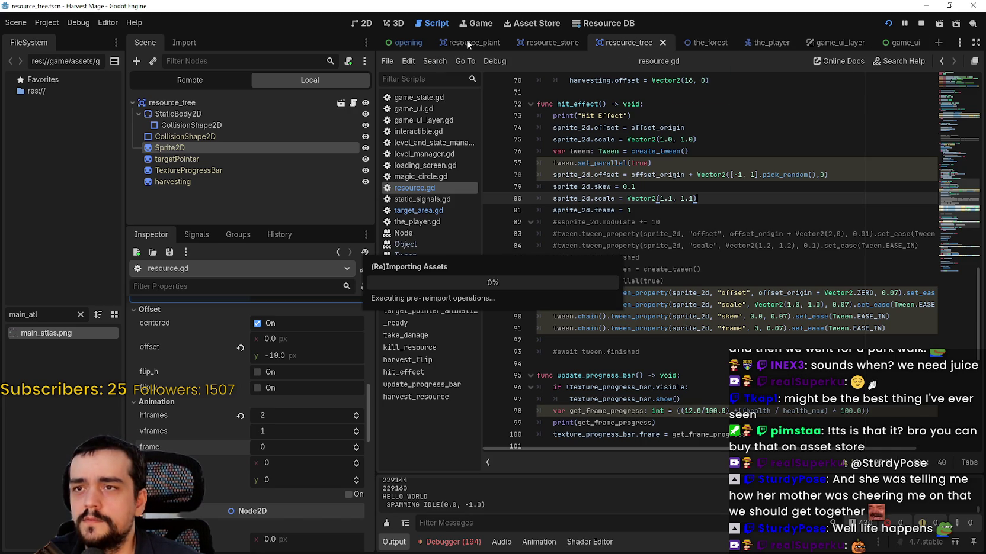
Step: Open the resource_stone scene and launch Edit Region on the sprite's AtlasTexture
{"action": "left_click", "coordinate": [541, 44]}
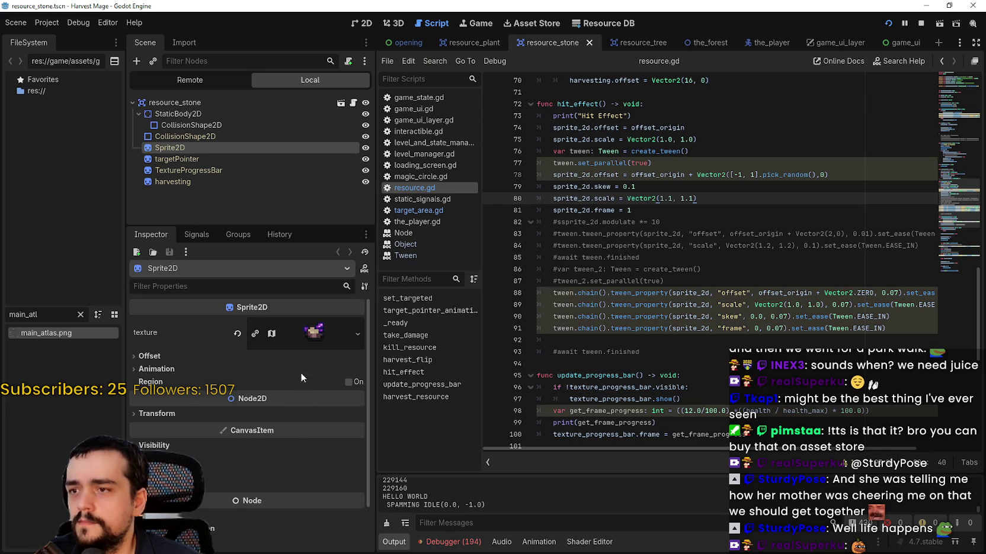
{"action": "left_click", "coordinate": [314, 333]}
{"action": "scroll", "coordinate": [255, 414], "scroll_direction": "down", "scroll_amount": 2}
{"action": "left_click", "coordinate": [247, 482]}
Step: Zoom the Region Editor over the stone's current region in The Cave, then switch to Aseprite
{"action": "scroll", "coordinate": [438, 292], "scroll_direction": "down", "scroll_amount": 6}
{"action": "scroll", "coordinate": [440, 295], "scroll_direction": "down", "scroll_amount": 4}
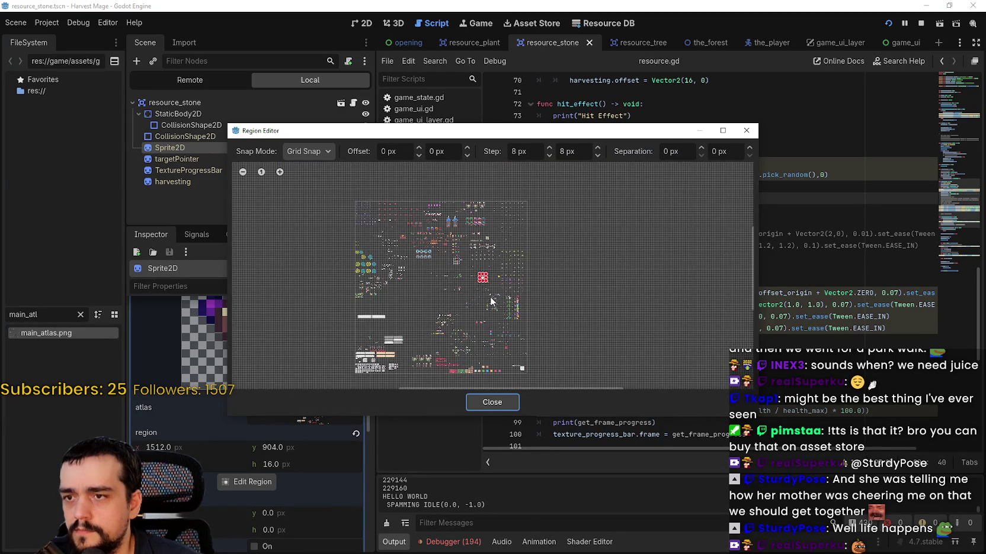
{"action": "scroll", "coordinate": [481, 278], "scroll_direction": "up", "scroll_amount": 8}
{"action": "scroll", "coordinate": [471, 276], "scroll_direction": "up", "scroll_amount": 8}
{"action": "scroll", "coordinate": [479, 304], "scroll_direction": "down", "scroll_amount": 6}
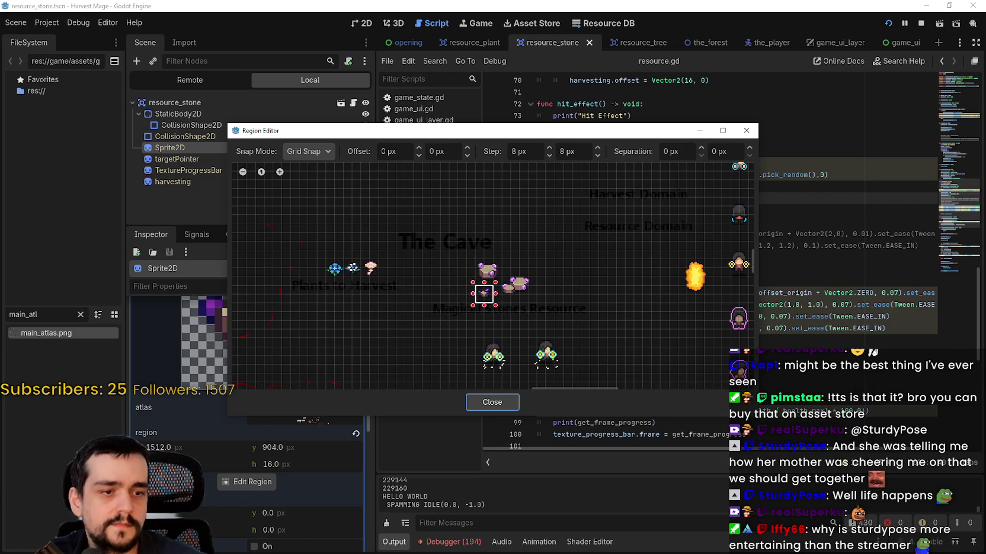
{"action": "key", "text": "alt+Tab"}
Step: Marquee-select the small magical stone icon in The Cave section
{"action": "scroll", "coordinate": [374, 340], "scroll_direction": "up", "scroll_amount": 5}
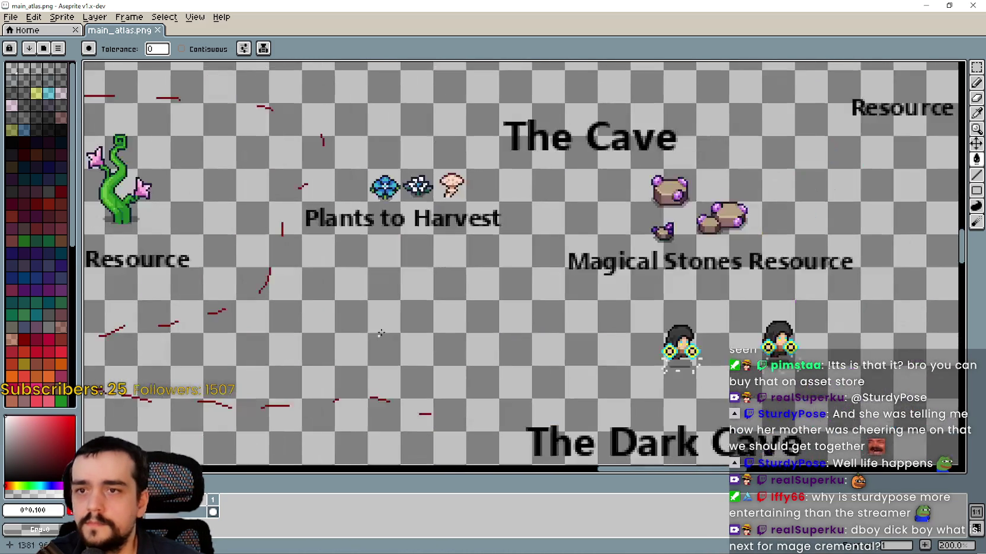
{"action": "scroll", "coordinate": [465, 298], "scroll_direction": "down", "scroll_amount": 2}
{"action": "scroll", "coordinate": [553, 308], "scroll_direction": "up", "scroll_amount": 3}
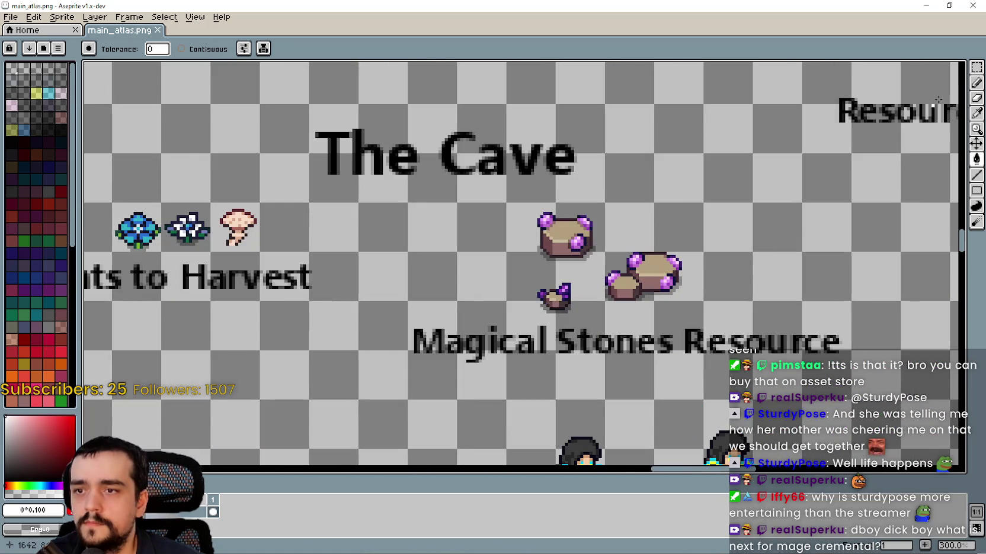
{"action": "left_click", "coordinate": [976, 67]}
{"action": "scroll", "coordinate": [578, 272], "scroll_direction": "up", "scroll_amount": 3}
{"action": "left_click_drag", "start_coordinate": [473, 283], "coordinate": [592, 363]}
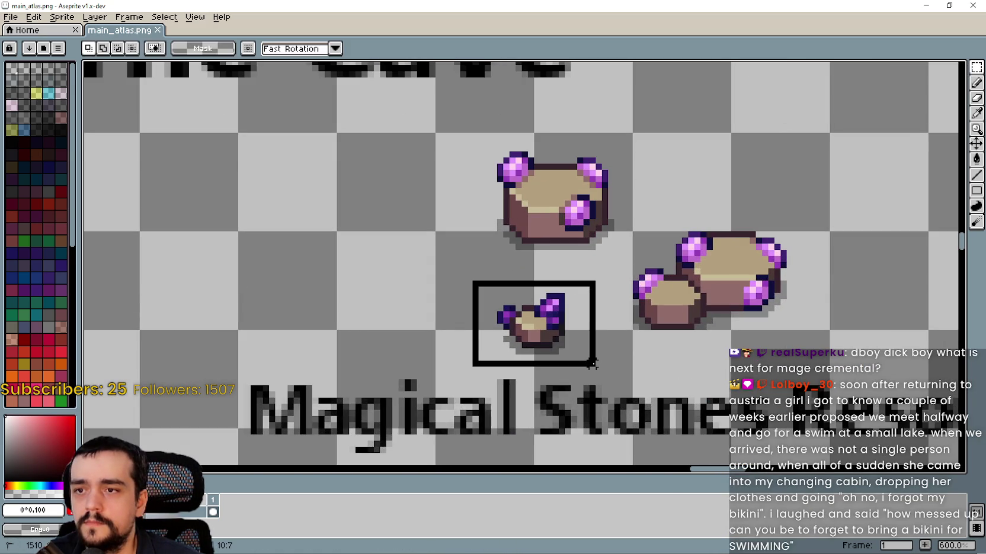
{"action": "scroll", "coordinate": [599, 362], "scroll_direction": "down", "scroll_amount": 4}
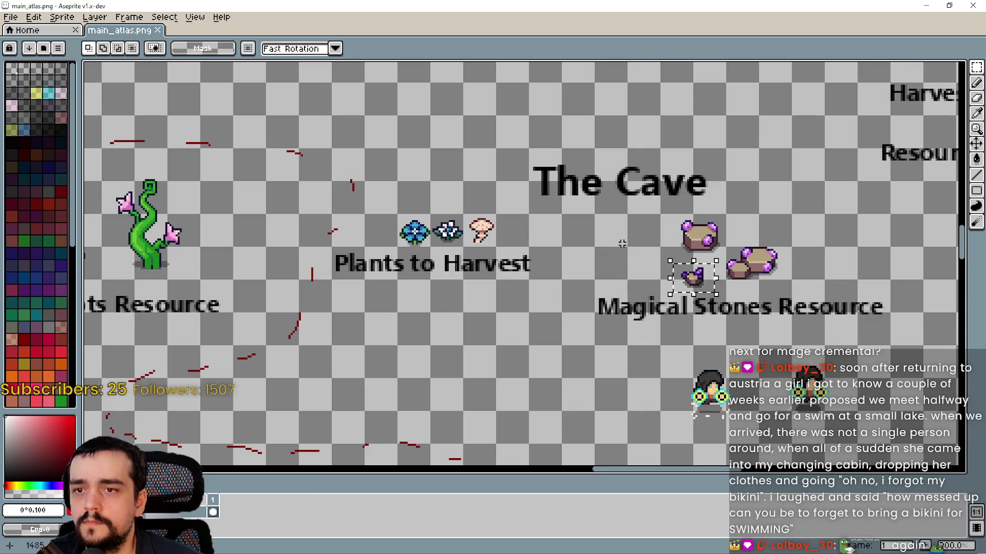
Step: Move the stone beside the plant icons, nudge it up and one pixel right, save, and close Aseprite
{"action": "left_click", "coordinate": [699, 286]}
{"action": "left_click_drag", "start_coordinate": [600, 242], "coordinate": [587, 239]}
{"action": "scroll", "coordinate": [586, 239], "scroll_direction": "up", "scroll_amount": 3}
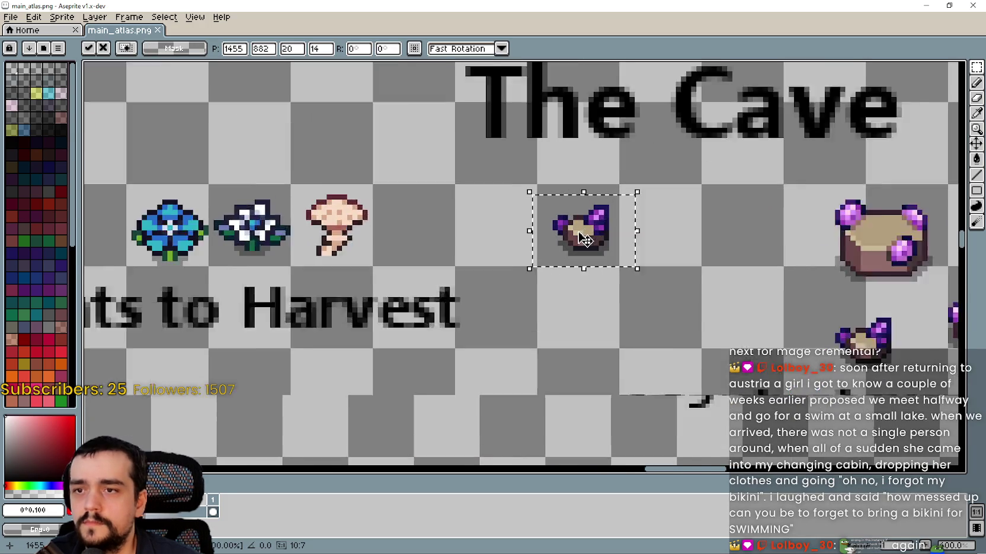
{"action": "left_click", "coordinate": [611, 356]}
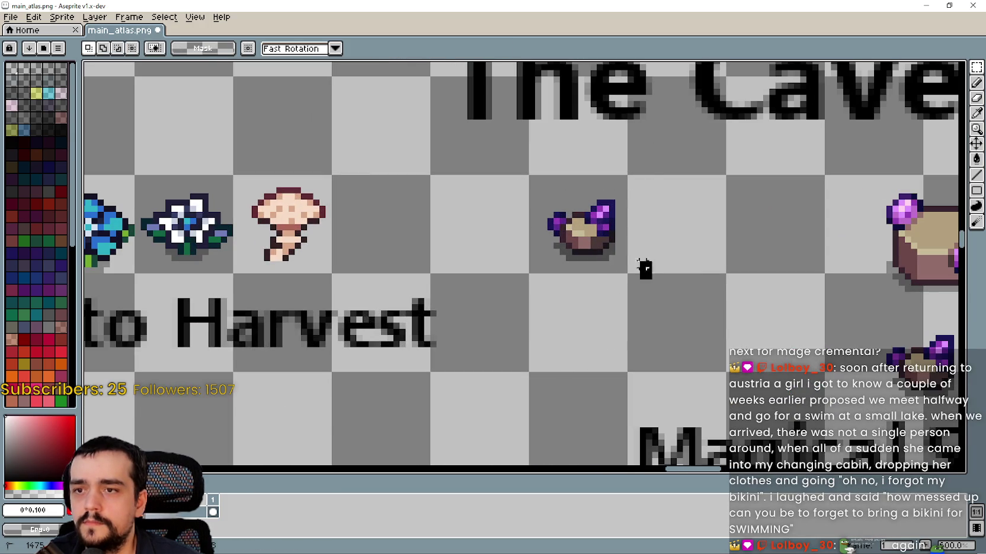
{"action": "left_click_drag", "start_coordinate": [605, 258], "coordinate": [602, 244]}
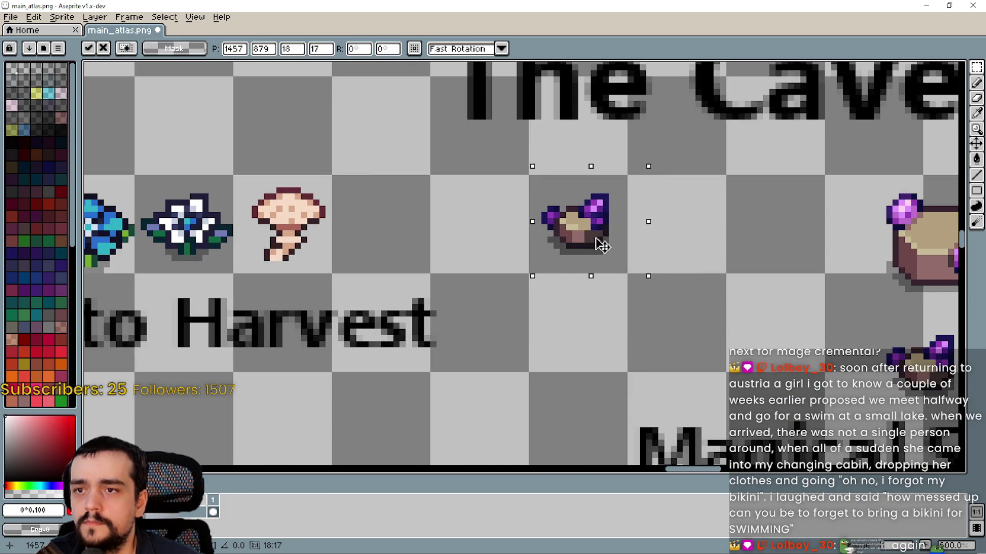
{"action": "left_click", "coordinate": [703, 306]}
{"action": "scroll", "coordinate": [599, 264], "scroll_direction": "down", "scroll_amount": 1}
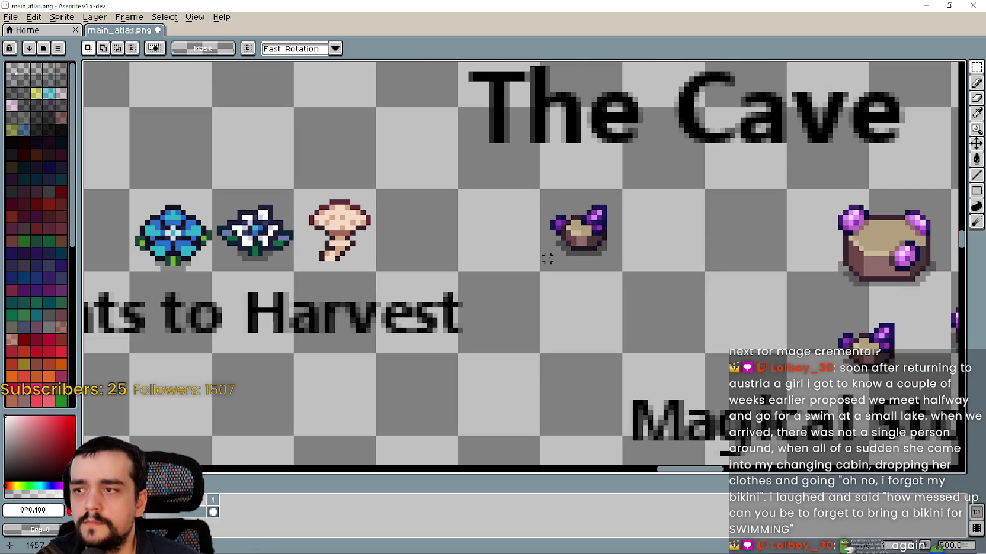
{"action": "key", "text": "Right"}
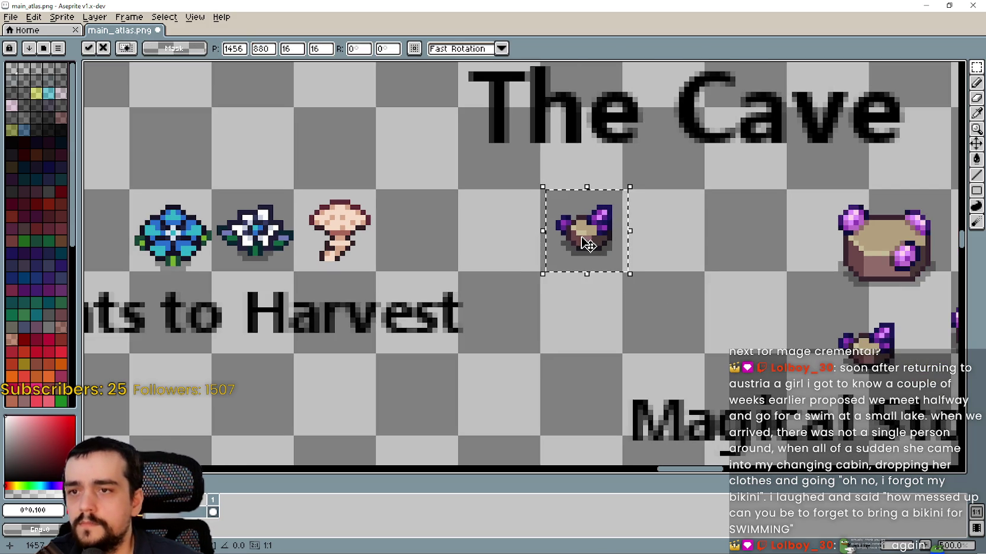
{"action": "key", "text": "ctrl+s"}
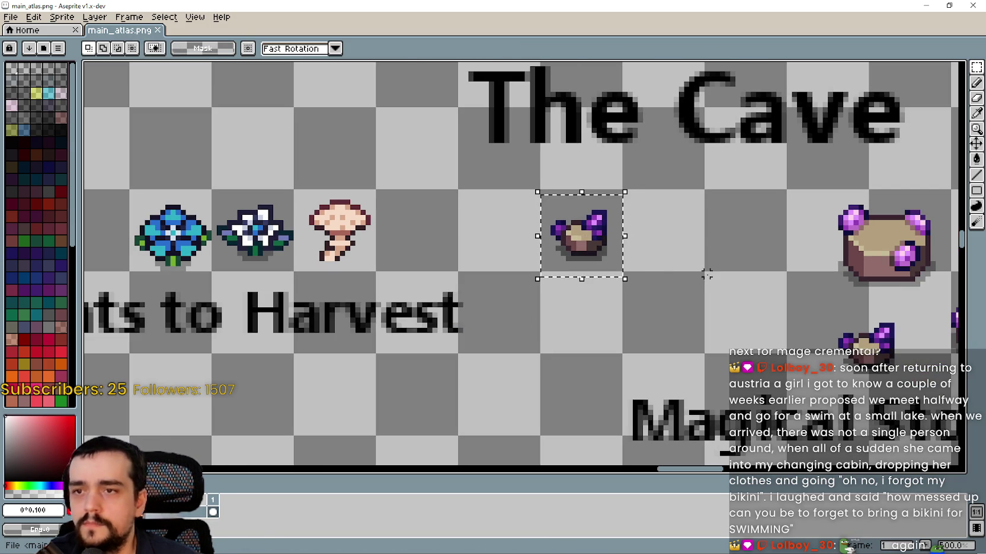
{"action": "left_click", "coordinate": [978, 4]}
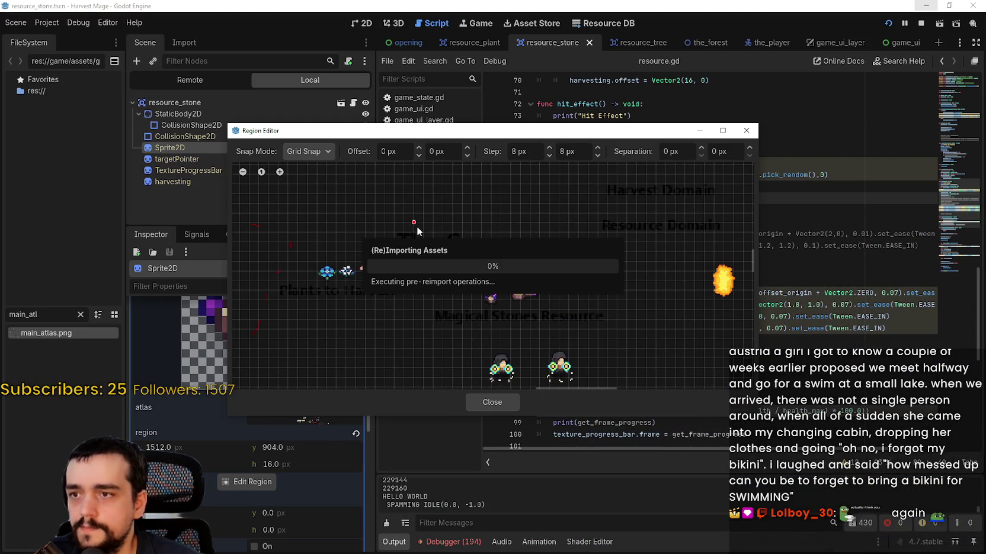
Step: Draw the sprite's region around the moved stone at 1456, 880 in the reloaded atlas
{"action": "left_click_drag", "start_coordinate": [386, 214], "coordinate": [568, 326]}
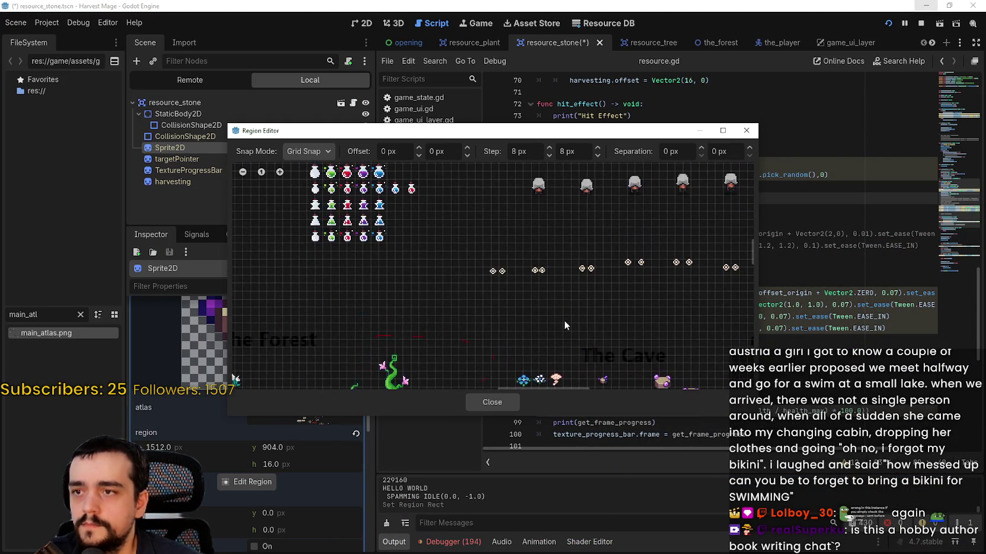
{"action": "scroll", "coordinate": [510, 294], "scroll_direction": "down", "scroll_amount": 2}
{"action": "scroll", "coordinate": [453, 213], "scroll_direction": "up", "scroll_amount": 2}
{"action": "scroll", "coordinate": [541, 203], "scroll_direction": "down", "scroll_amount": 2}
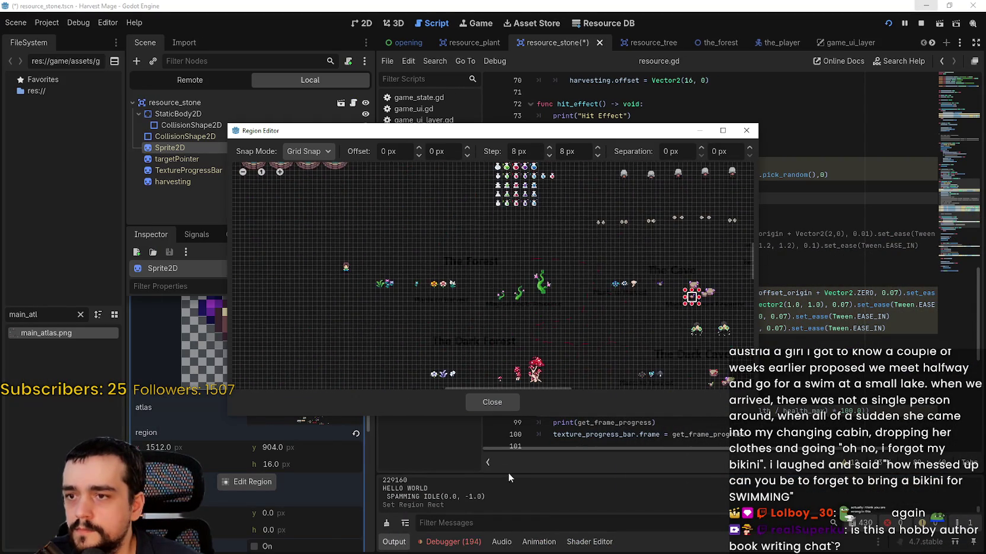
{"action": "left_click_drag", "start_coordinate": [515, 332], "coordinate": [532, 305]}
{"action": "scroll", "coordinate": [512, 252], "scroll_direction": "up", "scroll_amount": 5}
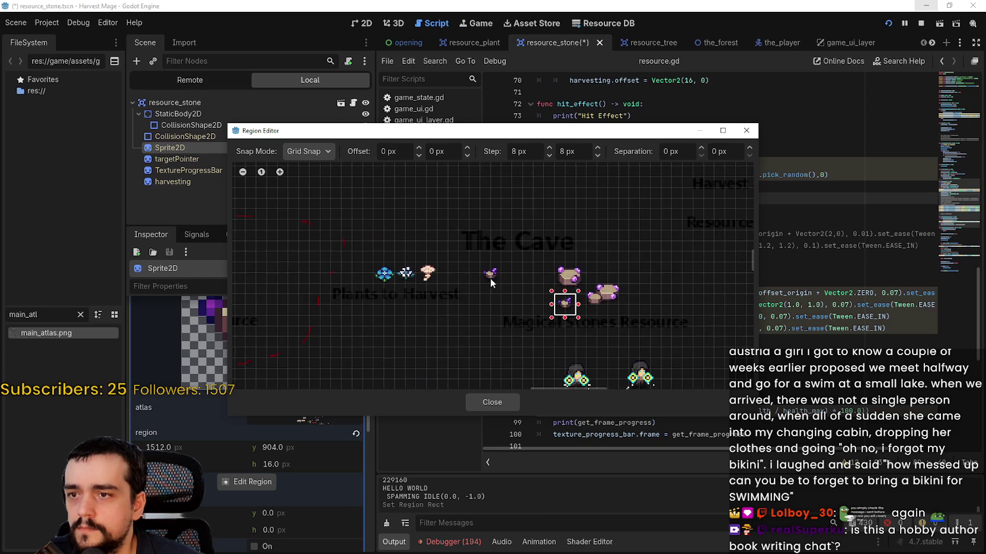
{"action": "mouse_move", "coordinate": [485, 258]}
{"action": "left_mouse_down"}
{"action": "mouse_move", "coordinate": [504, 293]}
{"action": "mouse_move", "coordinate": [551, 290]}
{"action": "left_mouse_up"}
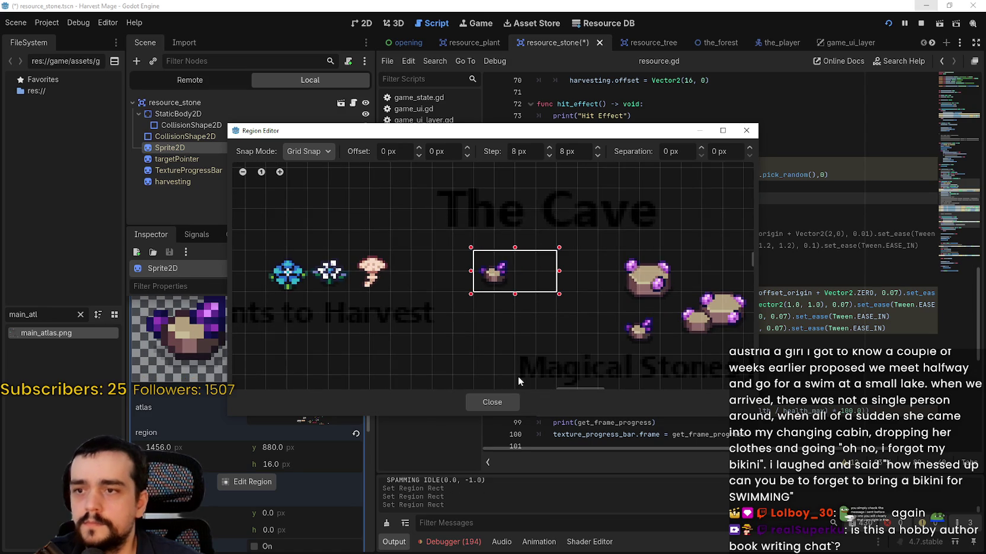
{"action": "key", "text": "alt+Tab"}
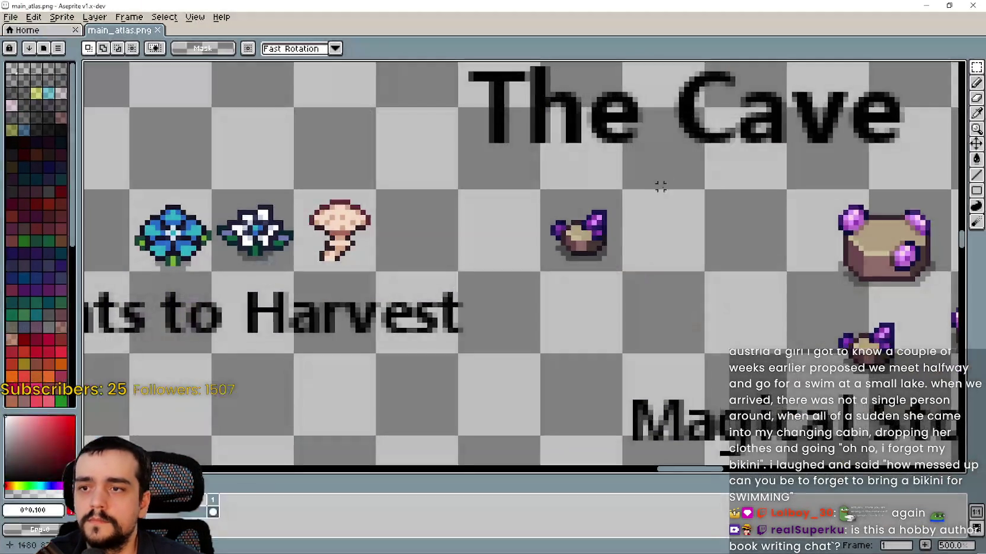
Step: Copy the moved stone icon into the tile to its right
{"action": "mouse_move", "coordinate": [597, 229]}
{"action": "left_mouse_down"}
{"action": "mouse_move", "coordinate": [628, 255]}
{"action": "mouse_move", "coordinate": [711, 204]}
{"action": "left_mouse_up"}
{"action": "left_click", "coordinate": [588, 300]}
{"action": "scroll", "coordinate": [683, 255], "scroll_direction": "up", "scroll_amount": 2}
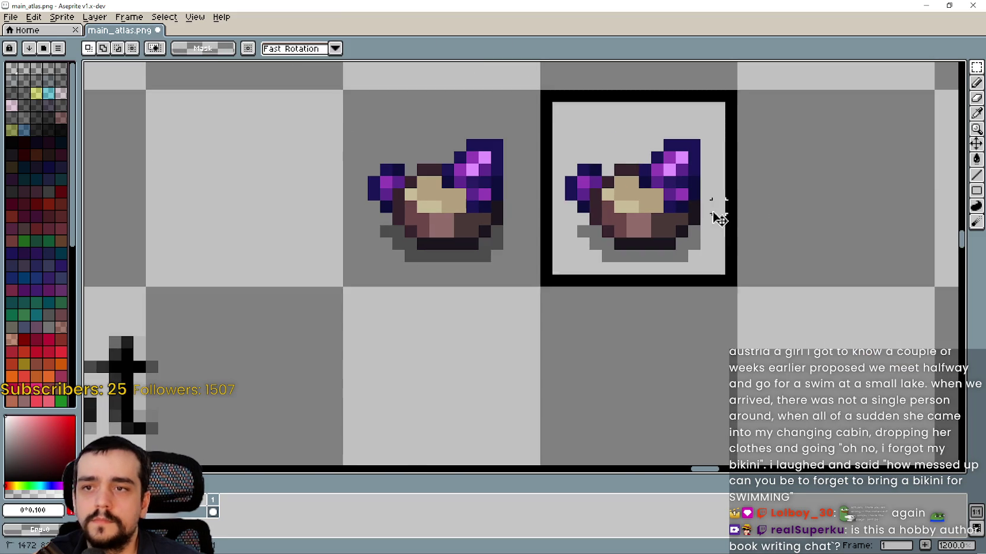
Step: Fill the copied stone with white using the Paint Bucket, save the atlas, and minimize Aseprite
{"action": "left_click", "coordinate": [976, 159]}
{"action": "left_click", "coordinate": [681, 169]}
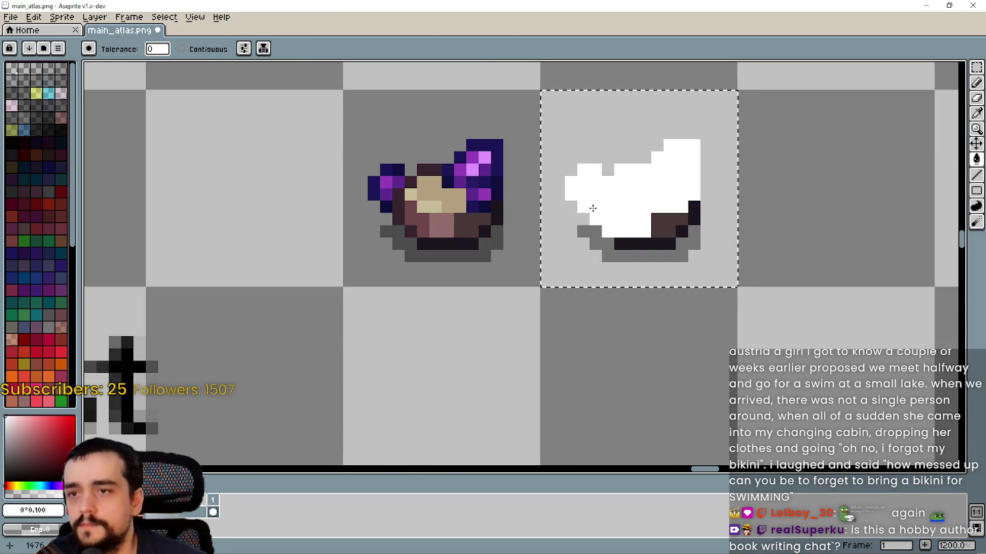
{"action": "key", "text": "ctrl+s"}
{"action": "scroll", "coordinate": [671, 228], "scroll_direction": "down", "scroll_amount": 6}
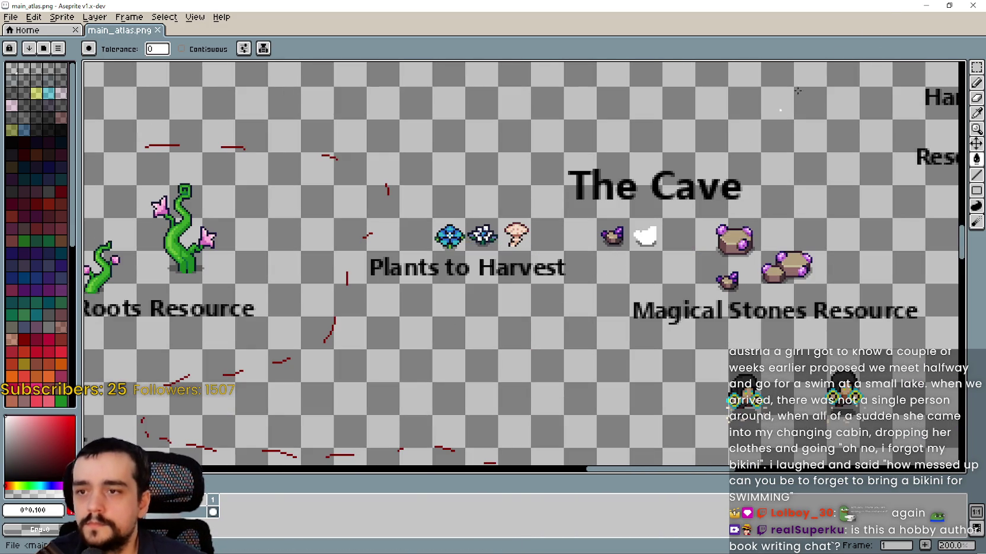
{"action": "left_click", "coordinate": [926, 5]}
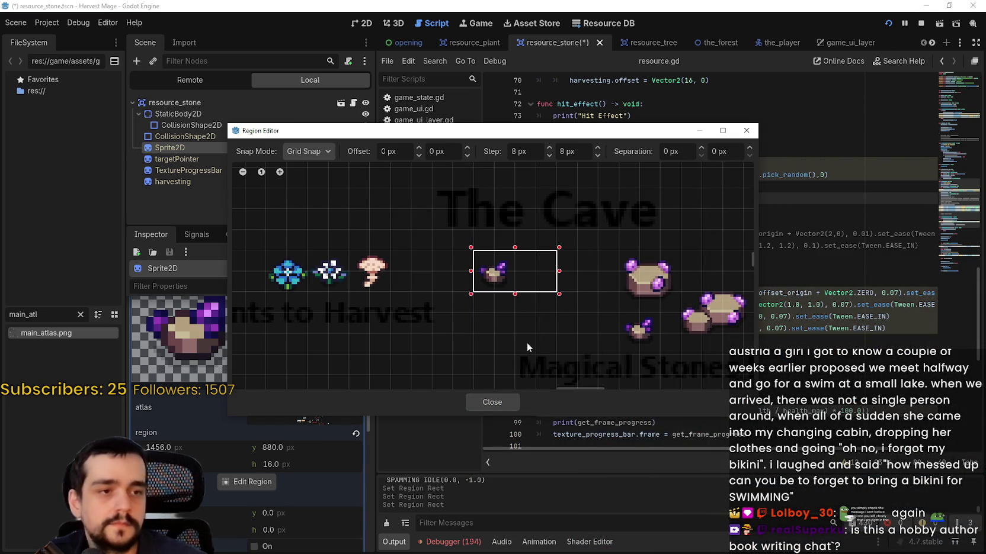